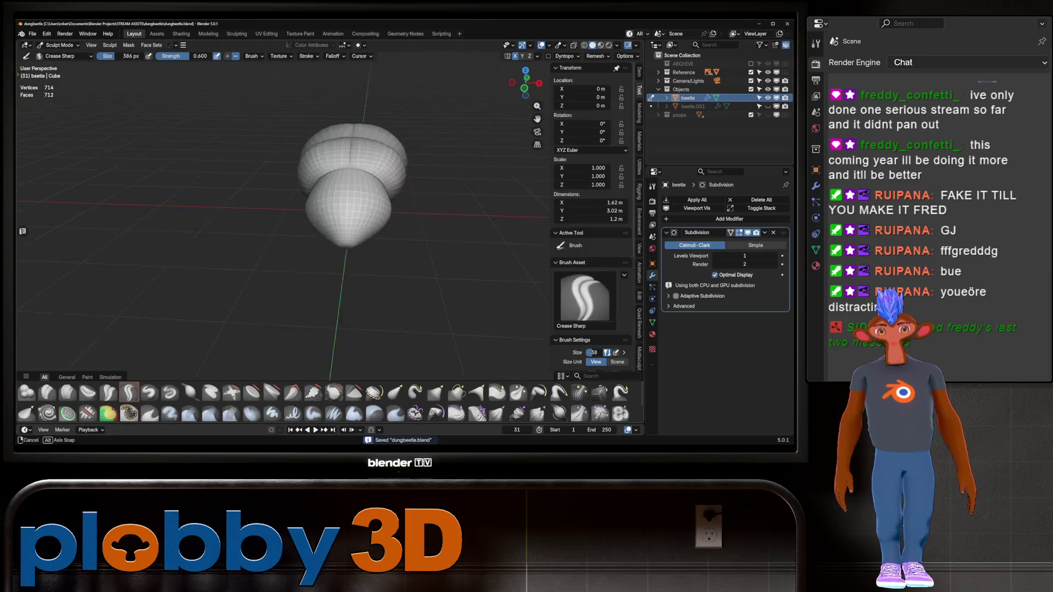
# - Smooth the seams between the body sections with the Crease Polish brush from front and low side views
pyautogui.scroll(3, 310, 201)
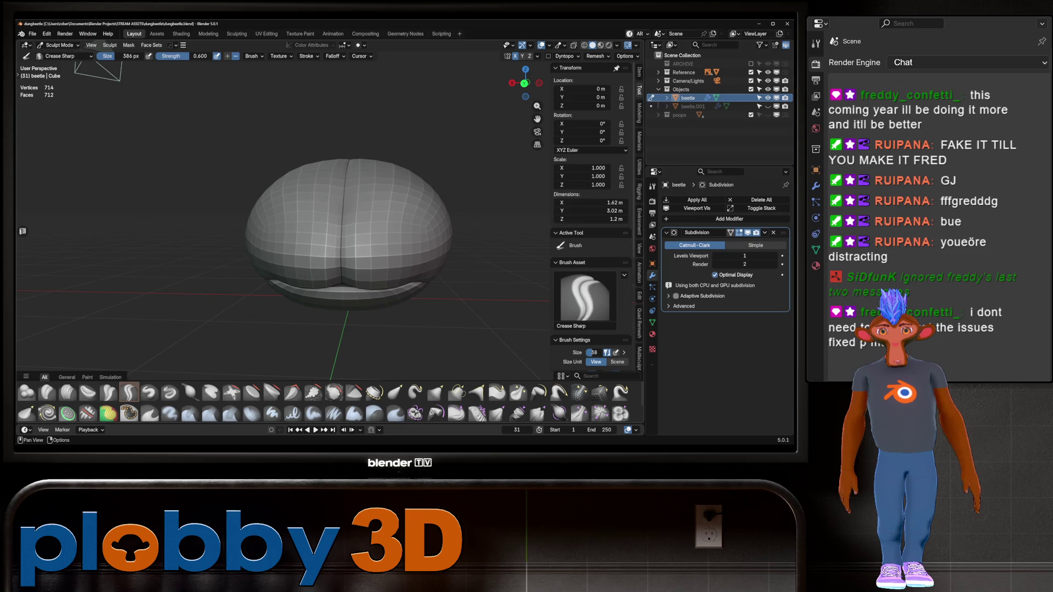
pyautogui.click(108, 393)
pyautogui.moveTo(340, 225)
pyautogui.mouseDown(button='middle')
pyautogui.moveTo(295, 225)
pyautogui.moveTo(223, 248)
pyautogui.moveTo(185, 182)
pyautogui.mouseUp(button='middle')
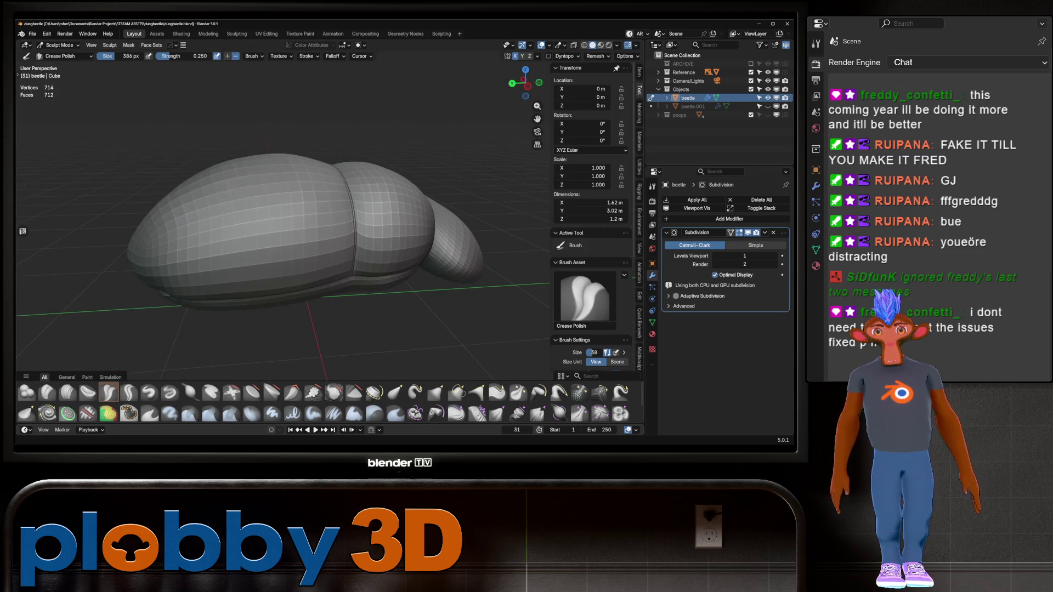
pyautogui.moveTo(338, 345)
pyautogui.mouseDown(button='middle')
pyautogui.moveTo(308, 286)
pyautogui.moveTo(321, 345)
pyautogui.moveTo(221, 182)
pyautogui.moveTo(263, 241)
pyautogui.mouseUp(button='middle')
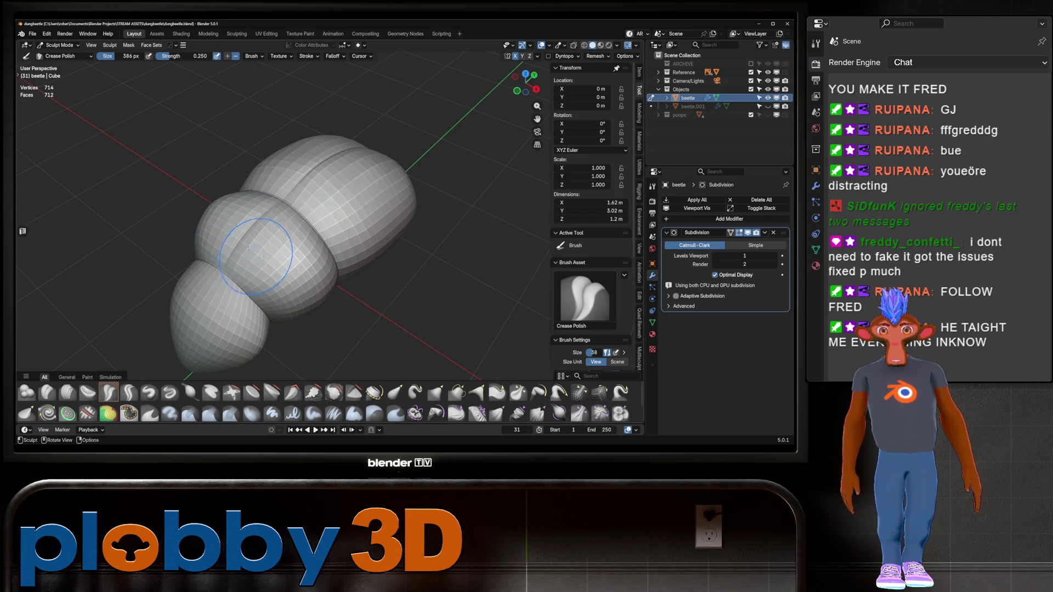
pyautogui.moveTo(227, 271); pyautogui.dragTo(256, 208, button='middle')
pyautogui.scroll(5, 259, 208)
# - Polish the side seams up close and from a higher angle, then select Inflate/Deflate at strength 0.500
pyautogui.moveTo(305, 235)
pyautogui.mouseDown(button='middle')
pyautogui.moveTo(286, 247)
pyautogui.moveTo(251, 205)
pyautogui.mouseUp(button='middle')
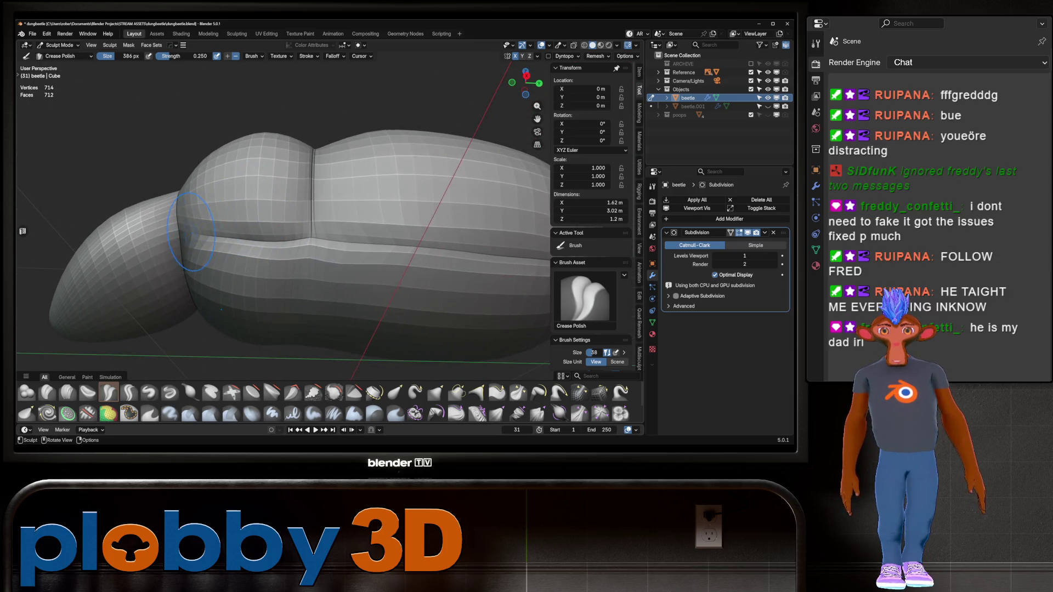
pyautogui.moveTo(190, 232)
pyautogui.mouseDown(button='middle')
pyautogui.moveTo(285, 250)
pyautogui.moveTo(307, 230)
pyautogui.moveTo(233, 228)
pyautogui.moveTo(236, 115)
pyautogui.moveTo(235, 282)
pyautogui.moveTo(235, 229)
pyautogui.moveTo(217, 204)
pyautogui.mouseUp(button='middle')
pyautogui.scroll(-3, 294, 251)
pyautogui.scroll(3, 214, 207)
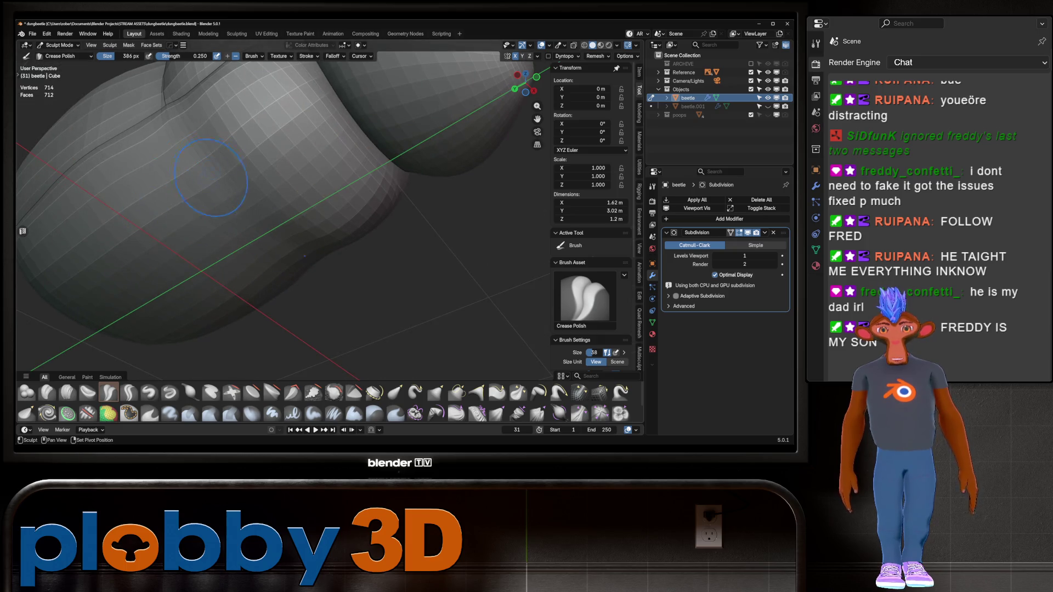
pyautogui.scroll(-6, 308, 229)
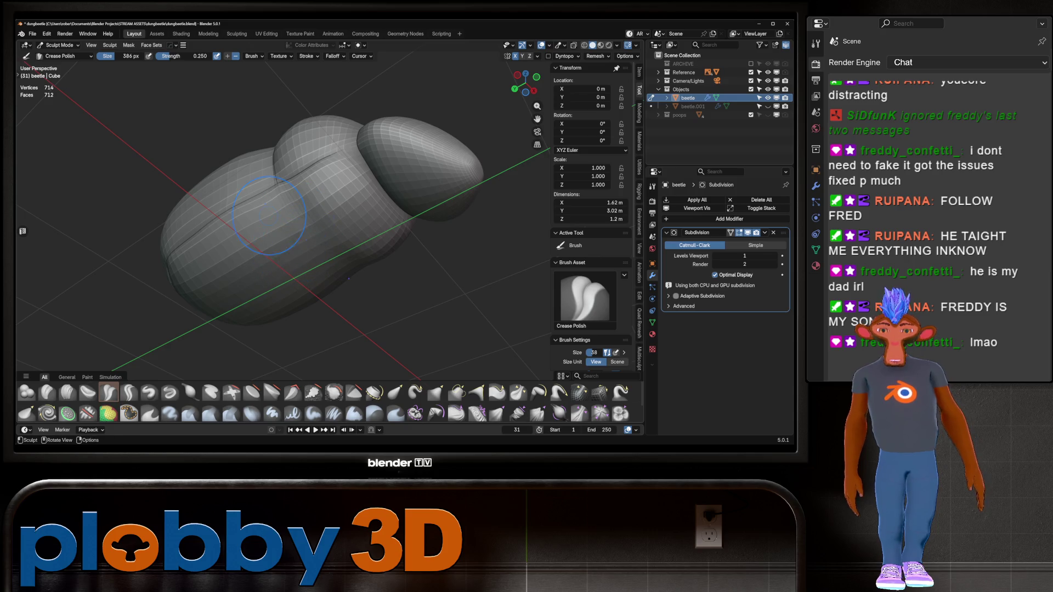
pyautogui.click(190, 392)
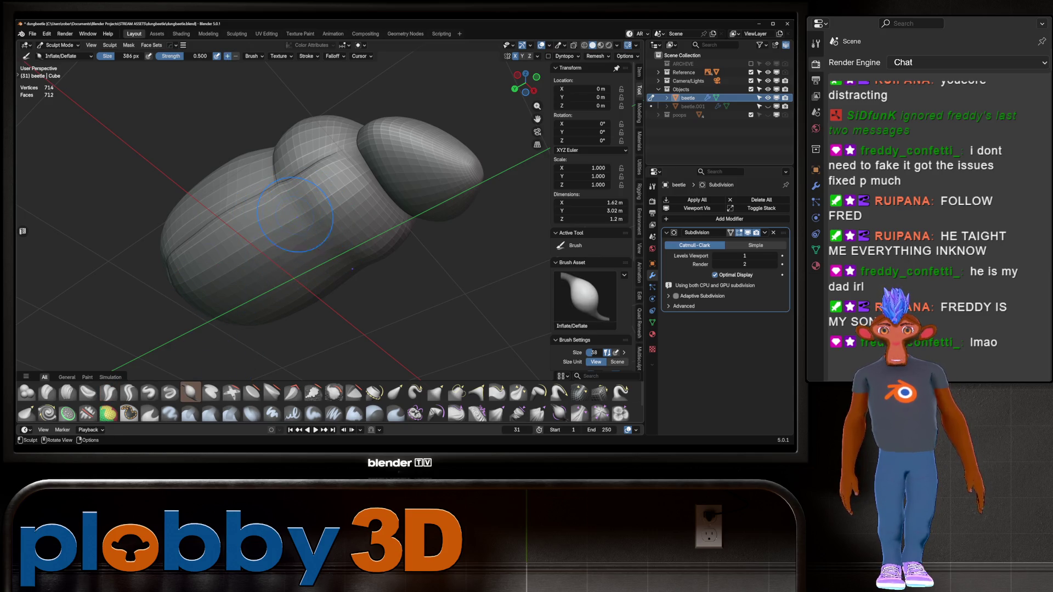
# - Inflate the lower rim groove, then resharpen it with Crease Sharp at strength 0.600, size 384 px
pyautogui.moveTo(295, 240)
pyautogui.mouseDown(button='middle')
pyautogui.moveTo(248, 201)
pyautogui.moveTo(233, 203)
pyautogui.mouseUp(button='middle')
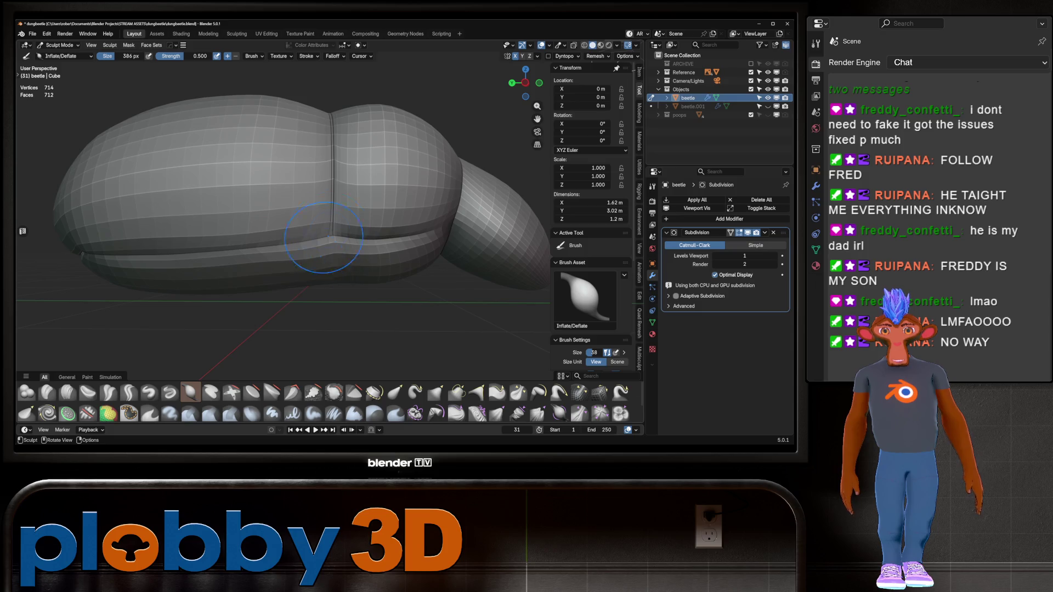
pyautogui.click(129, 392)
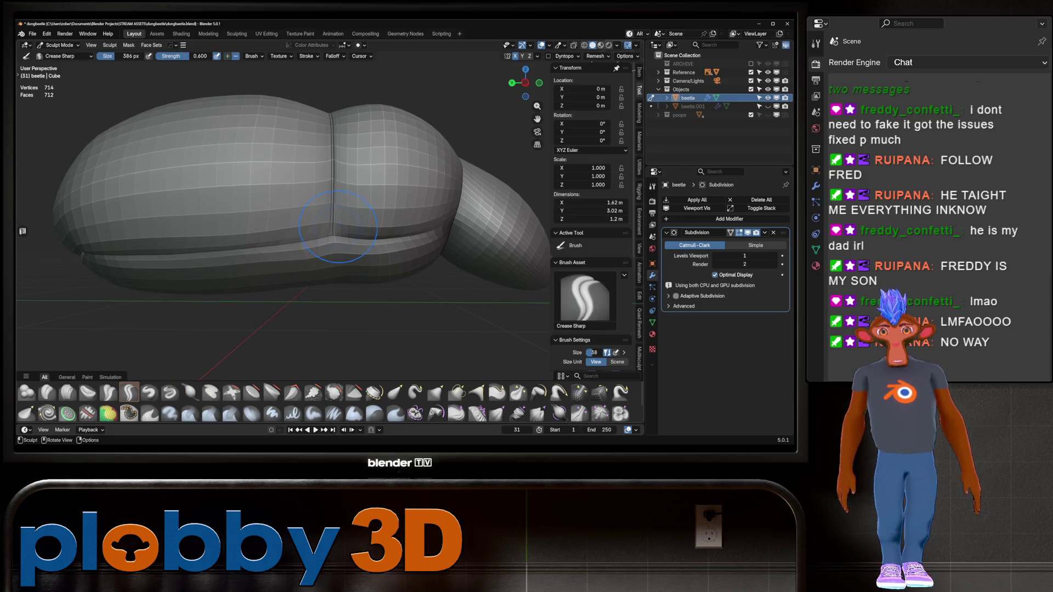
pyautogui.scroll(-3, 389, 245)
pyautogui.moveTo(390, 246); pyautogui.dragTo(290, 225, button='middle')
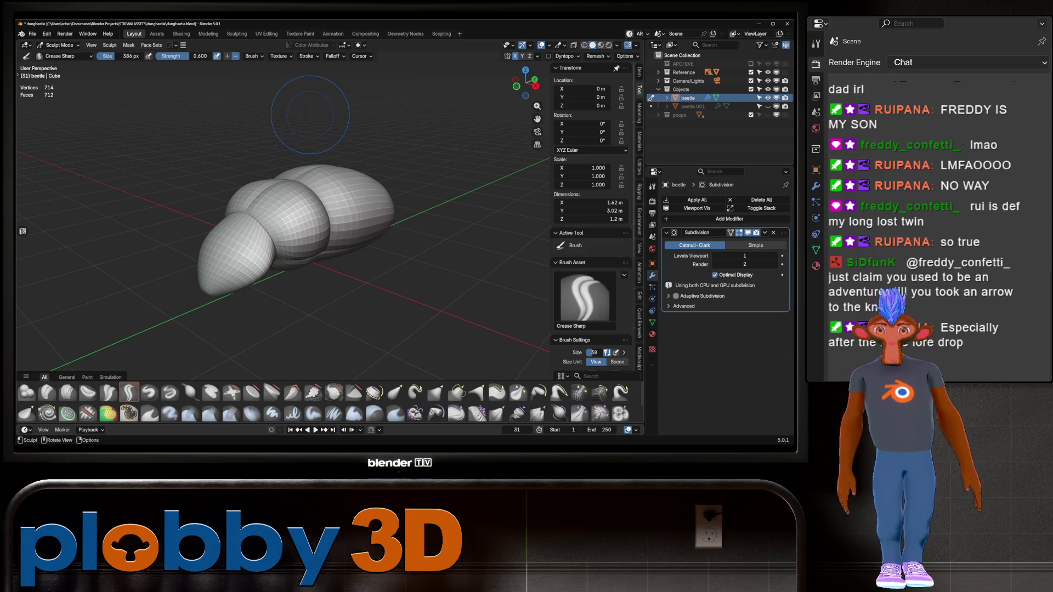
# - In top view, pull the beetle's outline outward with a 506 px Grab brush to about 1.75 m wide
pyautogui.press('KP_3')
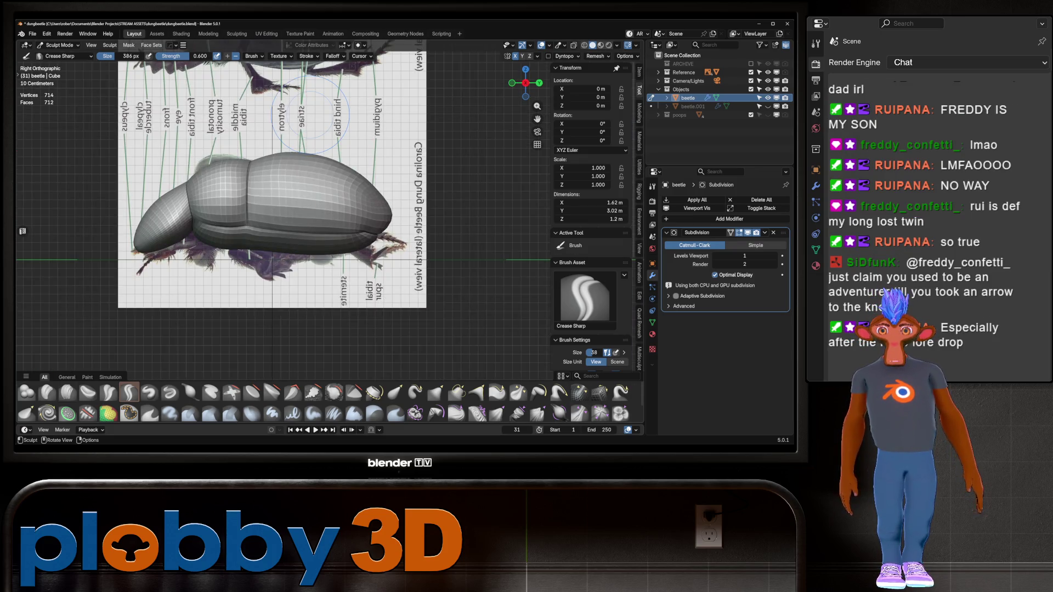
pyautogui.press('KP_7')
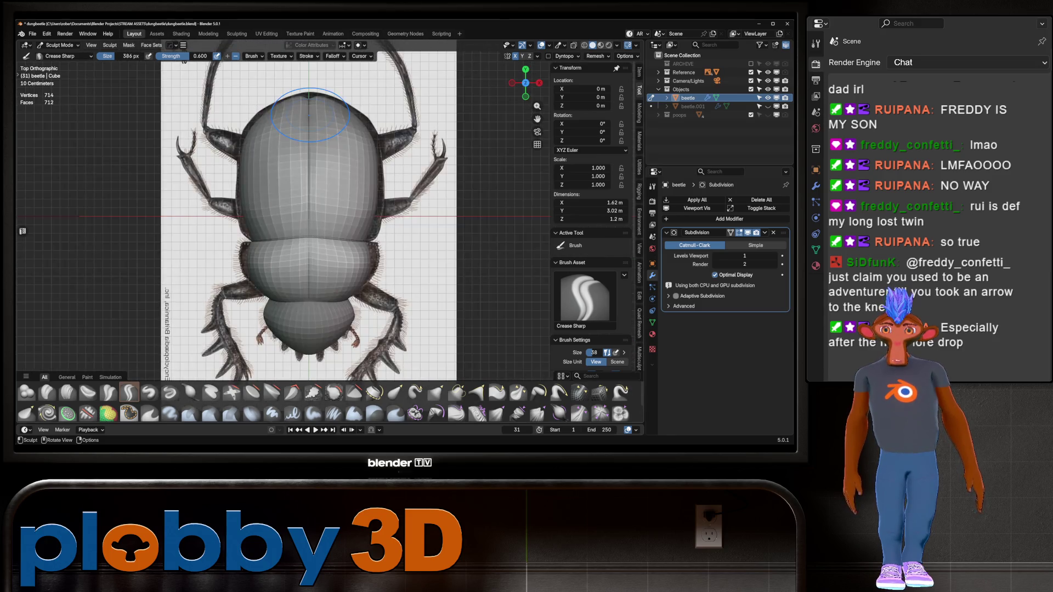
pyautogui.press('g')
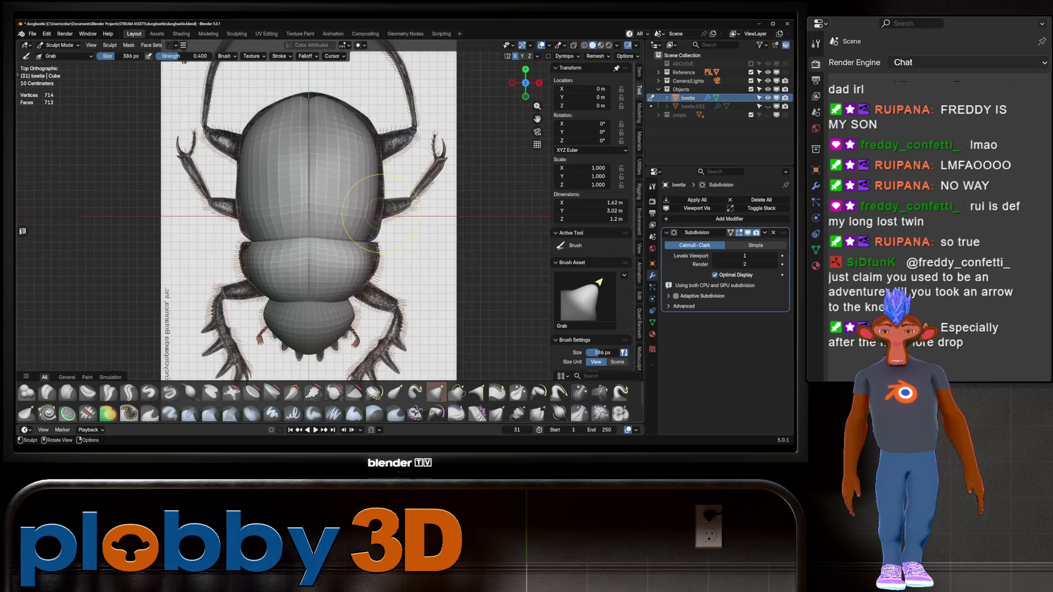
pyautogui.press('f')
pyautogui.click(366, 217)
pyautogui.moveTo(366, 217)
pyautogui.mouseDown()
pyautogui.moveTo(379, 220)
pyautogui.moveTo(377, 252)
pyautogui.mouseUp()
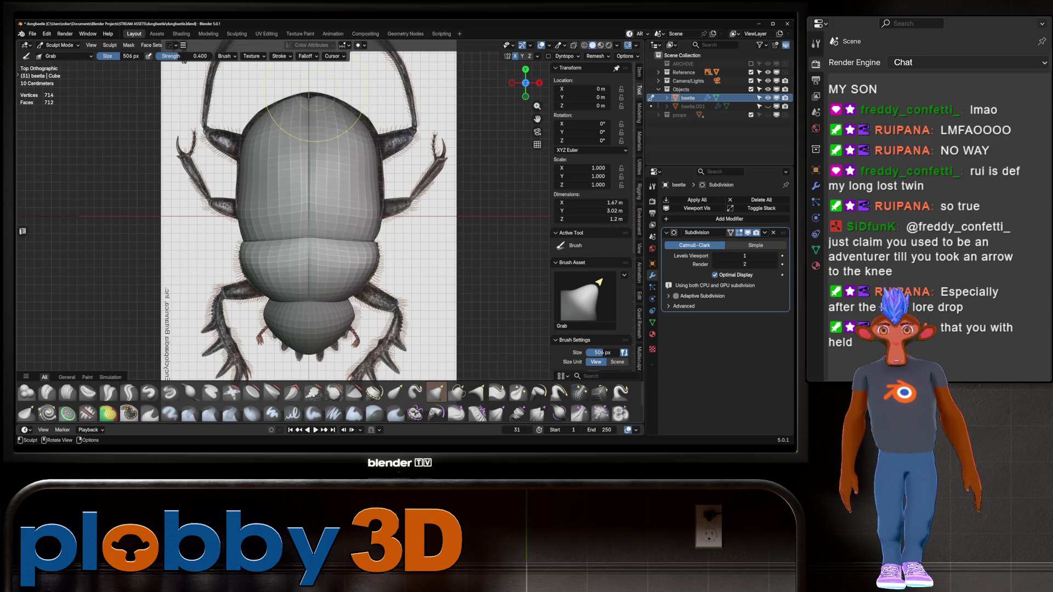
pyautogui.moveTo(308, 107); pyautogui.dragTo(309, 93)
pyautogui.moveTo(244, 187); pyautogui.dragTo(233, 187)
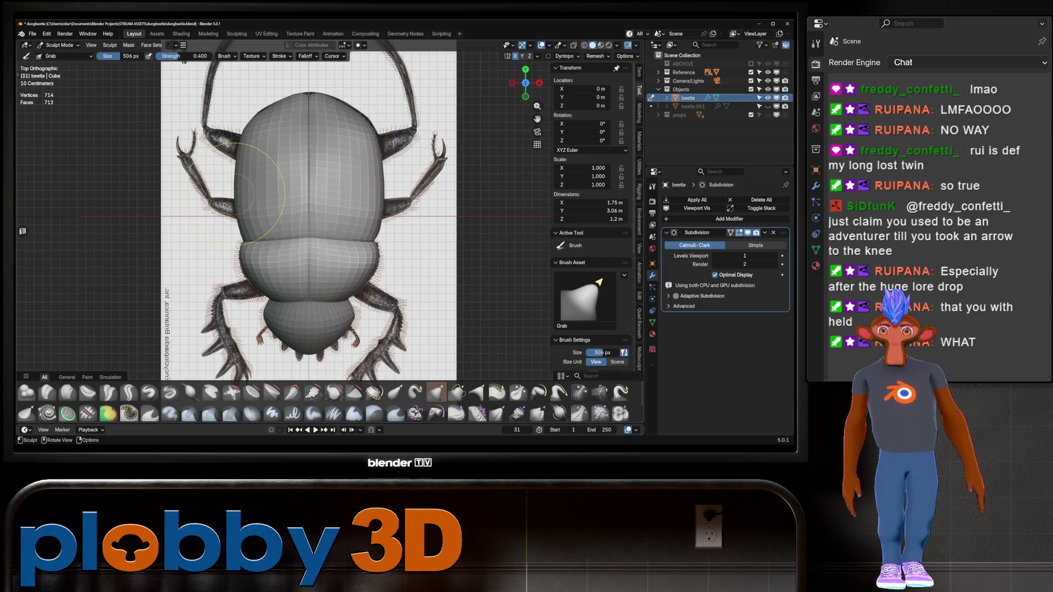
pyautogui.moveTo(282, 140)
pyautogui.mouseDown(button='middle')
pyautogui.moveTo(307, 236)
pyautogui.moveTo(323, 184)
pyautogui.mouseUp(button='middle')
# - Check the widened body in side and top views against the reference, then switch to Object Mode
pyautogui.press('KP_3')
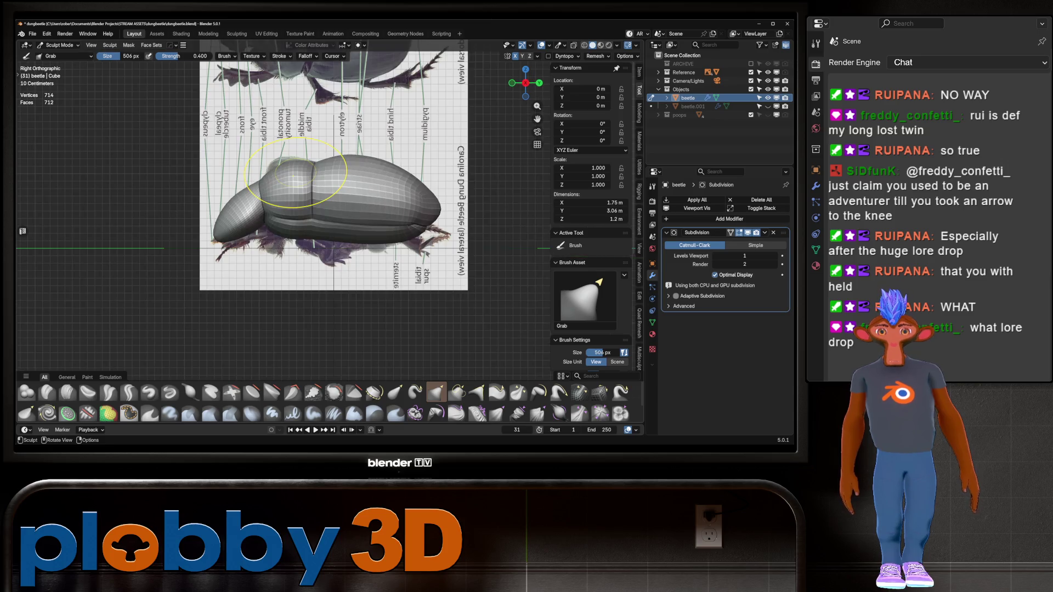
pyautogui.press('KP_7')
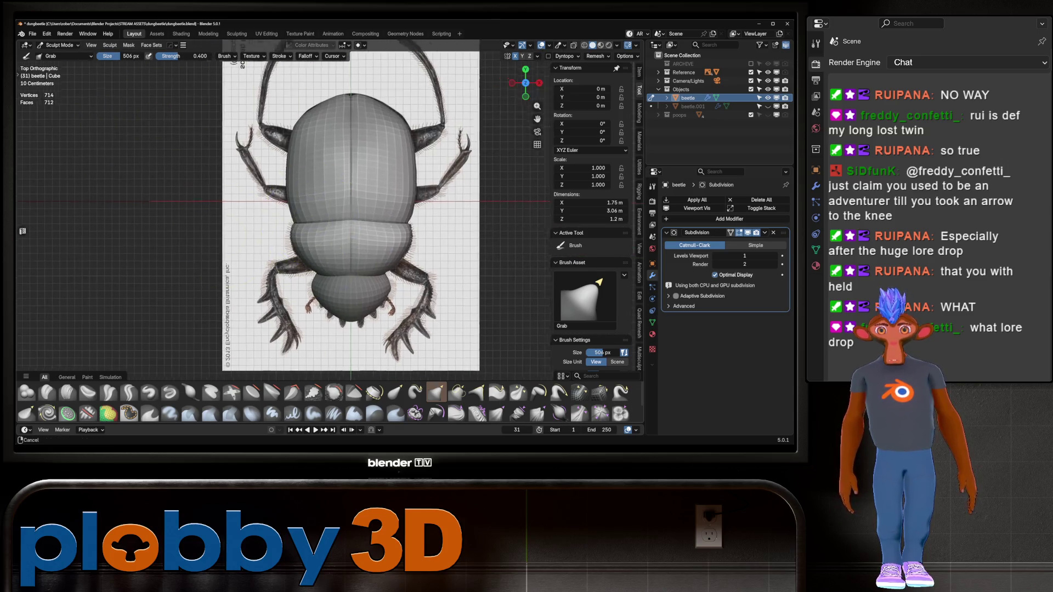
pyautogui.hotkey('ctrl', 'Tab')
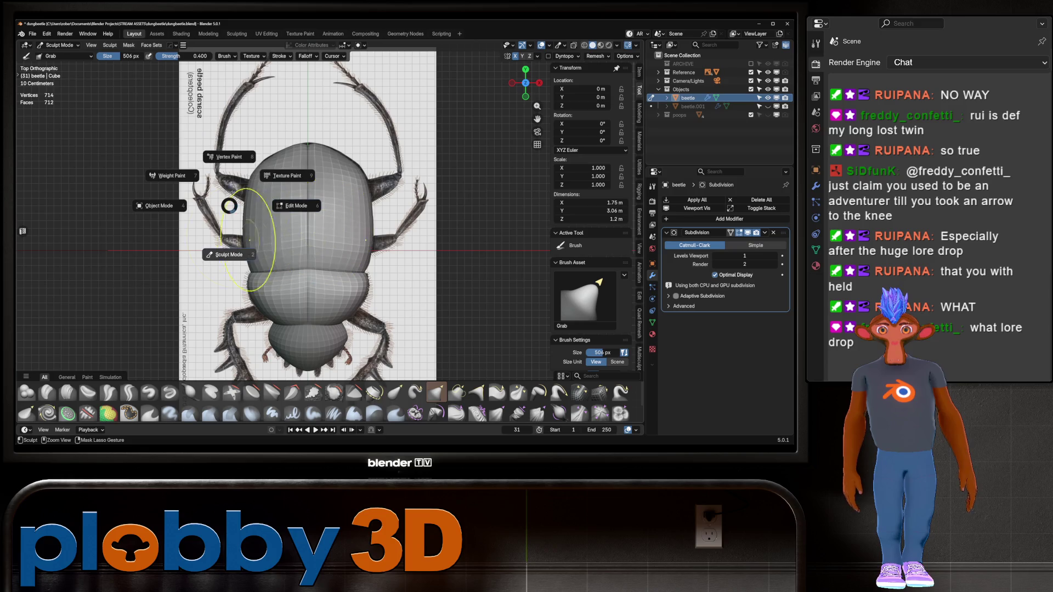
pyautogui.click(159, 206)
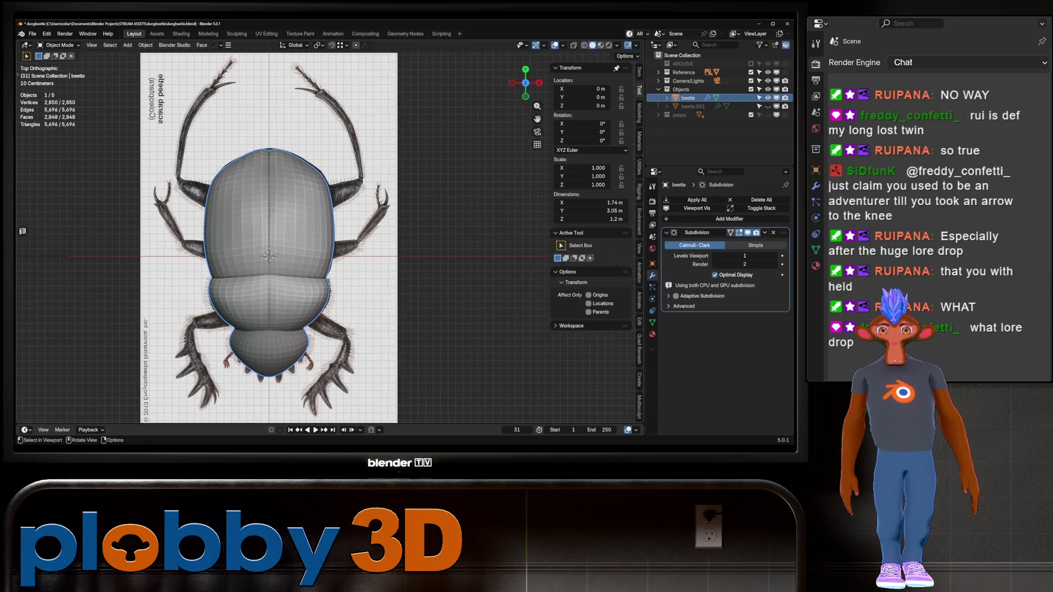
# - Add an 8-vertex cylinder over the beetle, rotated 90° about X
pyautogui.hotkey('shift', 'a')
pyautogui.moveTo(329, 197)
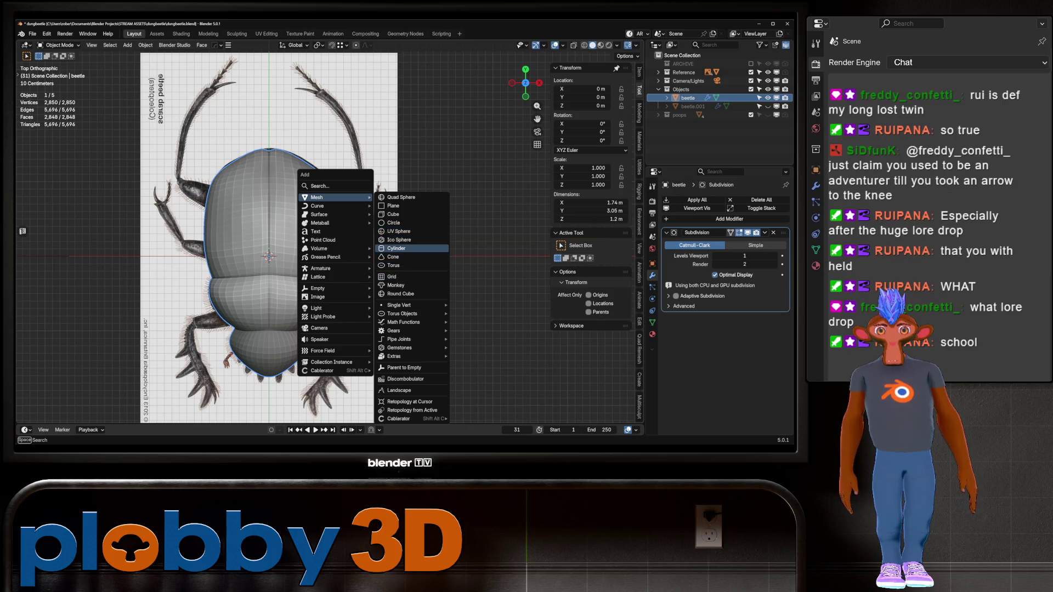
pyautogui.click(400, 248)
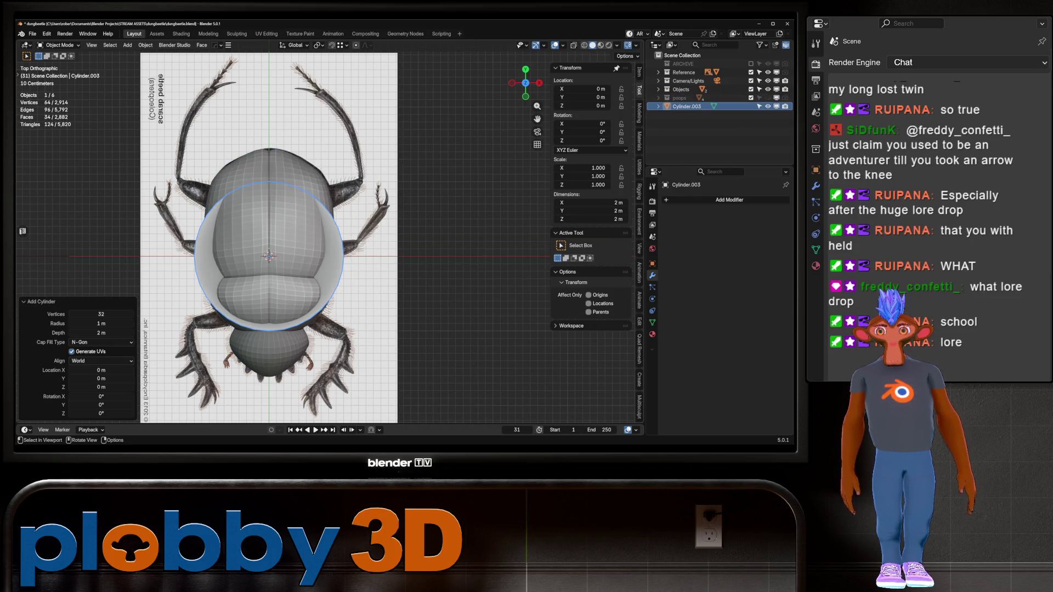
pyautogui.click(101, 314)
pyautogui.write('8')
pyautogui.press('Return')
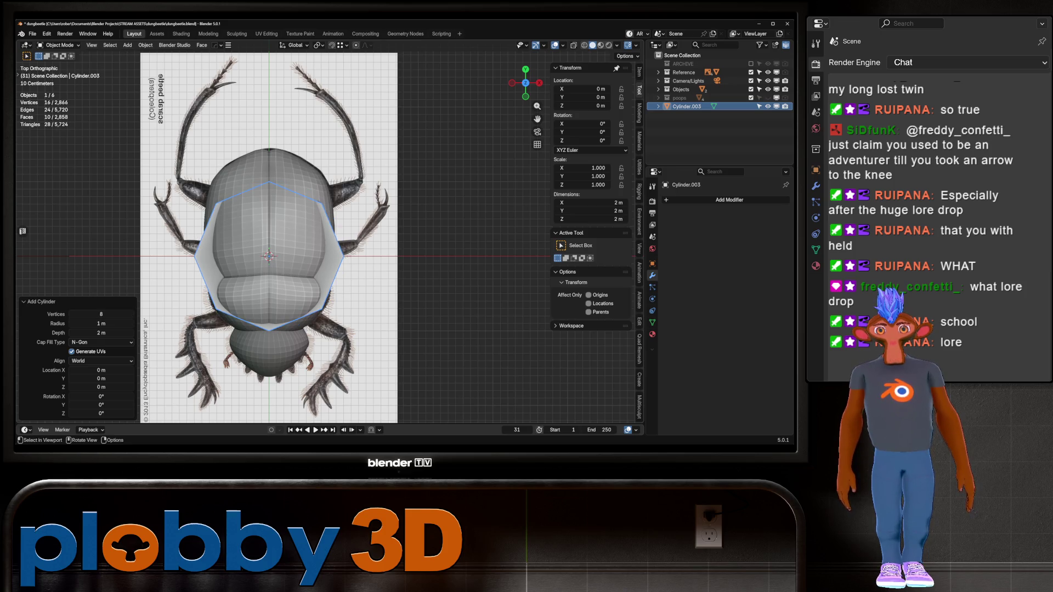
pyautogui.write('rx90')
pyautogui.press('Return')
# - Apply the rotation, shrink the cylinder to 0.255 m across, and apply its scale to 1.000
pyautogui.hotkey('ctrl', 'a')
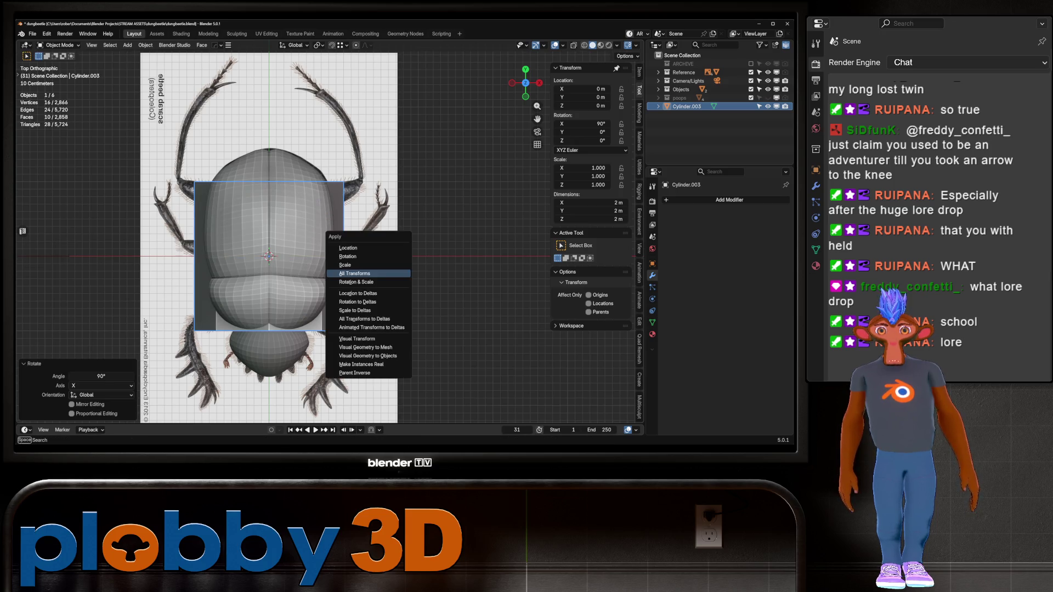
pyautogui.click(351, 278)
pyautogui.press('s')
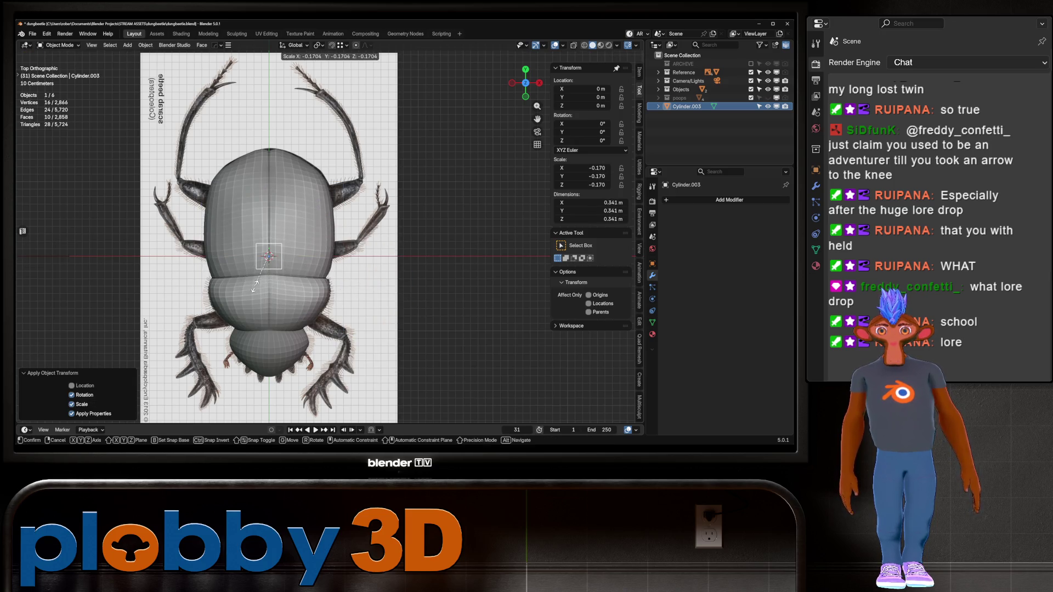
pyautogui.click(273, 281)
pyautogui.hotkey('ctrl', 'a')
pyautogui.click(329, 248)
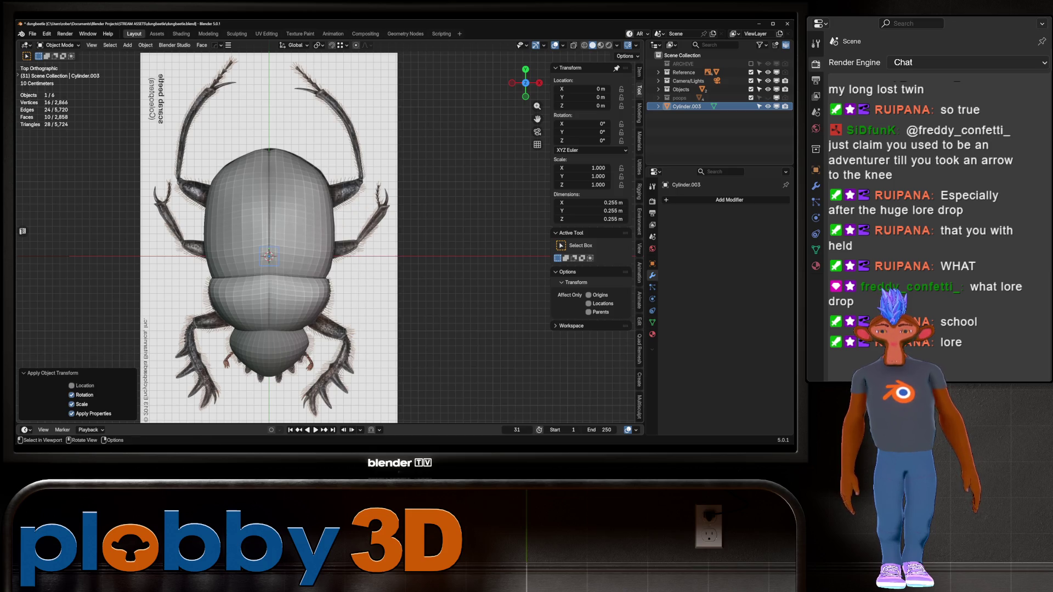
# - Delete the cylinder's end cap faces in isolated Edit Mode, then duplicate it to the beetle's right
pyautogui.press('KP_Divide')
pyautogui.press('Tab')
pyautogui.moveTo(329, 247)
pyautogui.mouseDown(button='middle')
pyautogui.moveTo(351, 219)
pyautogui.moveTo(357, 164)
pyautogui.moveTo(384, 151)
pyautogui.mouseUp(button='middle')
pyautogui.press('x')
pyautogui.click(384, 151)
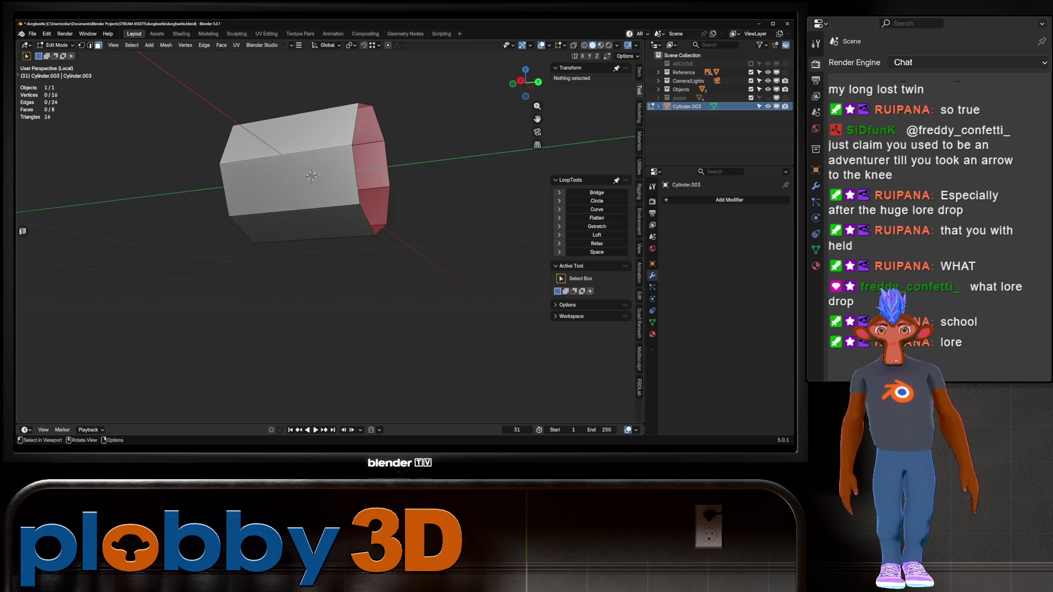
pyautogui.press('Tab')
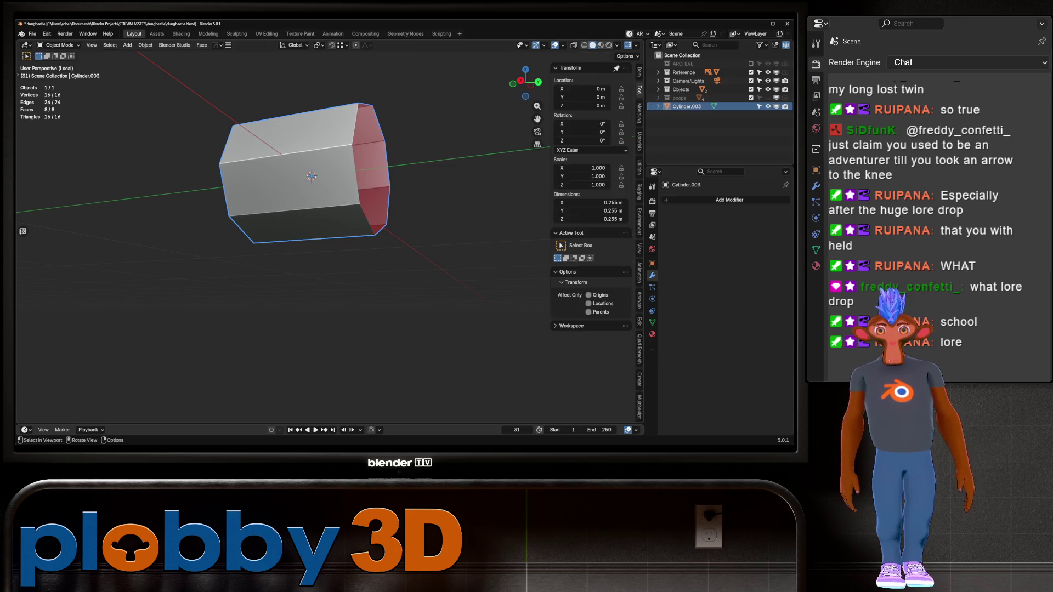
pyautogui.press('KP_Divide')
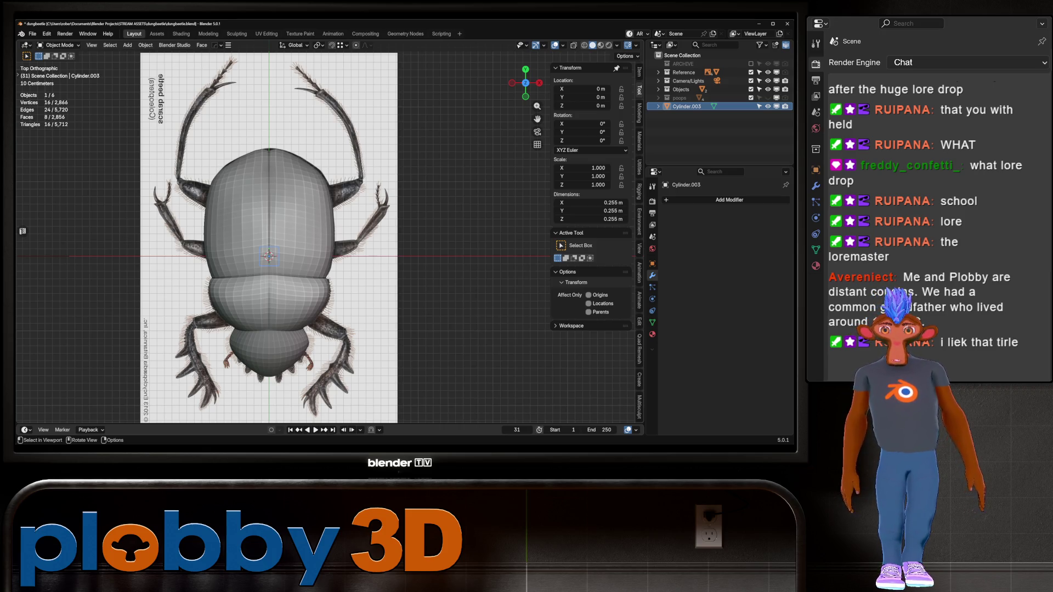
pyautogui.hotkey('shift', 'd')
pyautogui.click(340, 257)
# - Rotate the duplicate about 83°, then place another cylinder copy near the back right leg
pyautogui.press('r')
pyautogui.click(347, 279)
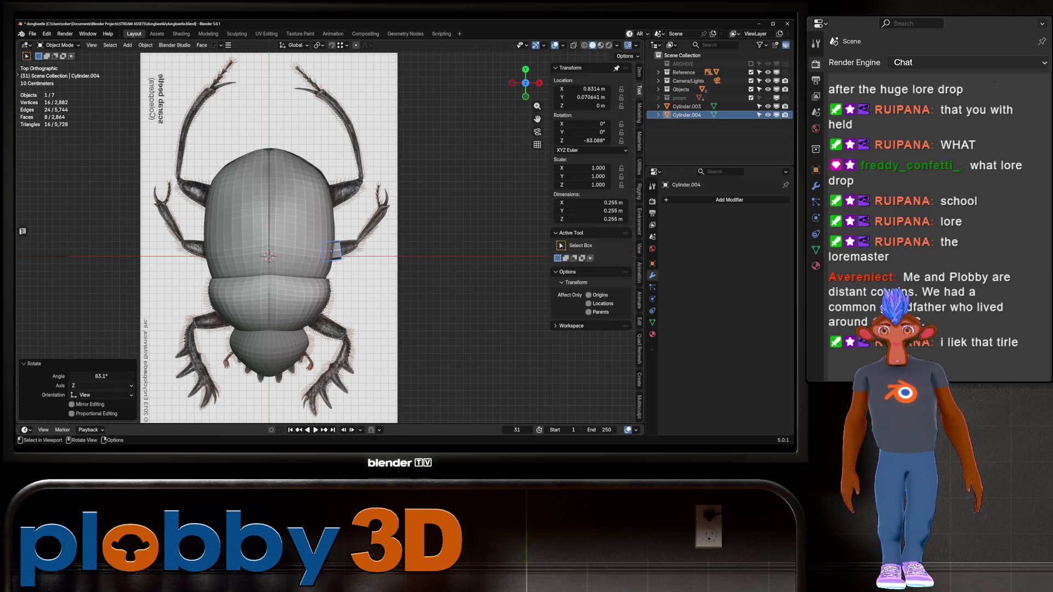
pyautogui.click(269, 256)
pyautogui.press('g')
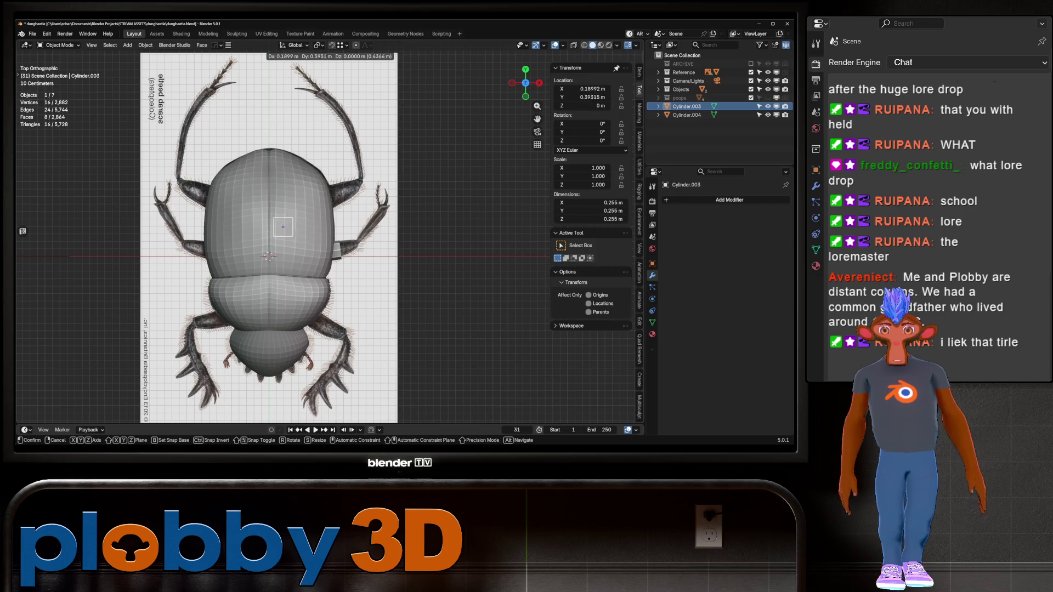
pyautogui.press('Escape')
pyautogui.hotkey('shift', 'd')
pyautogui.click(304, 317)
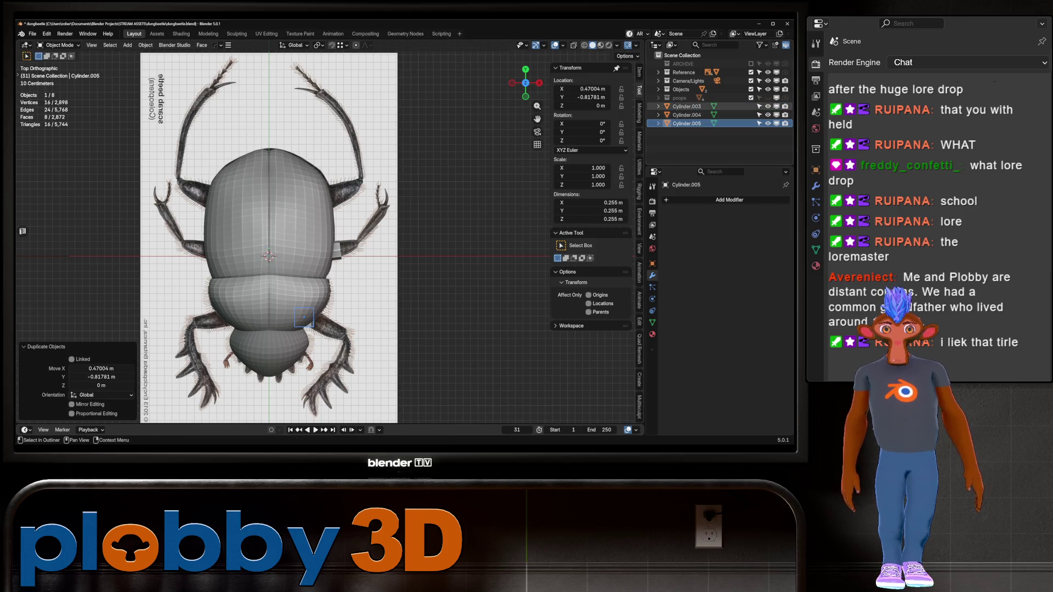
# - Position Cylinder.003 on the front right leg base, rotated about -78°
pyautogui.click(687, 107)
pyautogui.press('g')
pyautogui.press('Return')
pyautogui.press('r')
pyautogui.press('Return')
pyautogui.press('g')
pyautogui.press('Return')
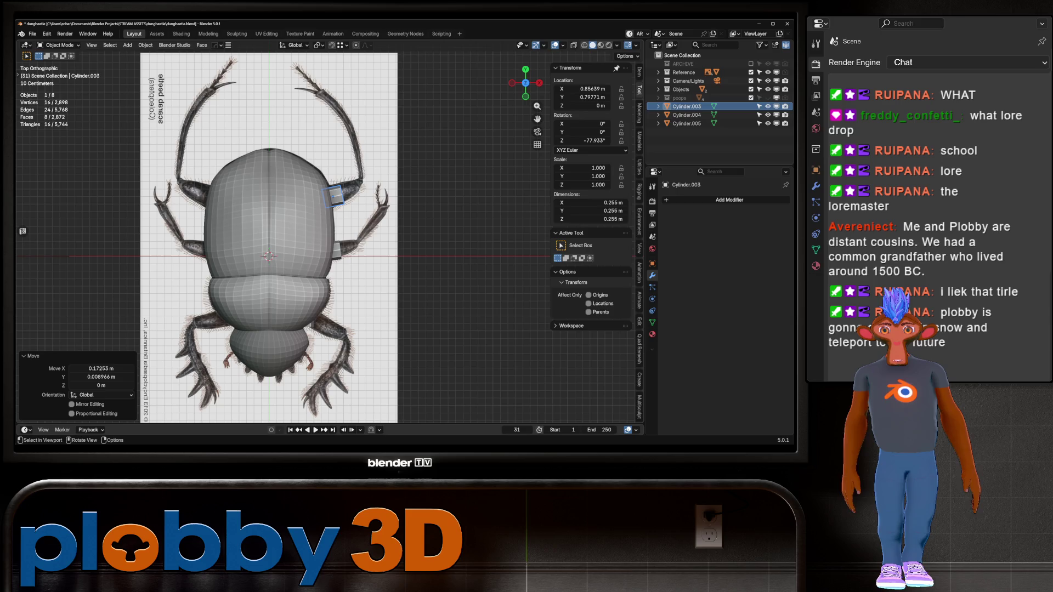
# - In Edit Mode, enlarge the cylinder's outer end ring to 1.326 and shift the cylinder along the leg
pyautogui.press('Tab')
pyautogui.hotkey('alt', 'z')
pyautogui.press('a')
pyautogui.hotkey('alt', 'z')
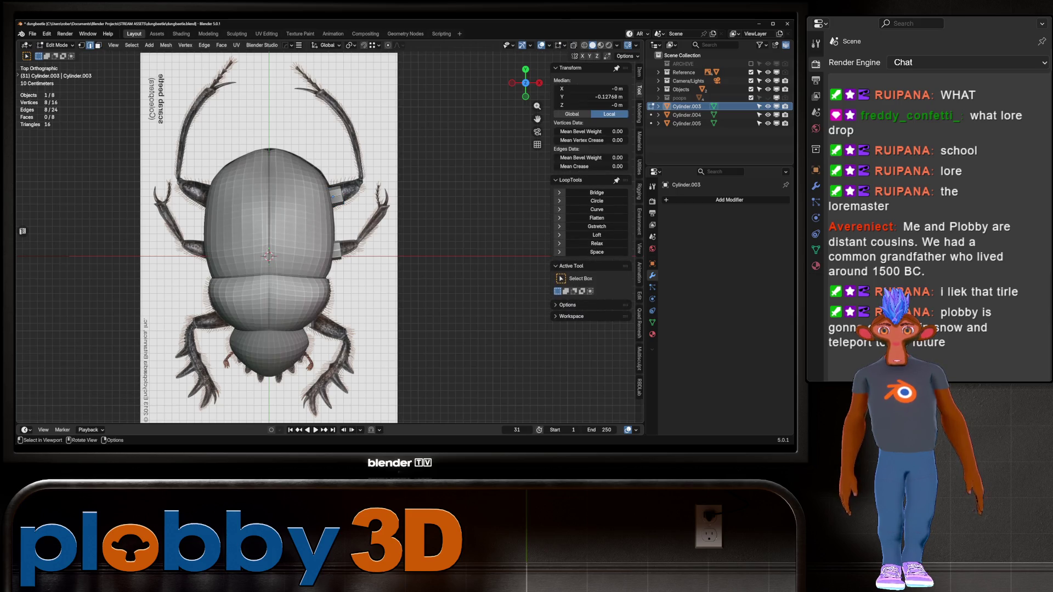
pyautogui.press('s')
pyautogui.press('Return')
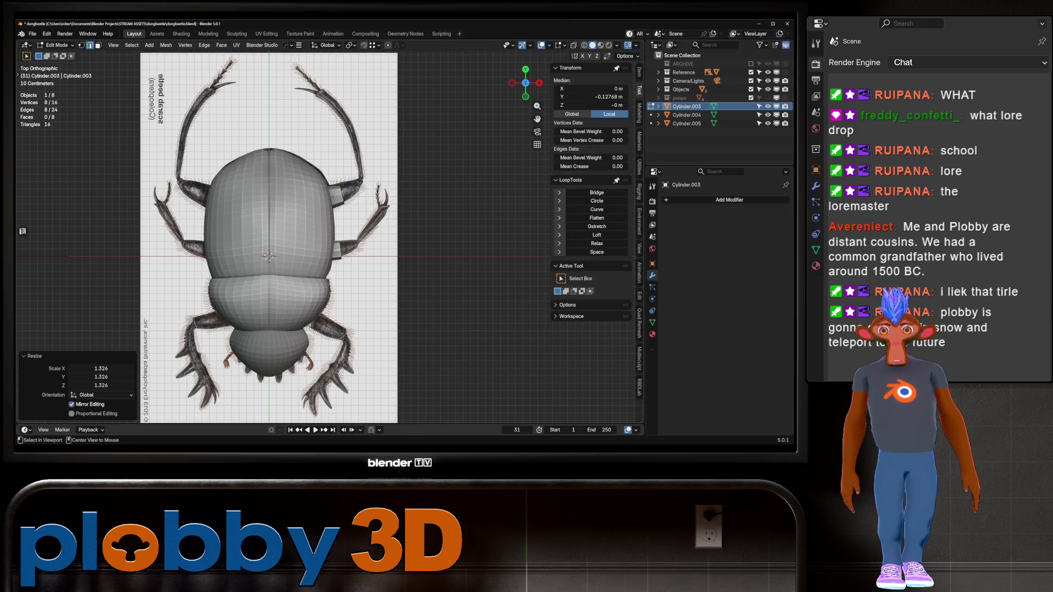
pyautogui.press('a')
pyautogui.press('g')
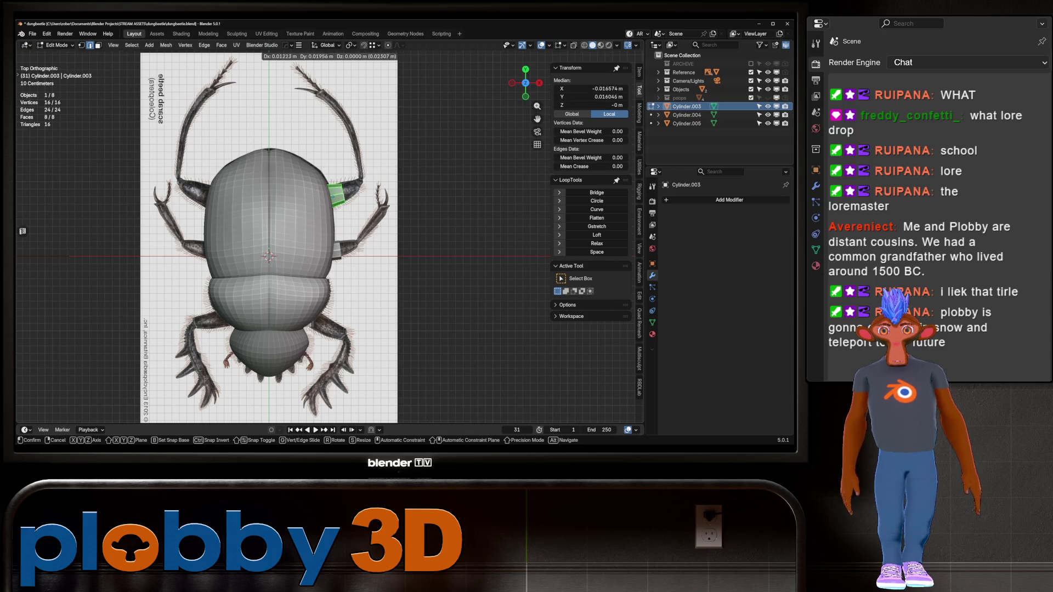
pyautogui.press('Return')
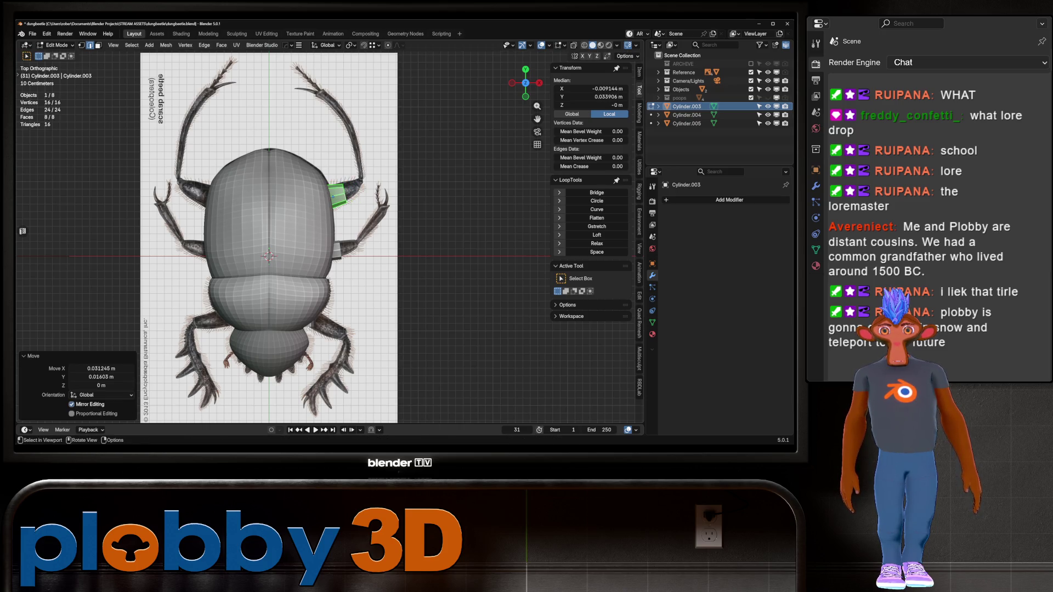
pyautogui.press('g')
pyautogui.press('Return')
# - Extrude the first leg segment, narrowing its ring to 0.158, then moving and resizing it to 0.558
pyautogui.press('r')
pyautogui.press('Escape')
pyautogui.press('e')
pyautogui.press('Return')
pyautogui.press('s')
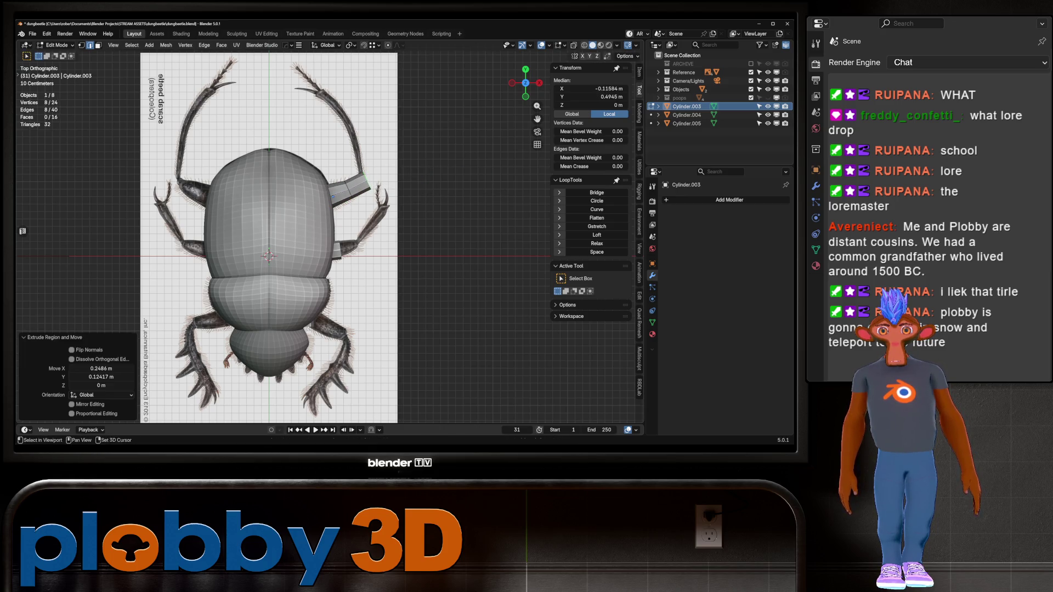
pyautogui.press('Return')
pyautogui.press('g')
pyautogui.press('g')
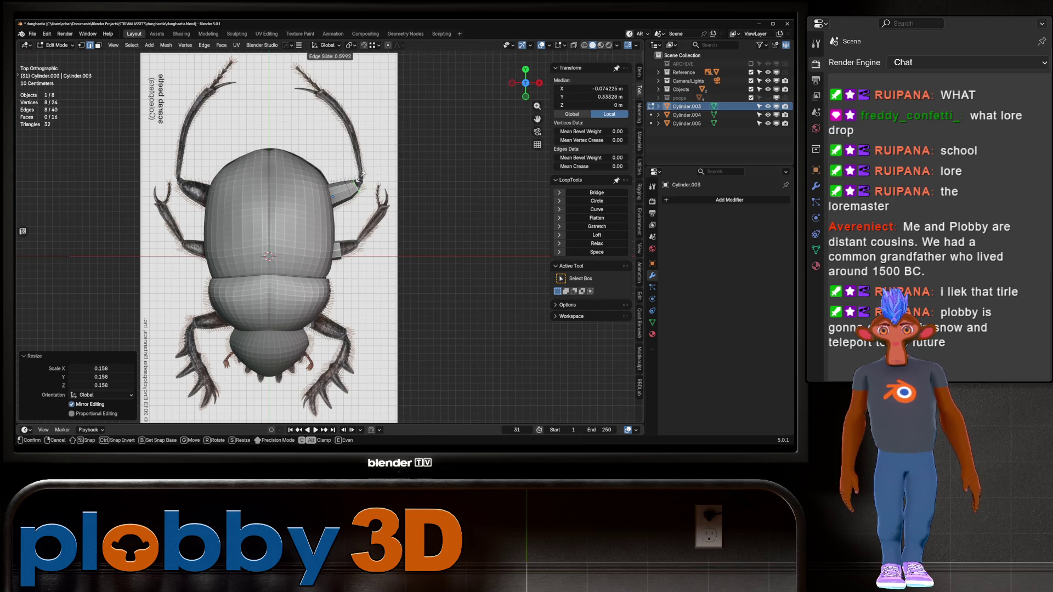
pyautogui.press('Return')
pyautogui.press('g')
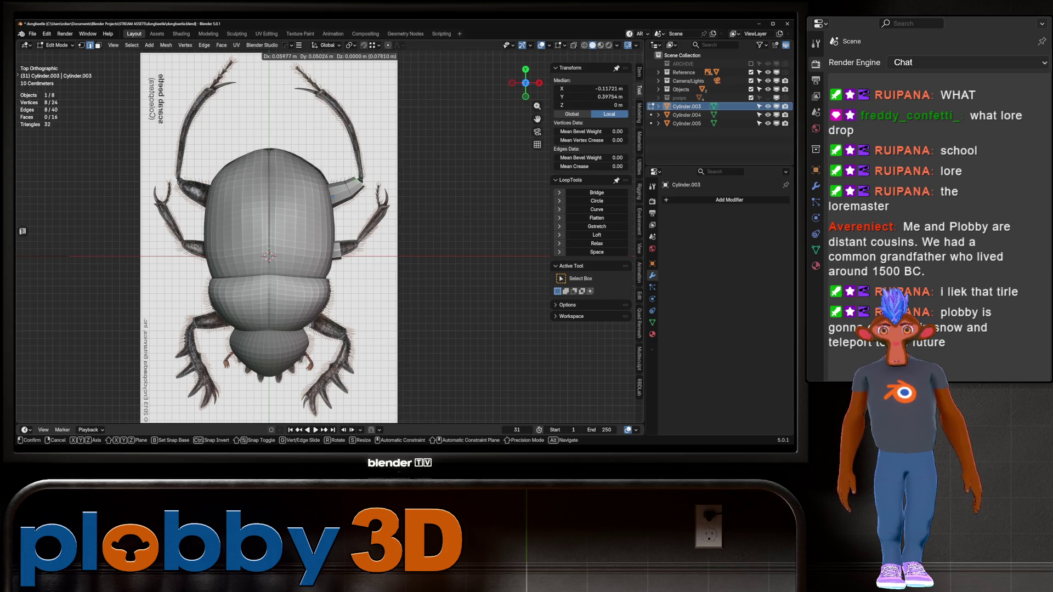
pyautogui.press('Return')
pyautogui.press('s')
pyautogui.press('Return')
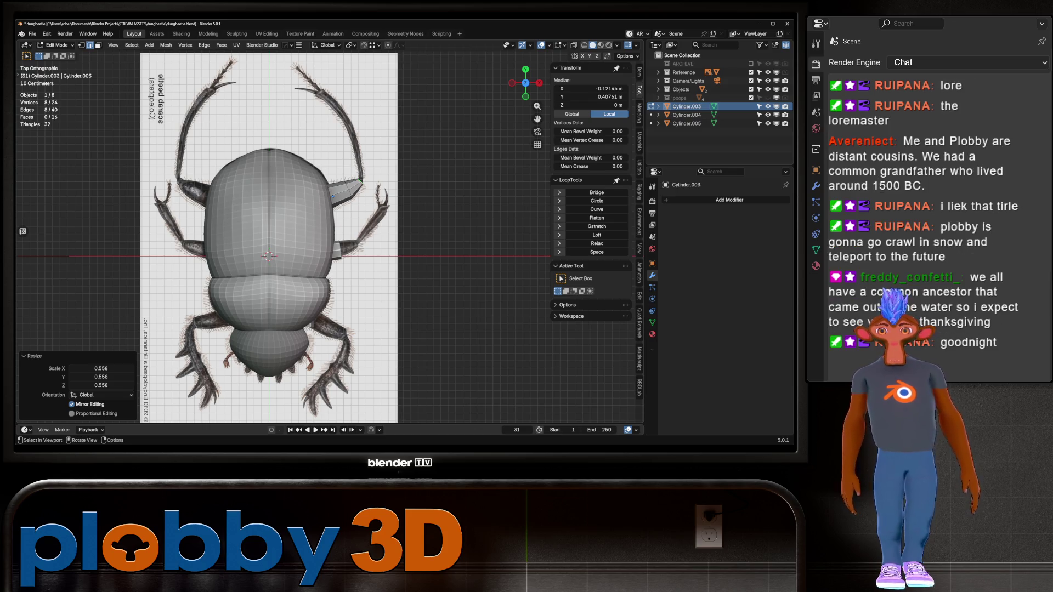
# - Extrude a joint ring flattened to 0 on Y, then a new segment widened to 1.166
pyautogui.press('e')
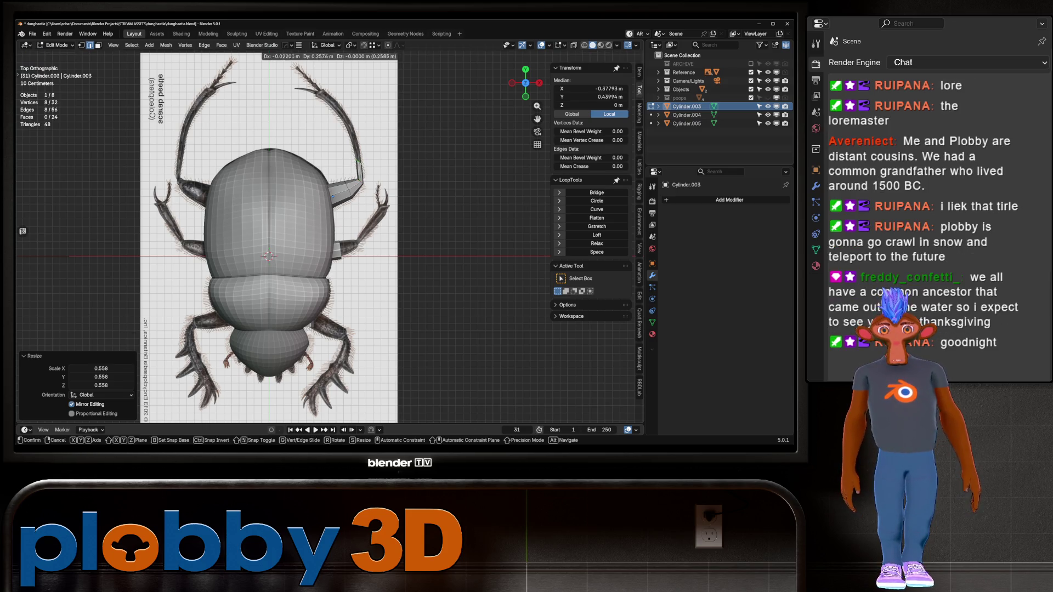
pyautogui.press('s')
pyautogui.press('y')
pyautogui.press('0')
pyautogui.press('Return')
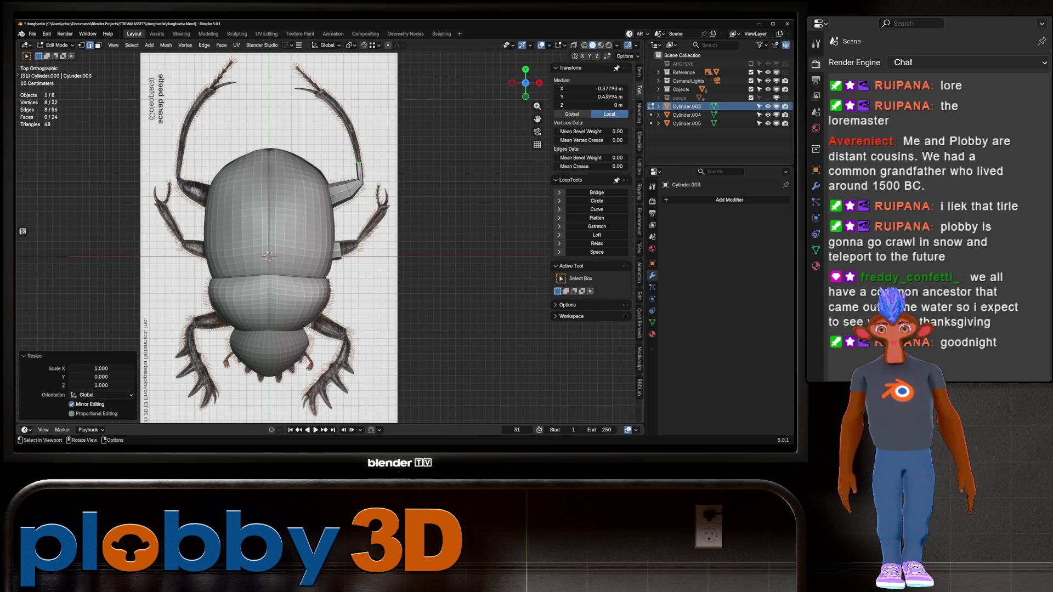
pyautogui.press('e')
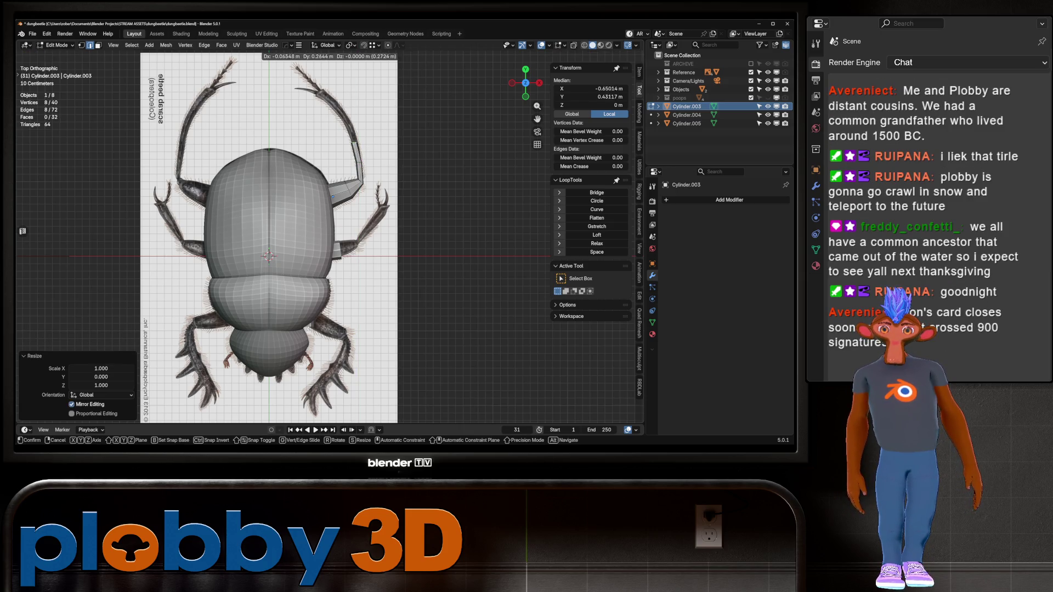
pyautogui.press('Return')
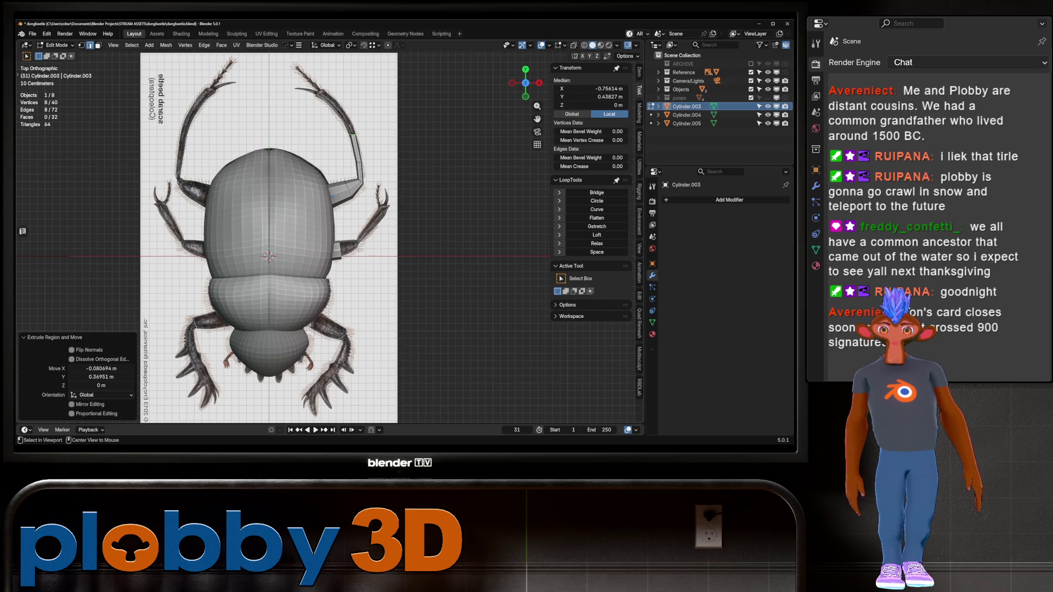
pyautogui.press('s')
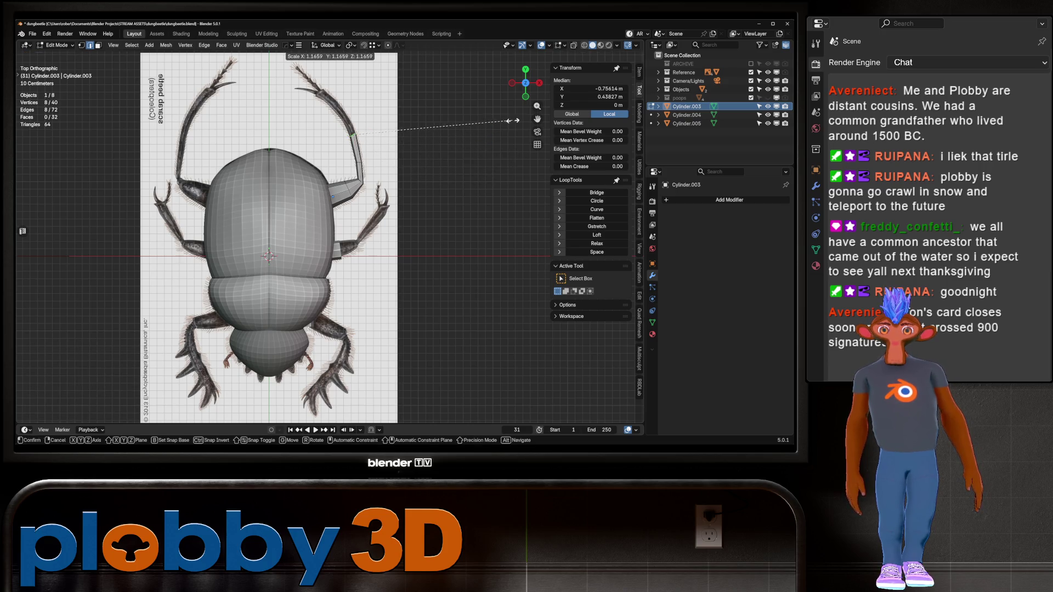
pyautogui.press('Return')
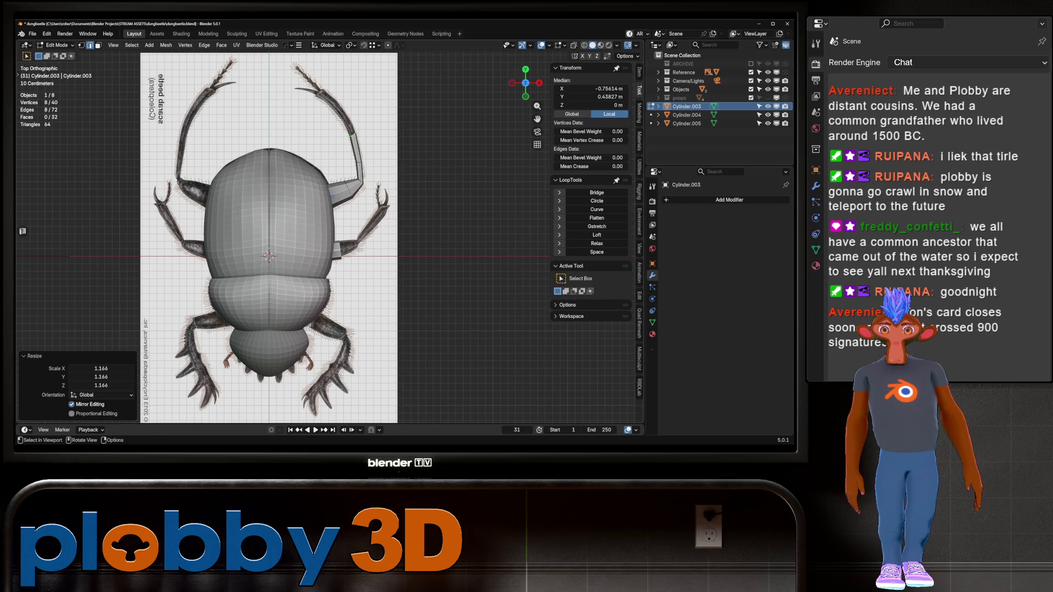
# - Extrude the last two leg segments toward the upper left at 1.043 and 1.393 scale, then exit Edit Mode
pyautogui.press('e')
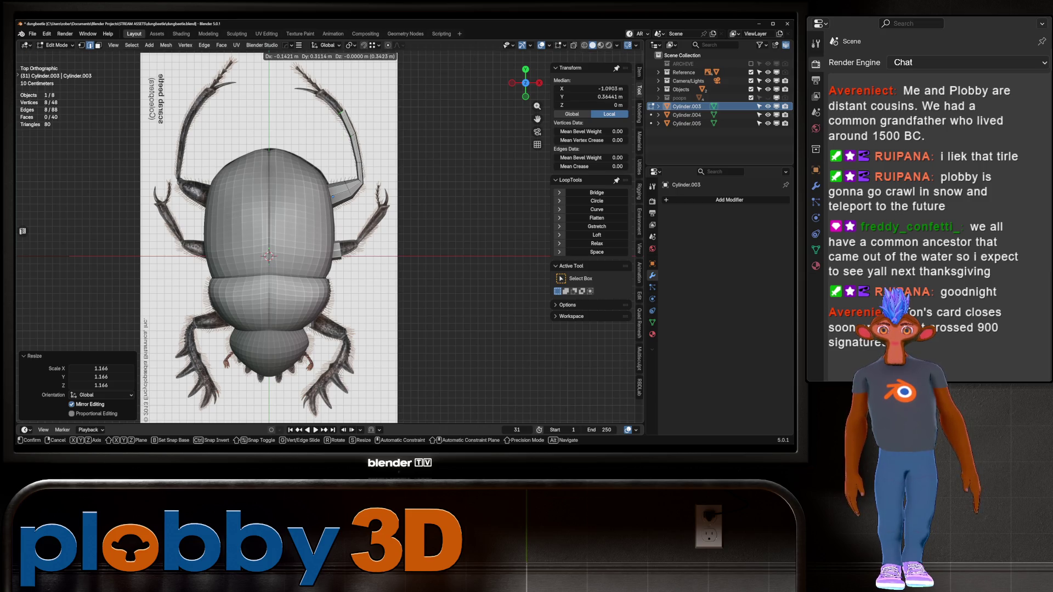
pyautogui.press('Return')
pyautogui.press('s')
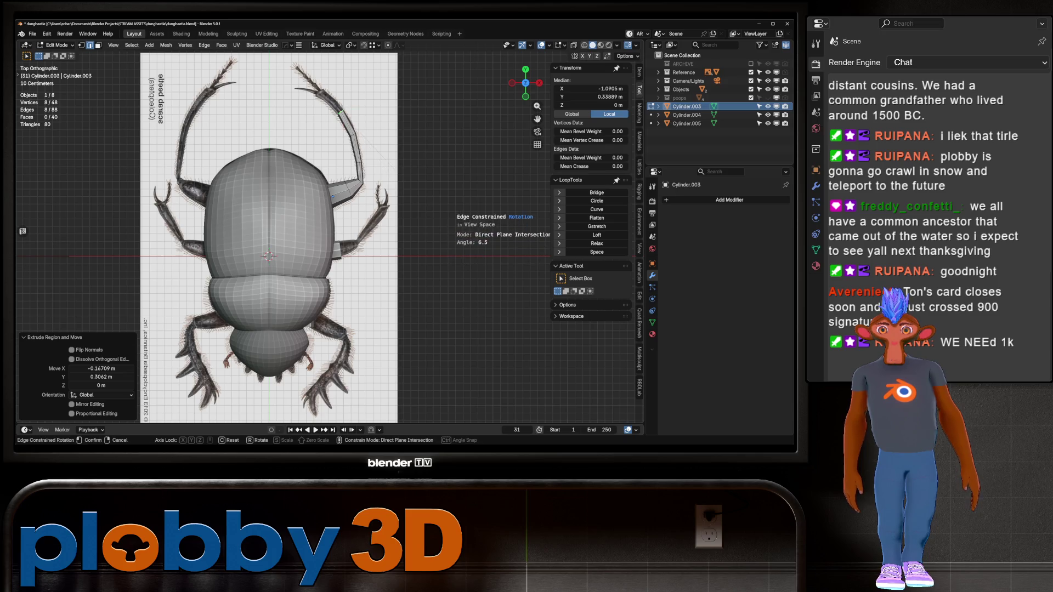
pyautogui.press('Return')
pyautogui.press('e')
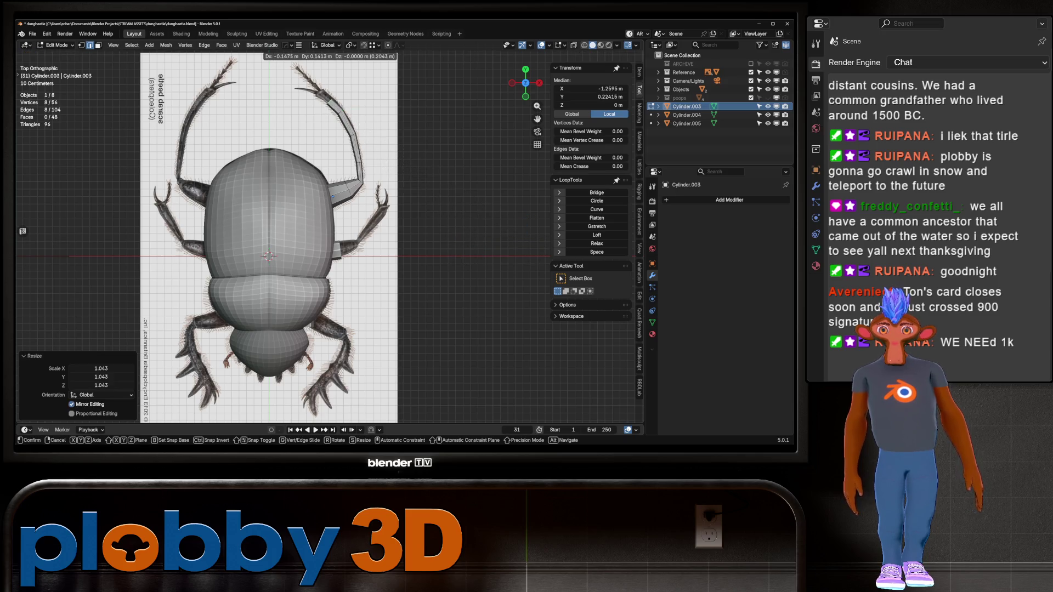
pyautogui.press('Return')
pyautogui.press('s')
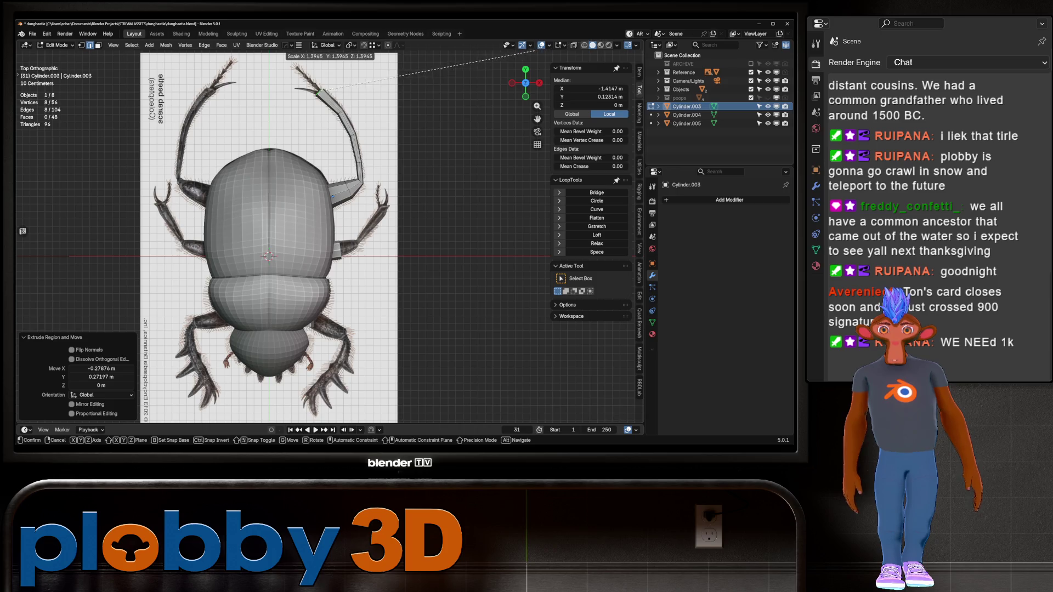
pyautogui.press('Return')
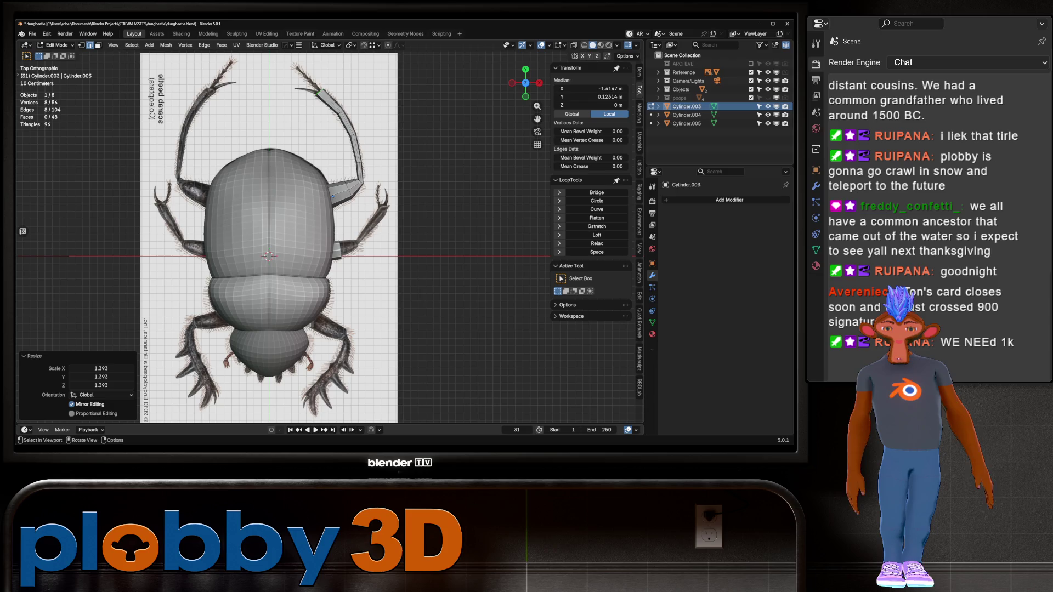
pyautogui.press('Tab')
# - Select Cylinder.004, resize its end ring, and move the cylinder onto the middle leg
pyautogui.click(331, 252)
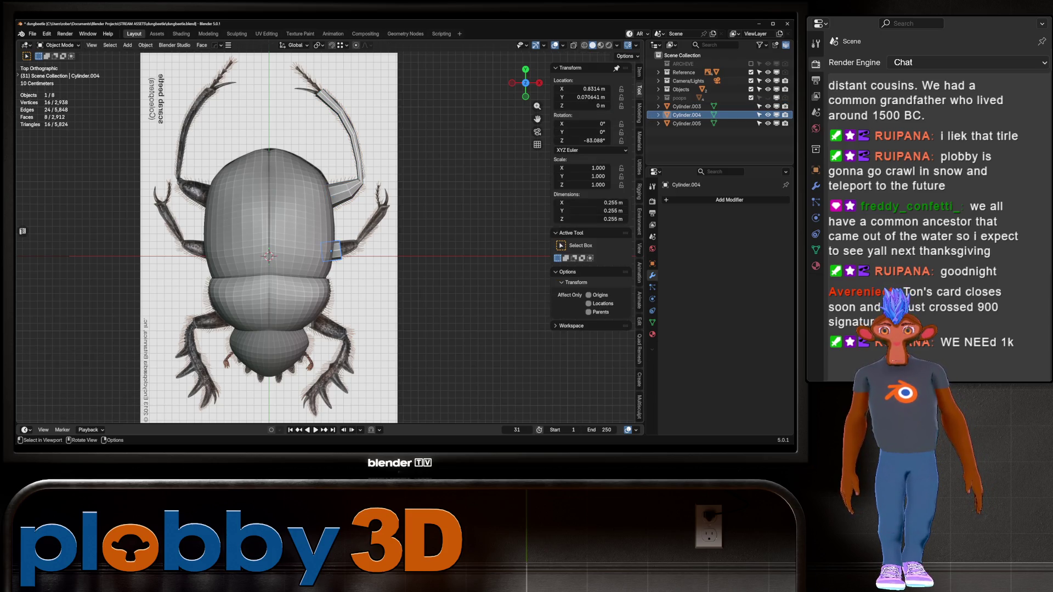
pyautogui.press('Tab')
pyautogui.press('s')
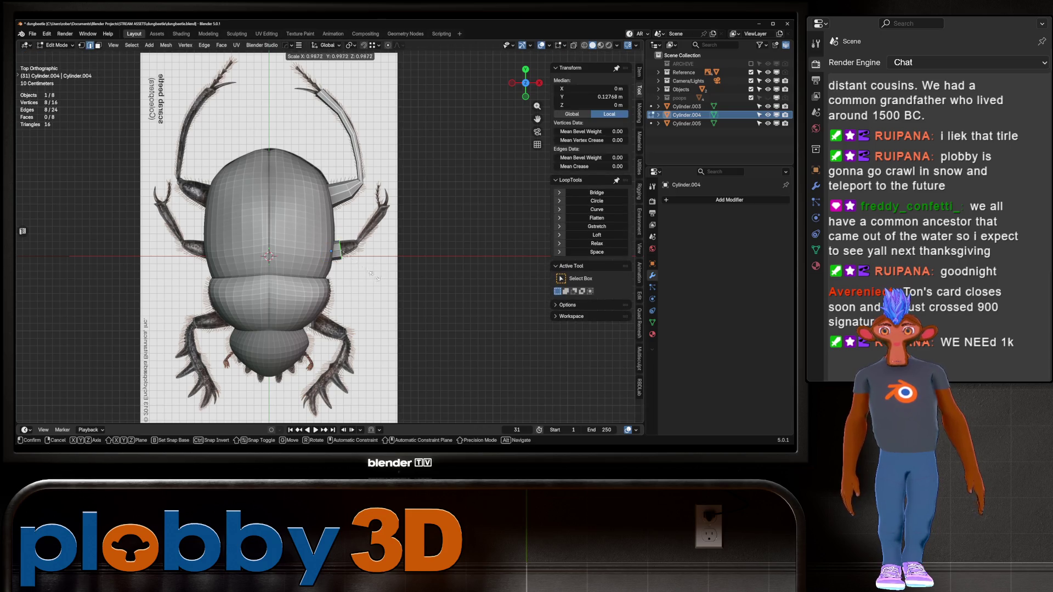
pyautogui.click(373, 276)
pyautogui.press('Tab')
pyautogui.press('g')
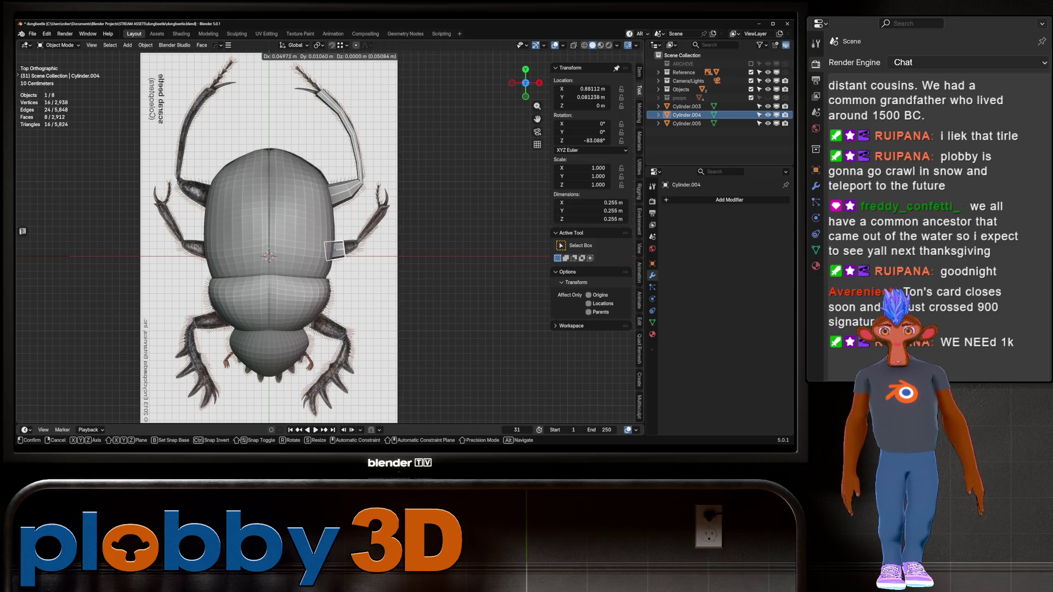
pyautogui.press('Return')
# - In Edit Mode, move Cylinder.004's end edge further out along the leg
pyautogui.press('Tab')
pyautogui.press('r')
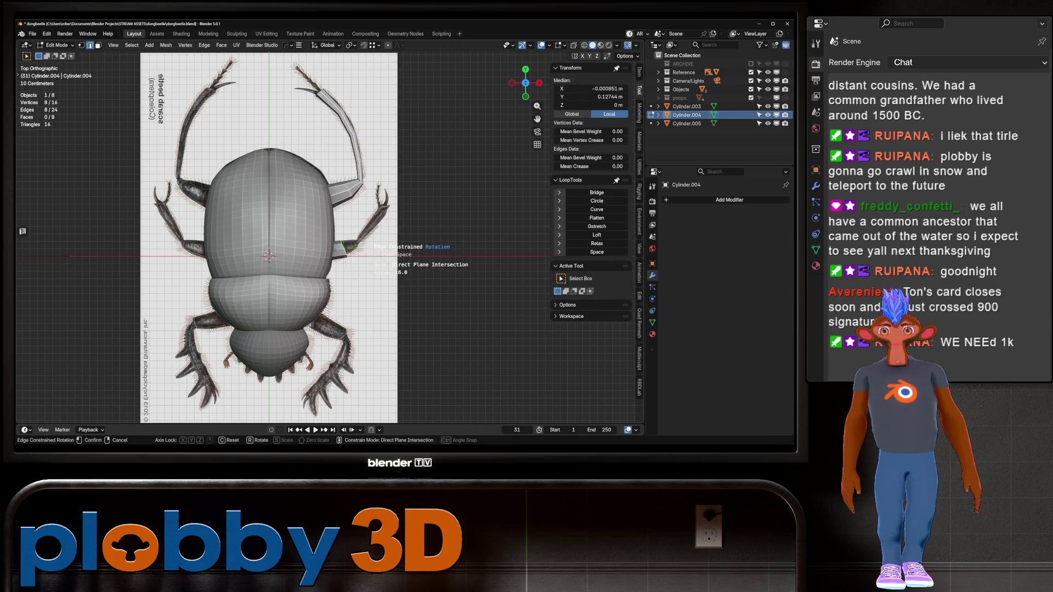
pyautogui.press('Escape')
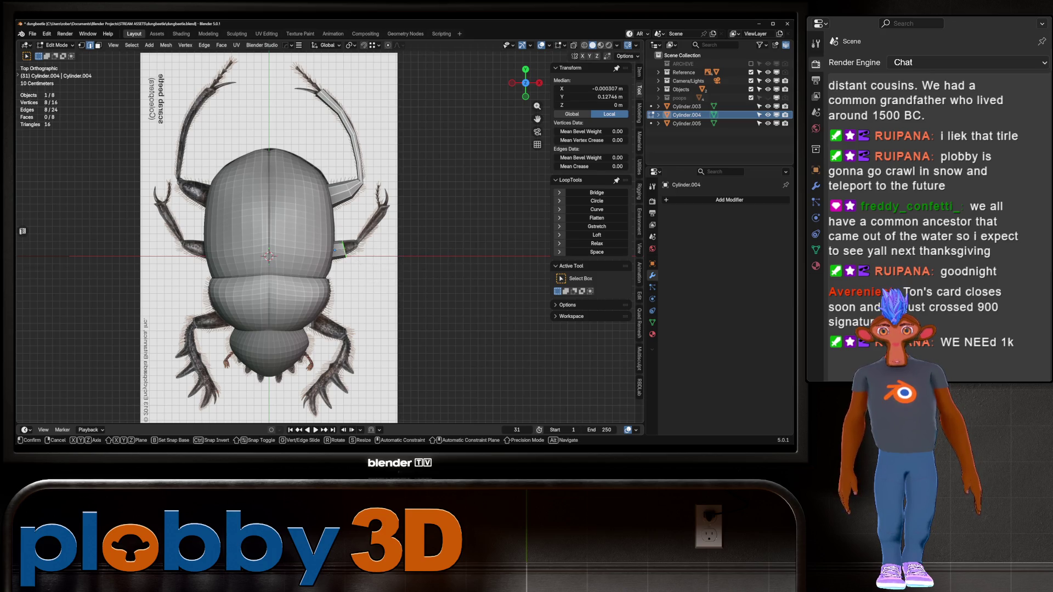
pyautogui.press('g')
pyautogui.press('Return')
pyautogui.press('g')
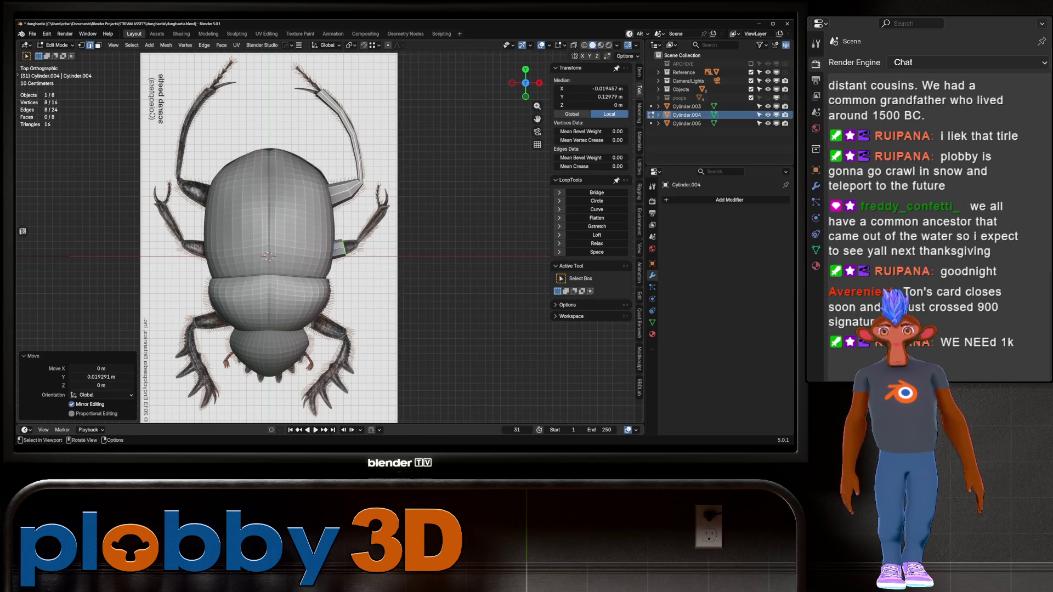
pyautogui.press('Return')
# - Nudge the end edge, then extrude a new segment from it and rotate its end
pyautogui.press('s')
pyautogui.press('Escape')
pyautogui.press('g')
pyautogui.press('Return')
pyautogui.press('e')
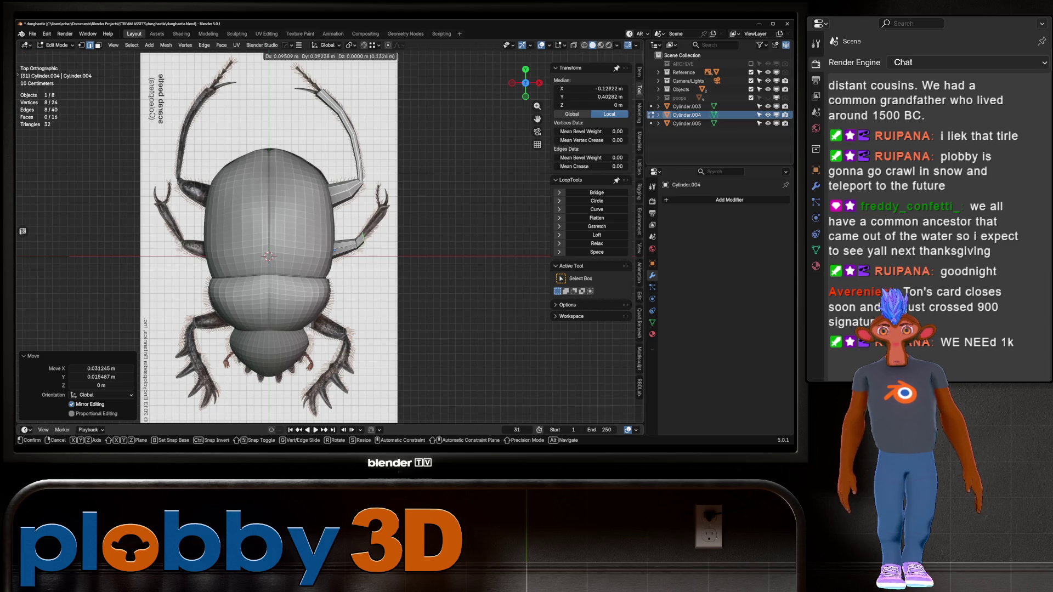
pyautogui.press('Return')
pyautogui.press('r')
pyautogui.press('Return')
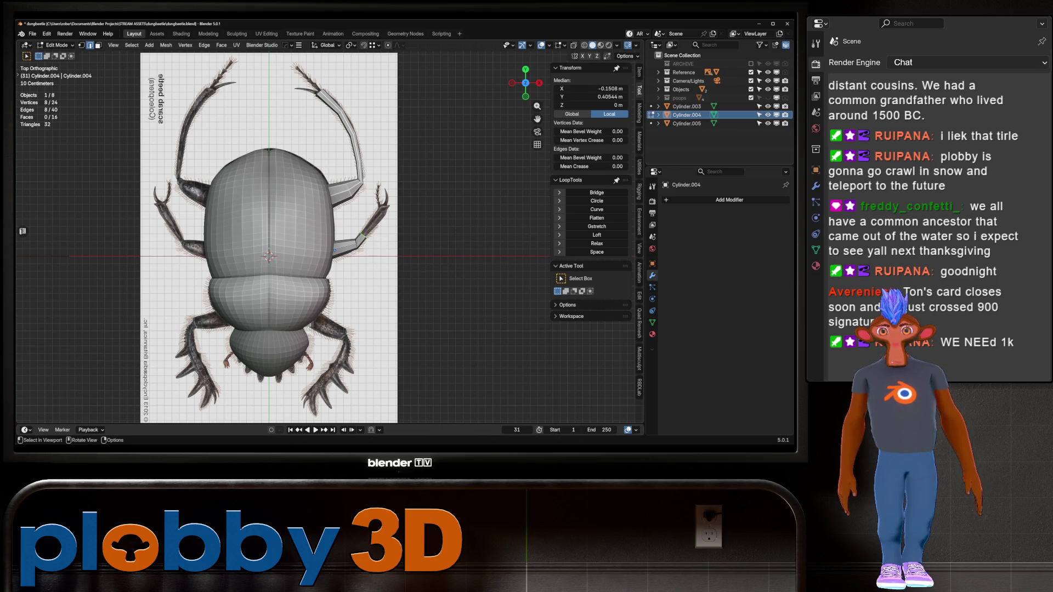
# - Edge slide the leg loop and scale the tip to 1.232, placing it on the reference
pyautogui.press('g')
pyautogui.press('g')
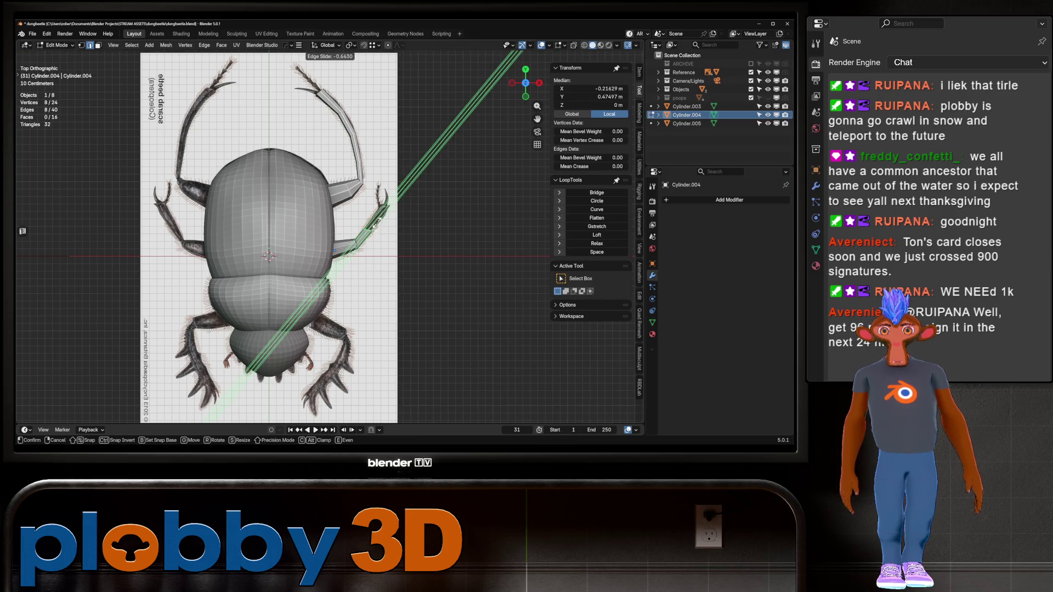
pyautogui.click(385, 212)
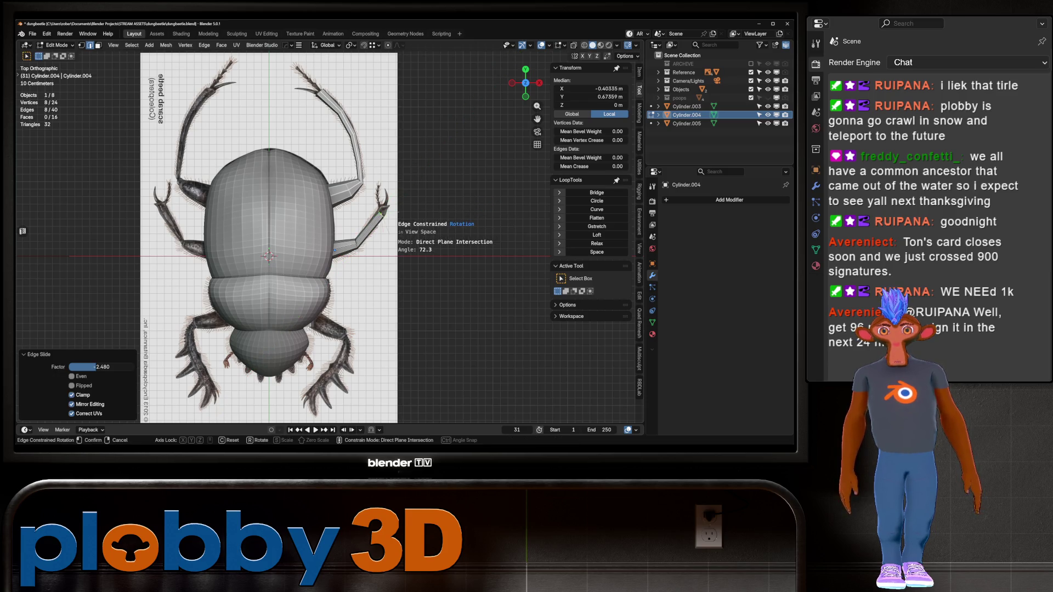
pyautogui.press('g')
pyautogui.click(386, 214)
pyautogui.press('s')
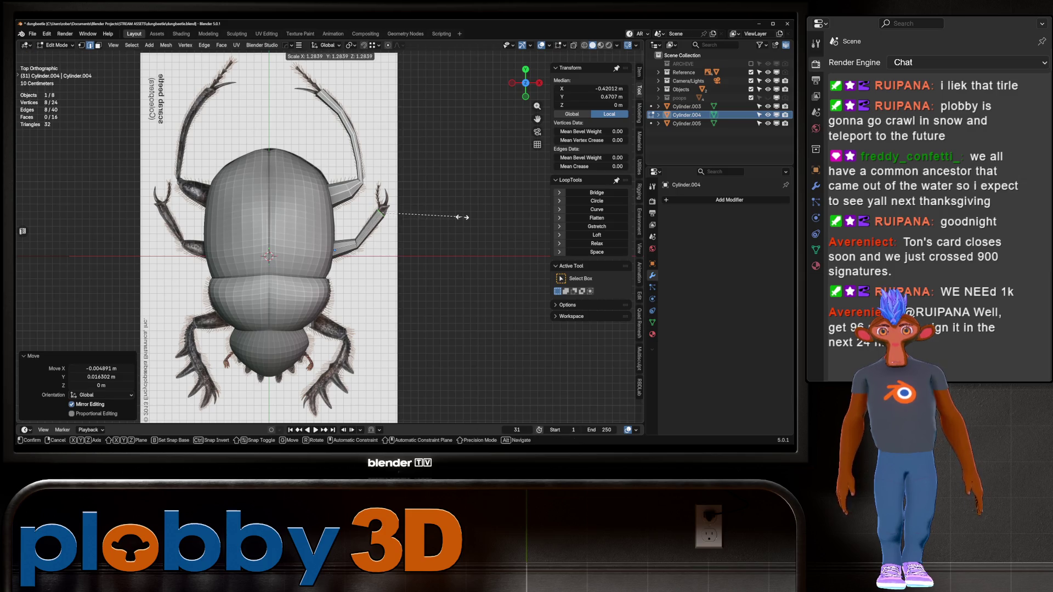
pyautogui.click(450, 220)
pyautogui.press('g')
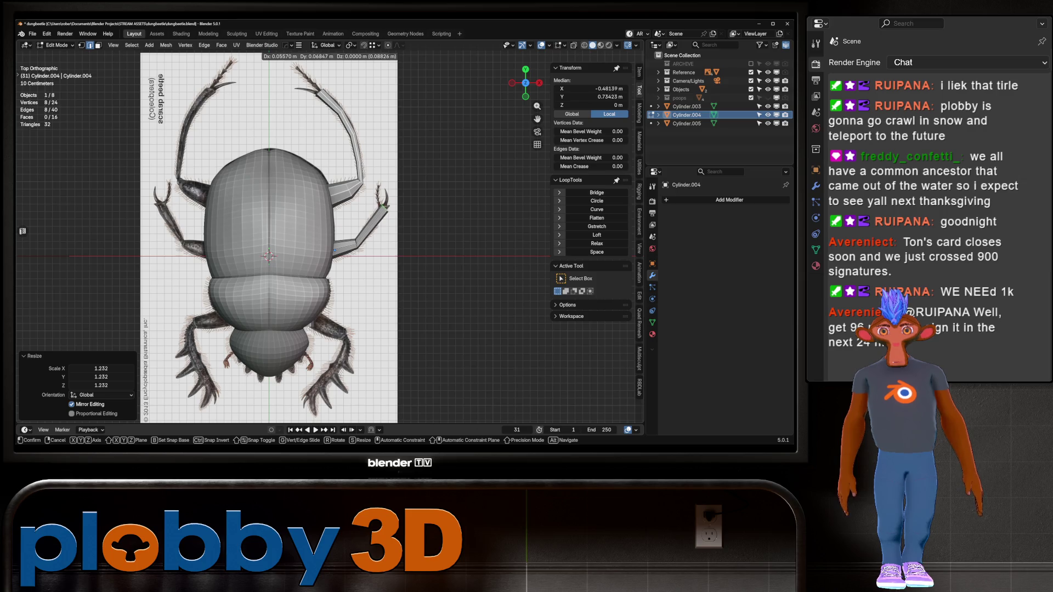
pyautogui.click(385, 207)
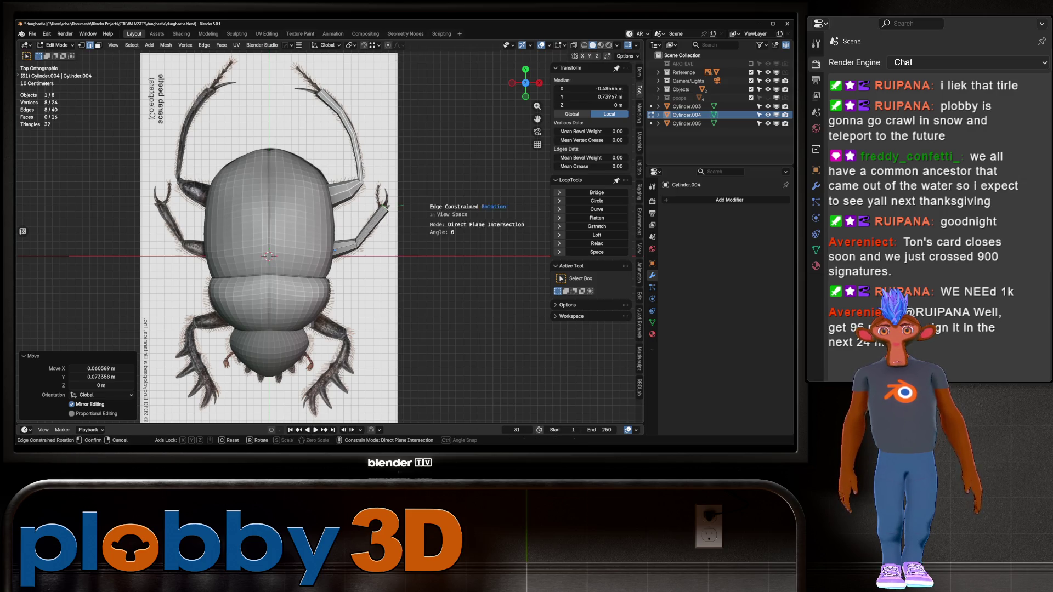
# - Reposition the leg tip vertices once more and return to Object Mode
pyautogui.press('s')
pyautogui.rightClick(436, 176)
pyautogui.press('g')
pyautogui.press('Return')
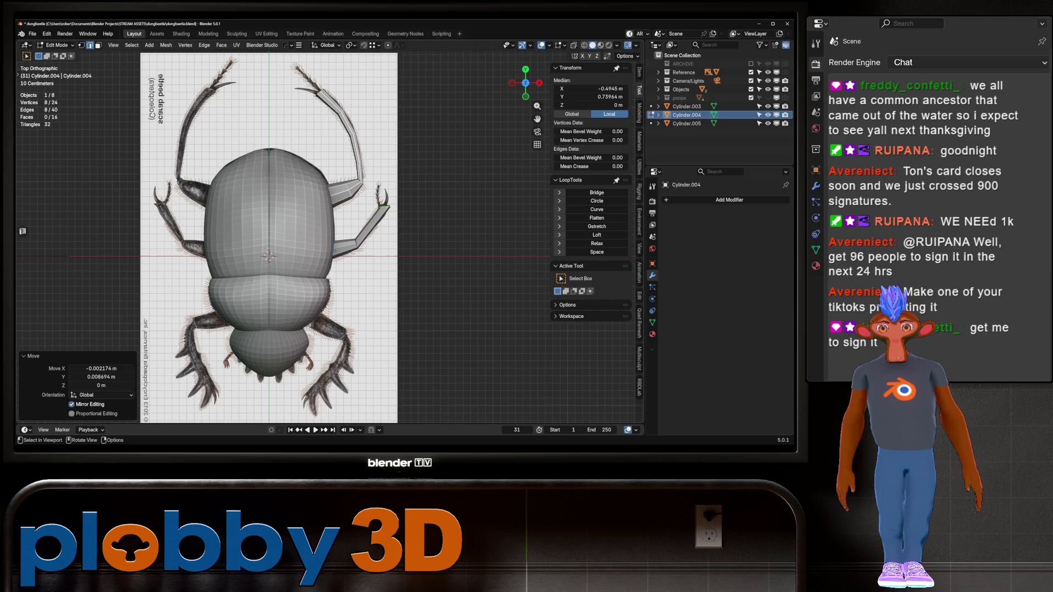
pyautogui.press('Tab')
pyautogui.scroll(-3, 296, 220)
pyautogui.scroll(1, 297, 219)
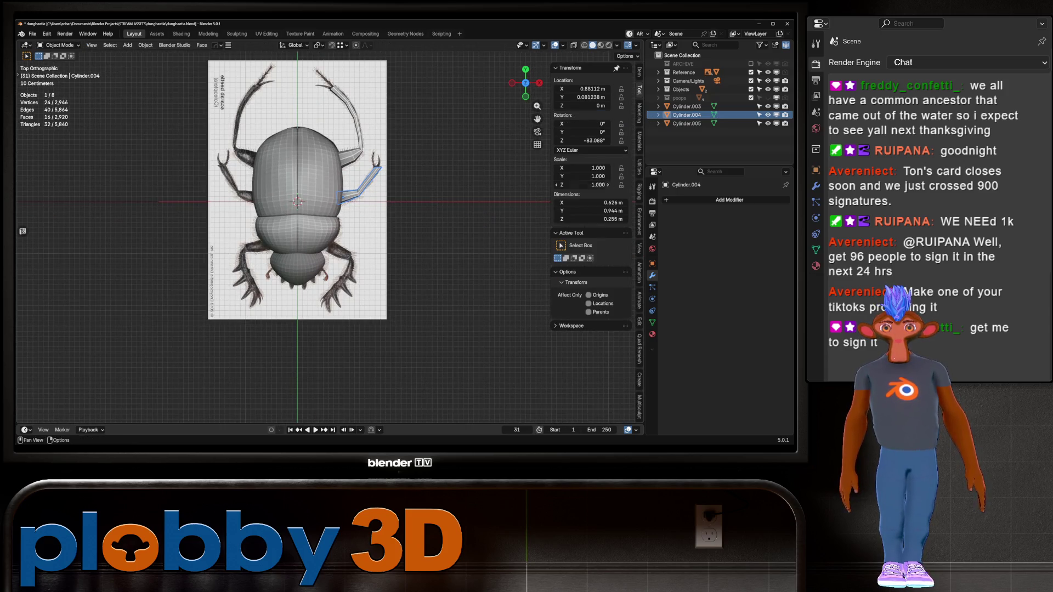
pyautogui.click(686, 123)
# - Rotate Cylinder.005 to the hind leg's angle and move it onto the hind leg
pyautogui.press('r')
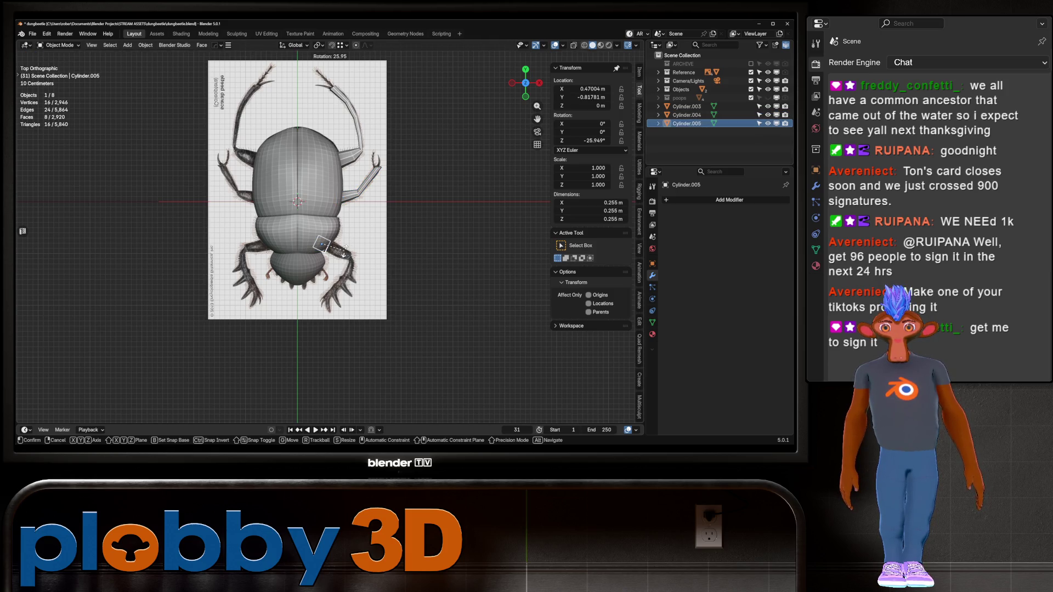
pyautogui.click(339, 193)
pyautogui.press('g')
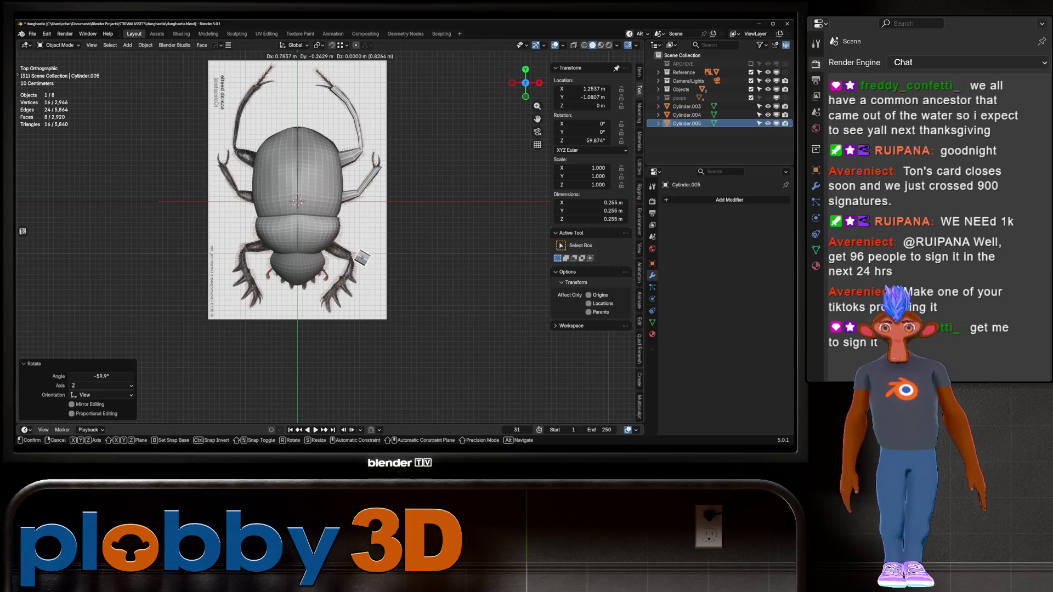
pyautogui.press('Return')
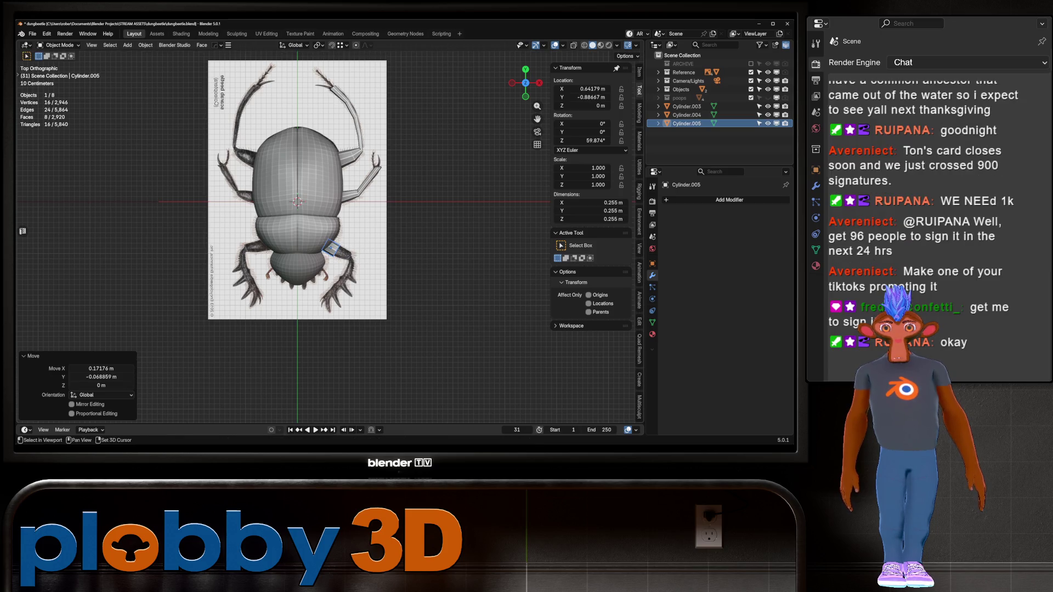
pyautogui.scroll(4, 275, 227)
# - In Edit Mode, move the outer end ring outward and enlarge it to 1.559
pyautogui.press('Tab')
pyautogui.keyDown('alt'); pyautogui.click(406, 270); pyautogui.keyUp('alt')
pyautogui.press('g')
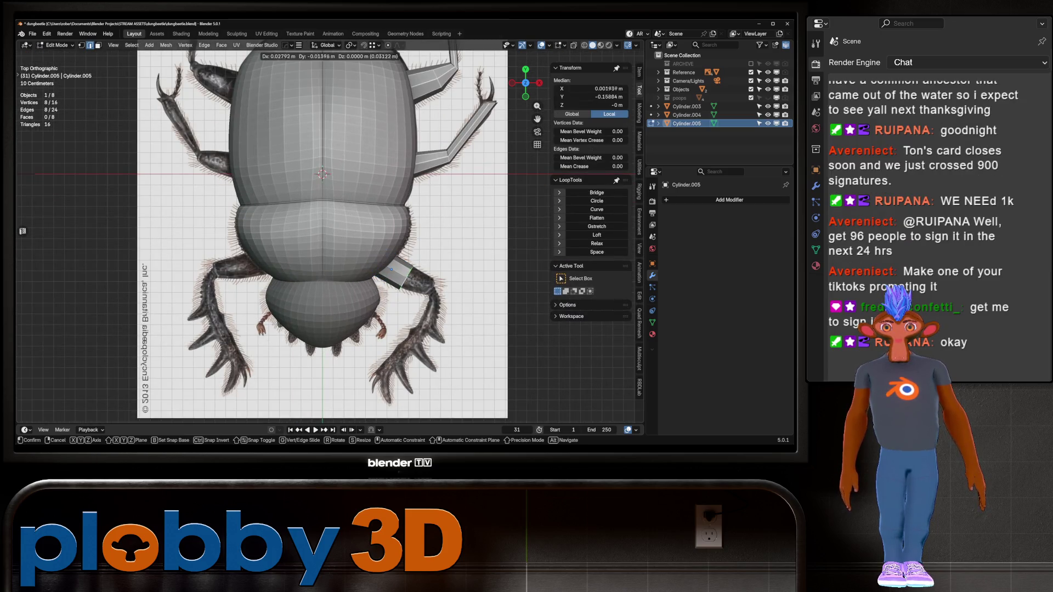
pyautogui.press('Return')
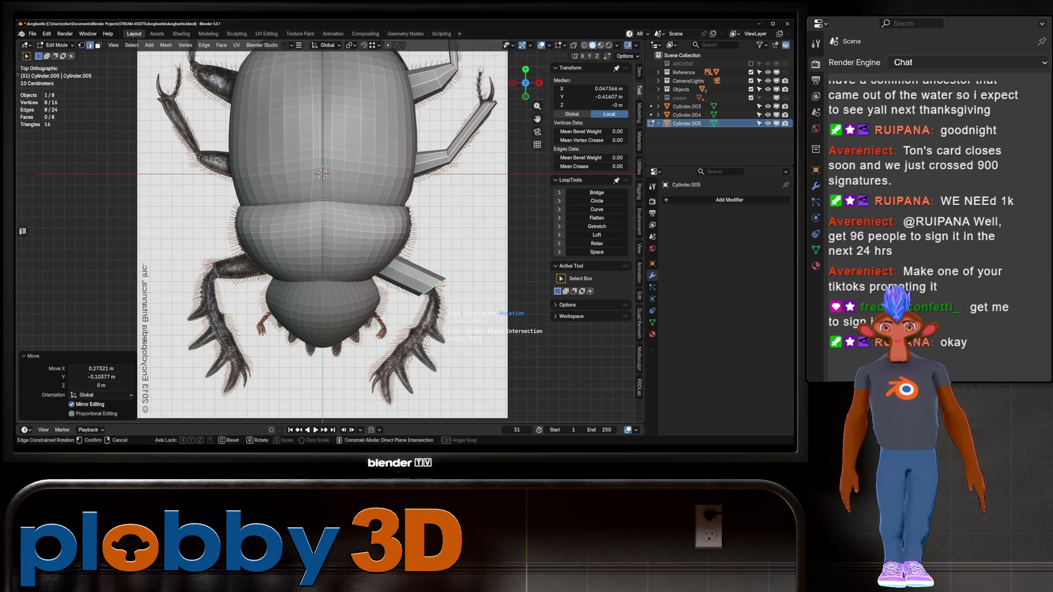
pyautogui.press('s')
pyautogui.press('Escape')
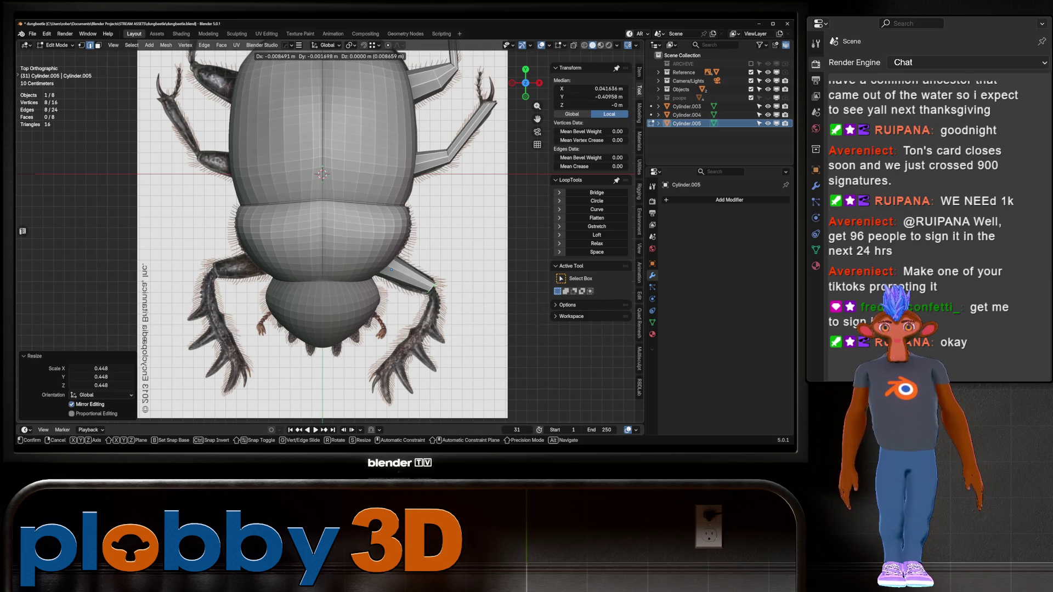
pyautogui.press('s')
pyautogui.press('Return')
# - Check the leg in X-ray, then extrude a segment along the leg and taper it to 0.797
pyautogui.hotkey('alt', 'z')
pyautogui.press('Tab')
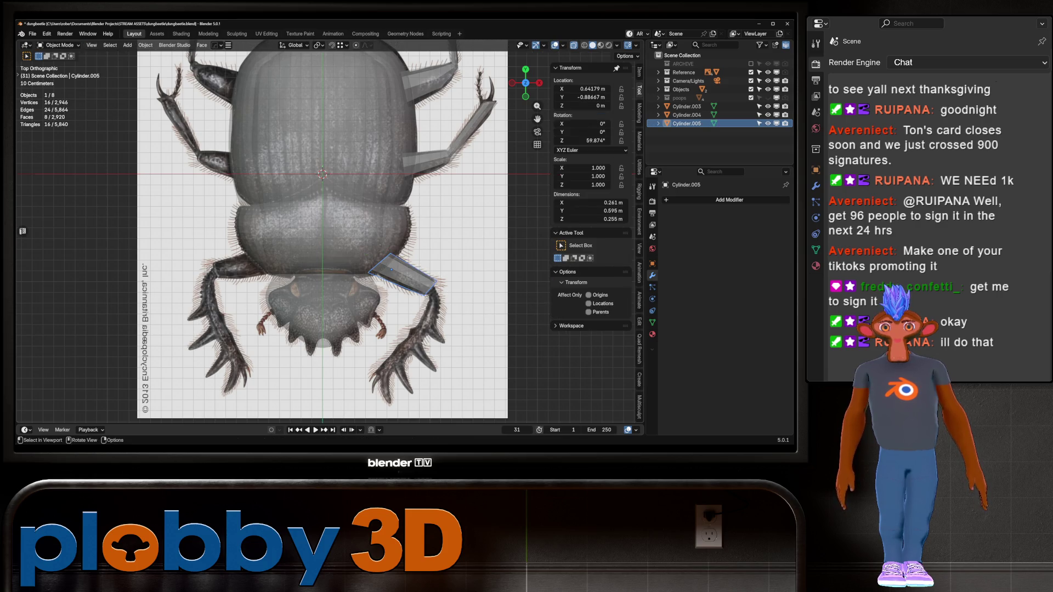
pyautogui.hotkey('alt', 'z')
pyautogui.press('Tab')
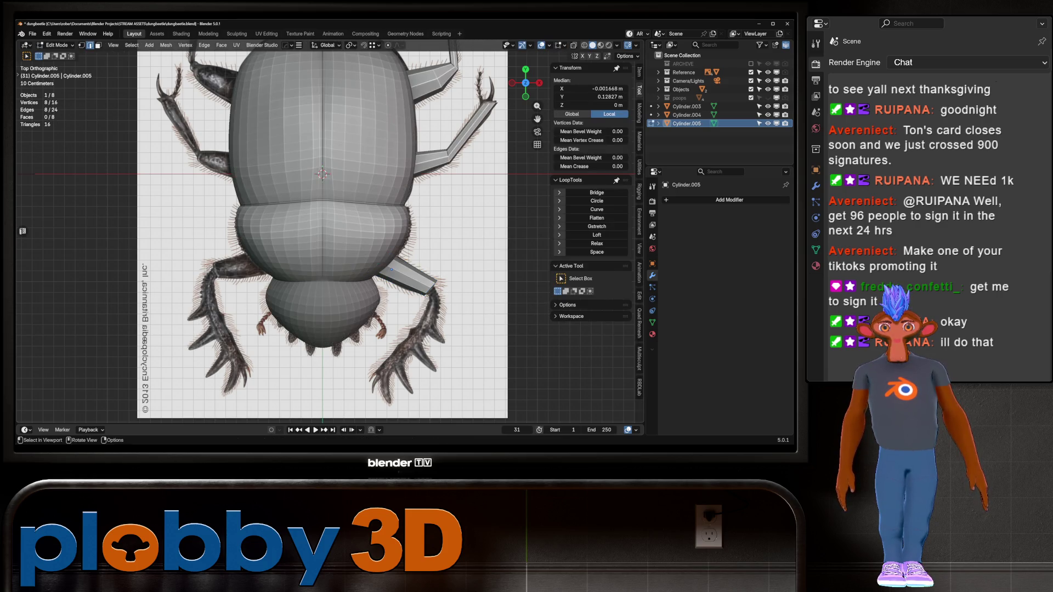
pyautogui.press('e')
pyautogui.press('s')
pyautogui.press('Return')
pyautogui.press('g')
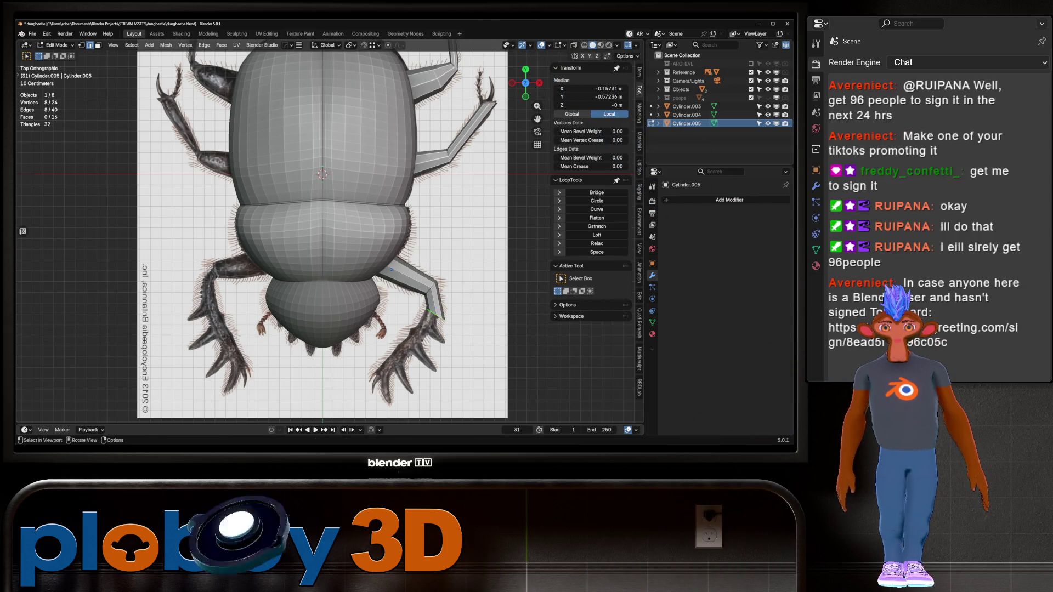
pyautogui.press('Return')
pyautogui.press('s')
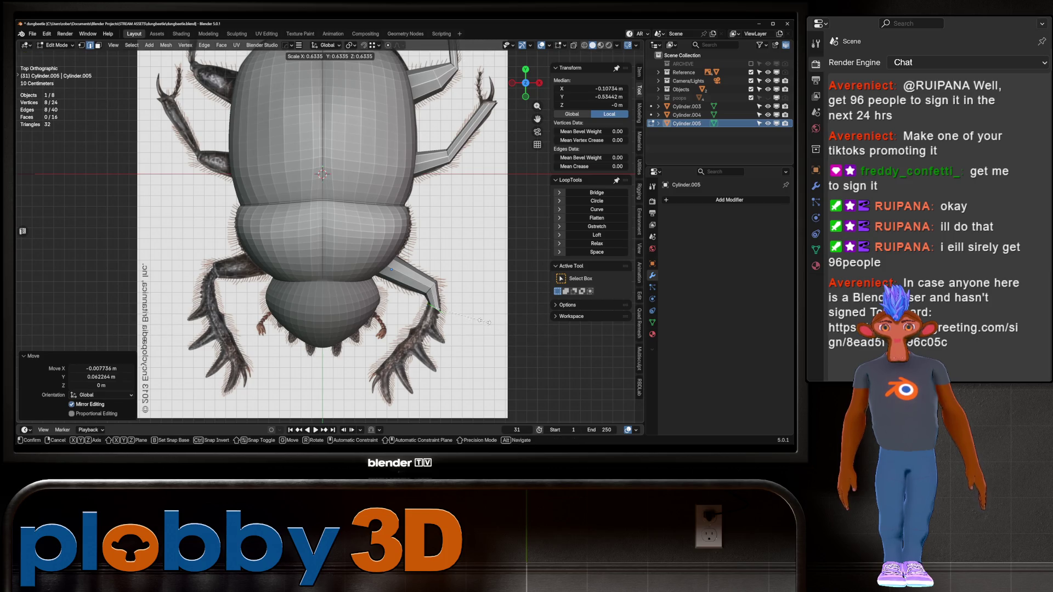
pyautogui.press('Return')
# - Extrude two more segments and place the leg end down-left along the reference
pyautogui.press('e')
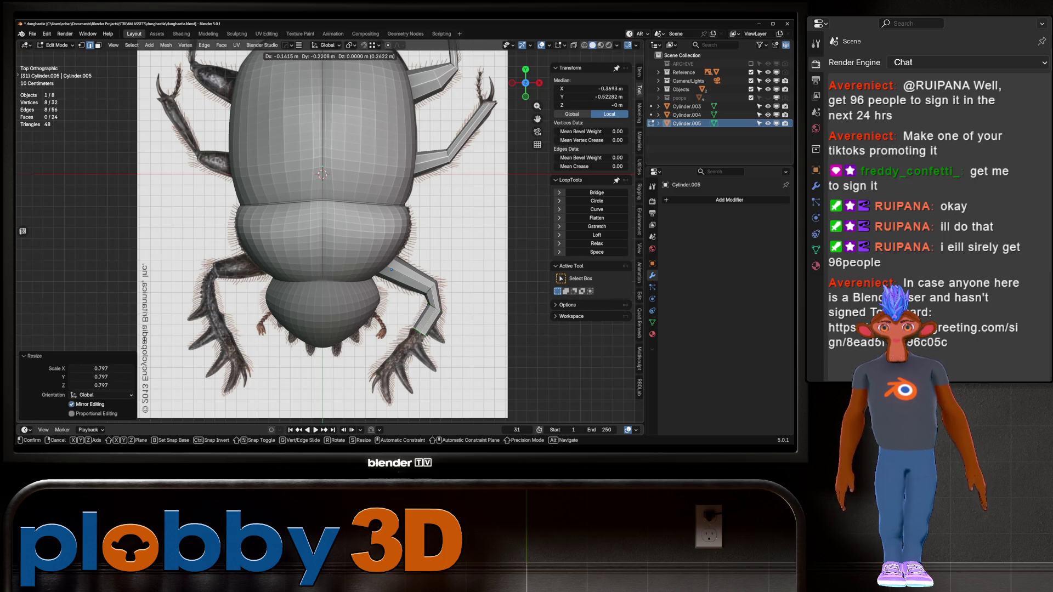
pyautogui.press('Return')
pyautogui.press('e')
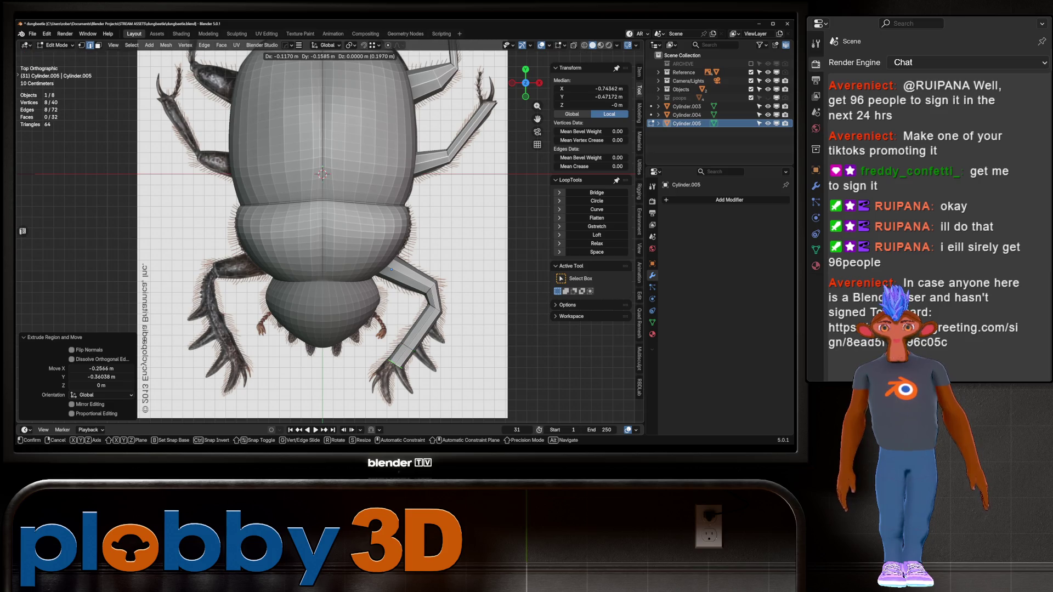
pyautogui.press('Return')
pyautogui.press('g')
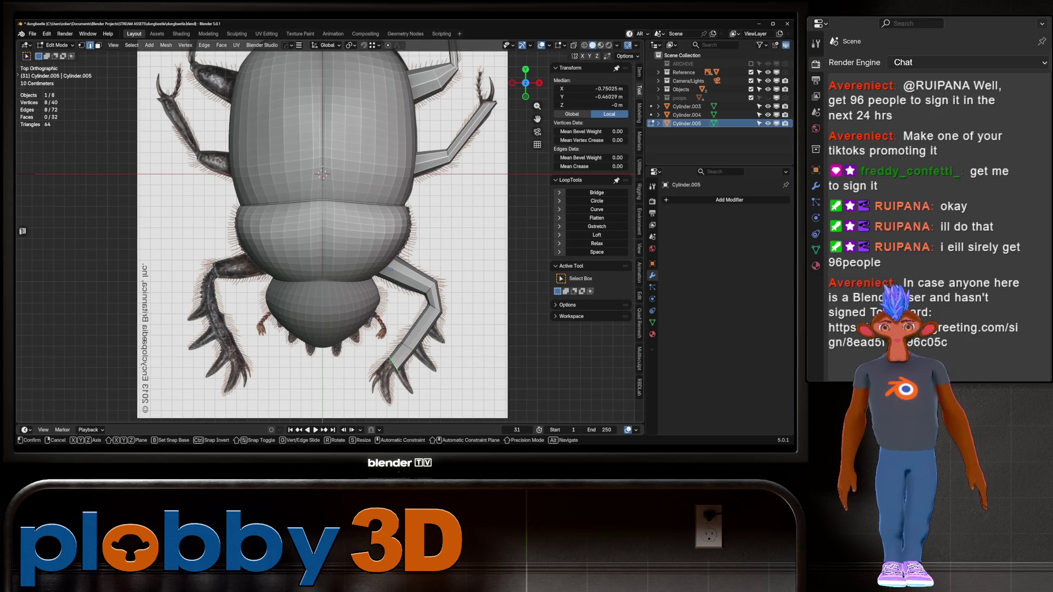
pyautogui.press('Return')
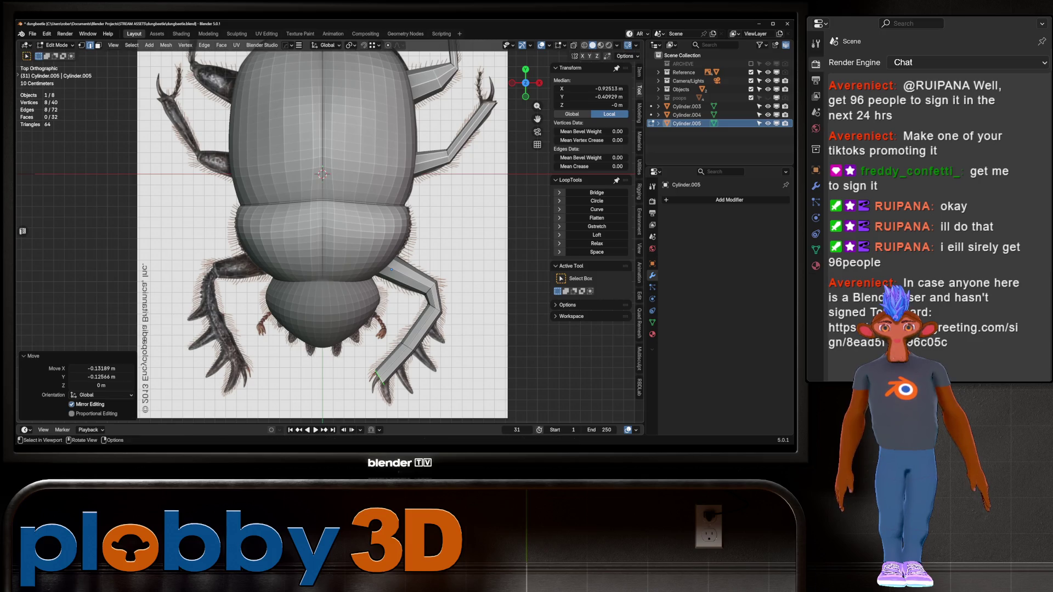
# - Add an edge loop across the hind leg with Ctrl+R and leave Edit Mode
pyautogui.scroll(-3, 392, 262)
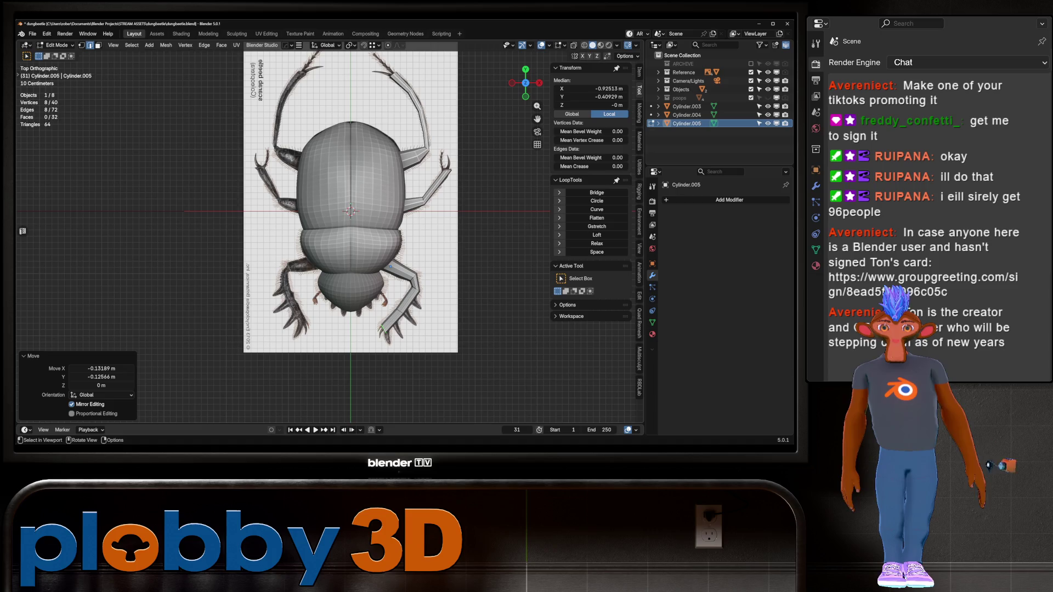
pyautogui.scroll(4, 351, 220)
pyautogui.scroll(-3, 351, 219)
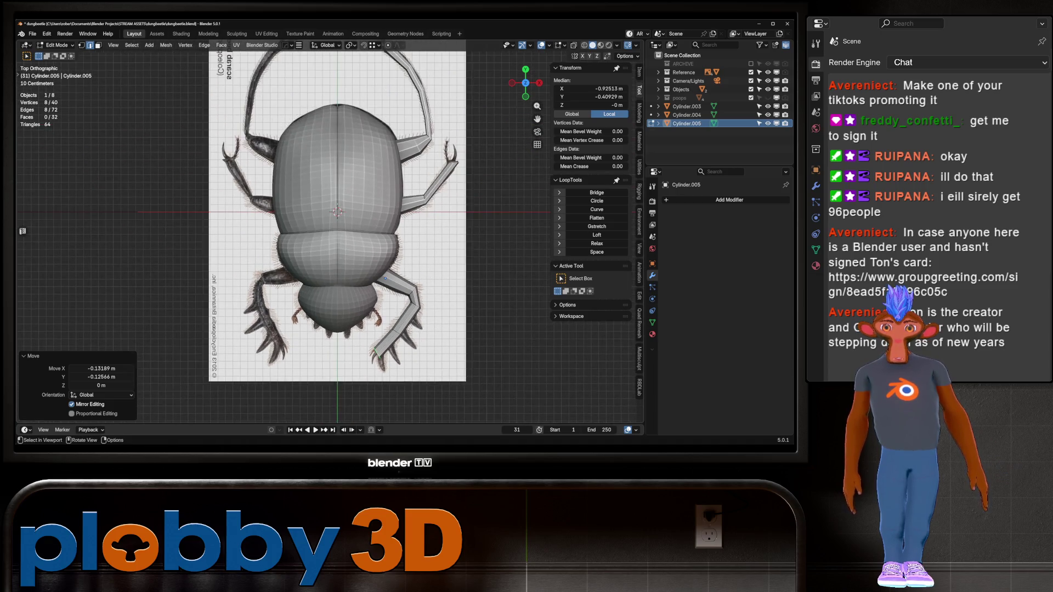
pyautogui.hotkey('ctrl', 'r')
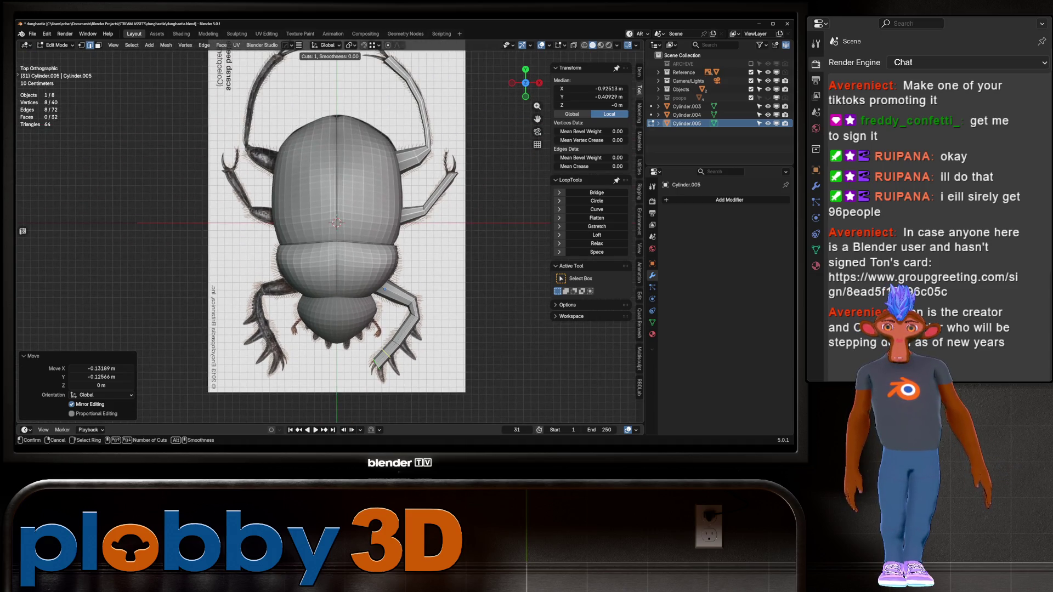
pyautogui.click(337, 175)
pyautogui.hotkey('ctrl', 'r')
pyautogui.click(391, 295)
pyautogui.press('Tab')
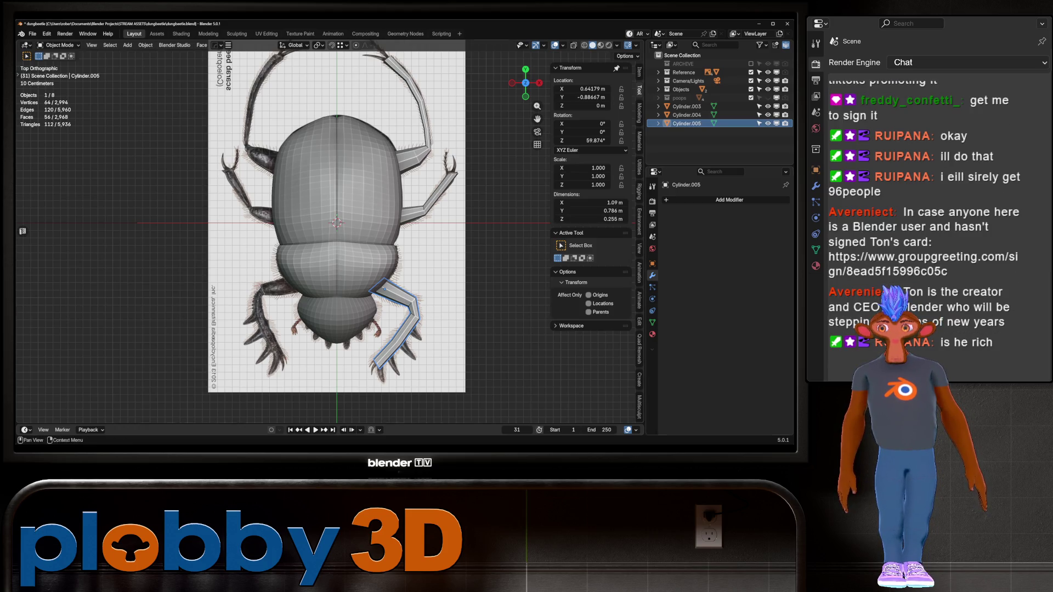
# - Check the middle-right leg's mesh, then add another centred loop cut on the hind leg
pyautogui.click(413, 207)
pyautogui.press('Tab')
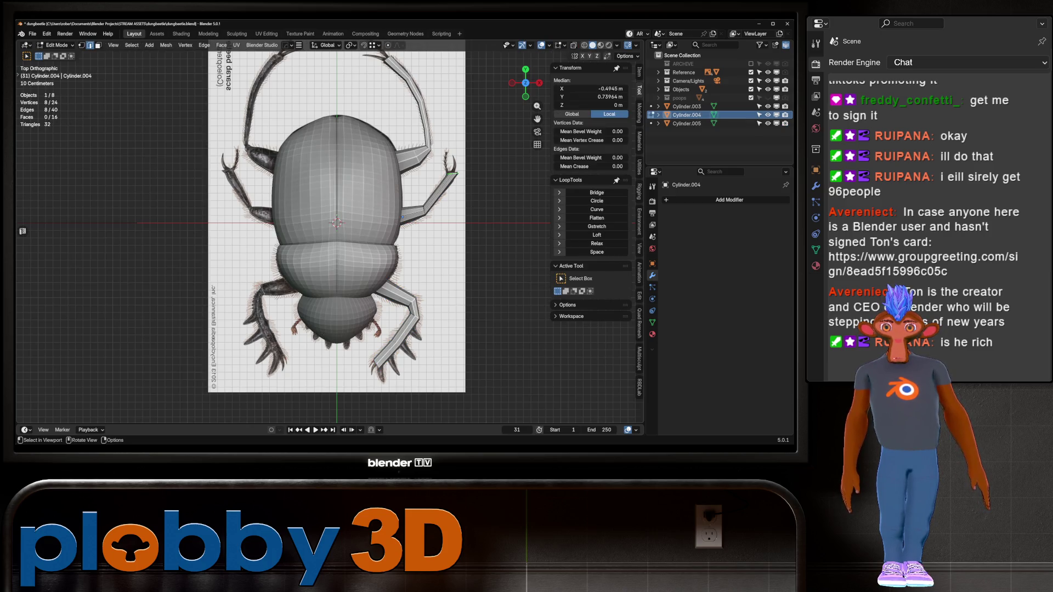
pyautogui.press('Tab')
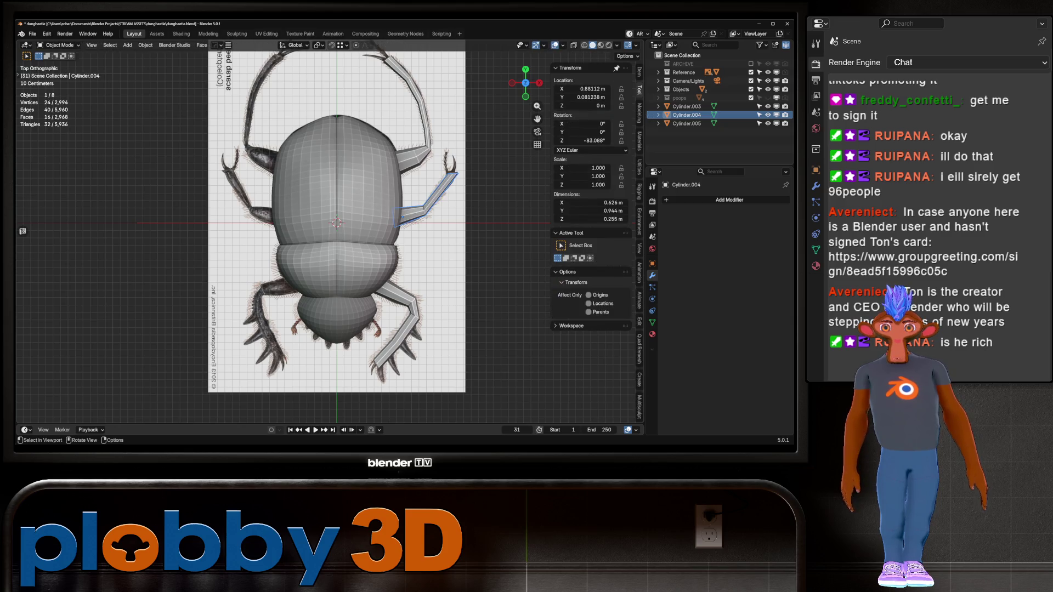
pyautogui.click(406, 307)
pyautogui.press('Tab')
pyautogui.hotkey('ctrl', 'r')
pyautogui.click(384, 289)
pyautogui.rightClick(384, 289)
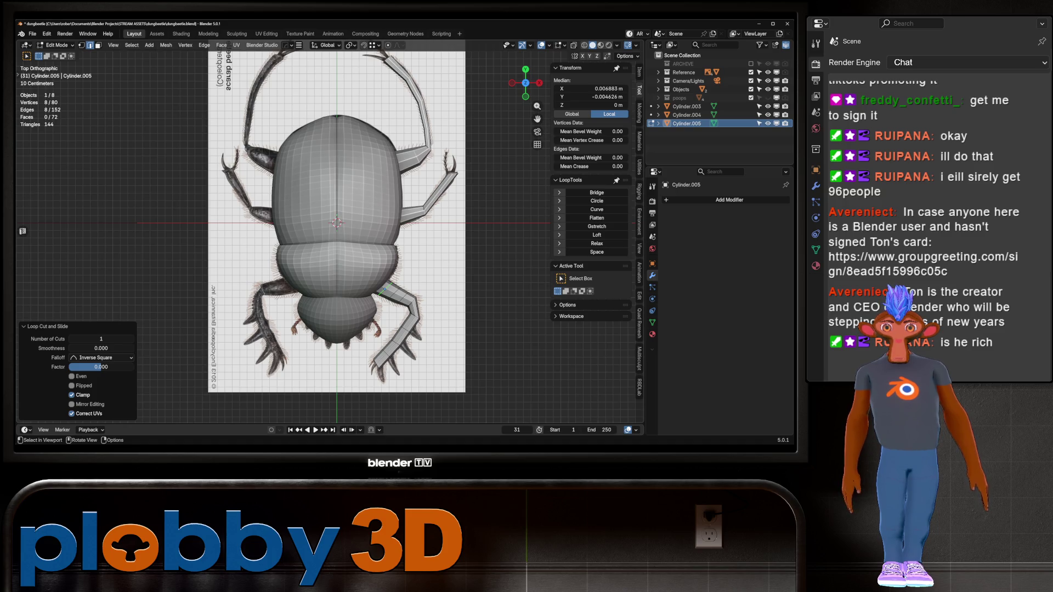
pyautogui.press('Tab')
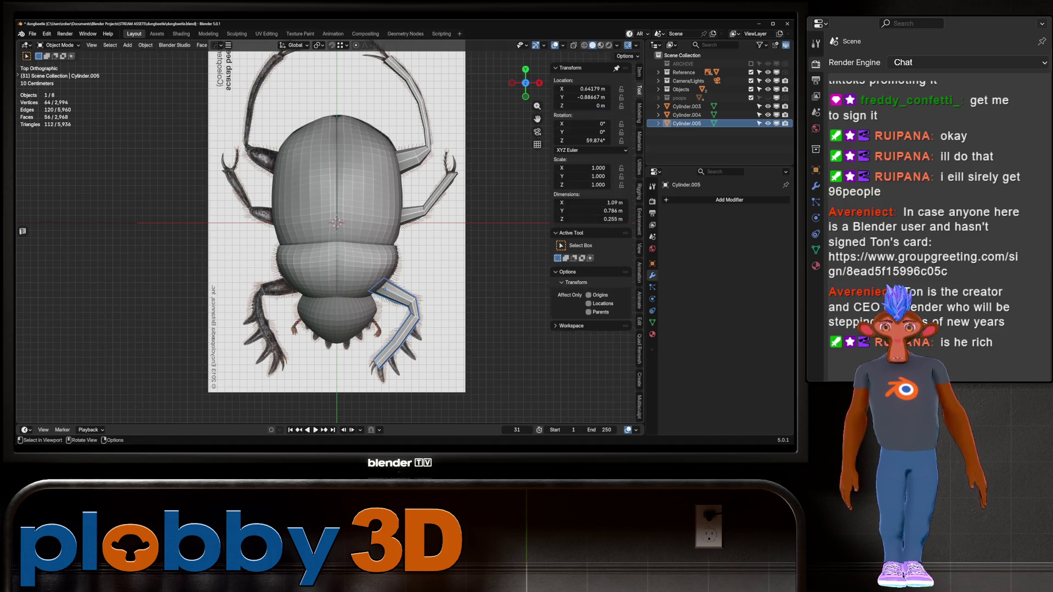
# - Frame the whole beetle and apply rotation and scale to Cylinder.005
pyautogui.keyDown('shift'); pyautogui.moveTo(337, 222); pyautogui.dragTo(325, 253, button='middle'); pyautogui.keyUp('shift')
pyautogui.scroll(-2, 329, 246)
pyautogui.scroll(1, 309, 247)
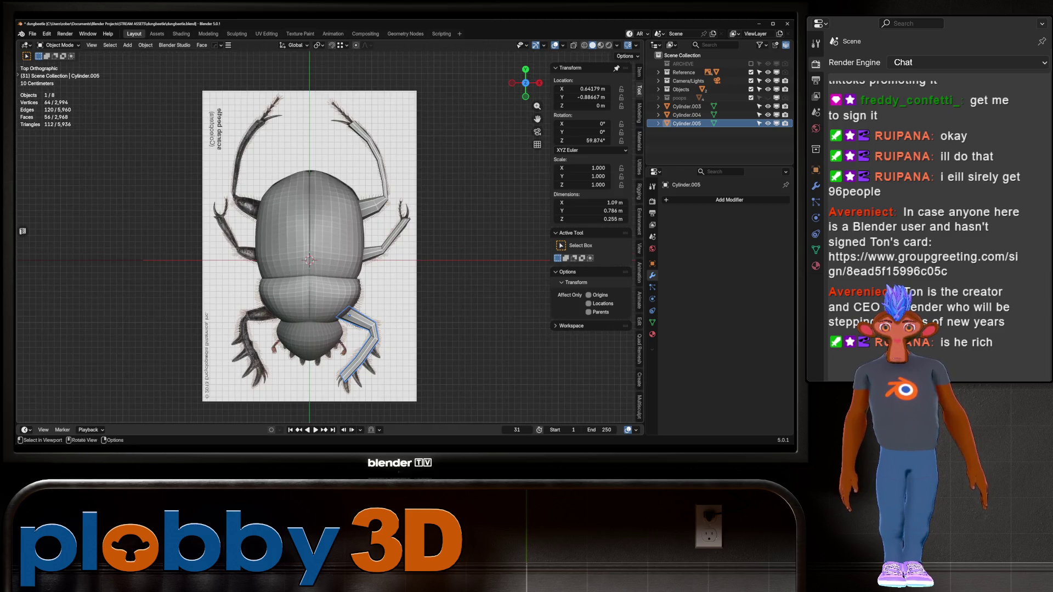
pyautogui.keyDown('shift'); pyautogui.moveTo(310, 247); pyautogui.dragTo(328, 242, button='middle'); pyautogui.keyUp('shift')
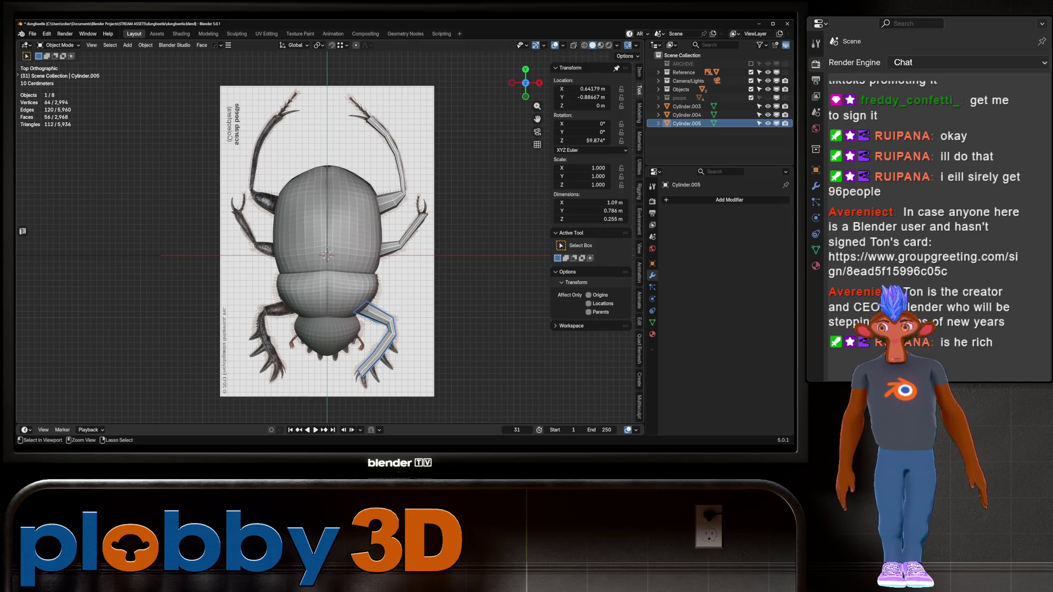
pyautogui.hotkey('ctrl', 'a')
pyautogui.click(339, 310)
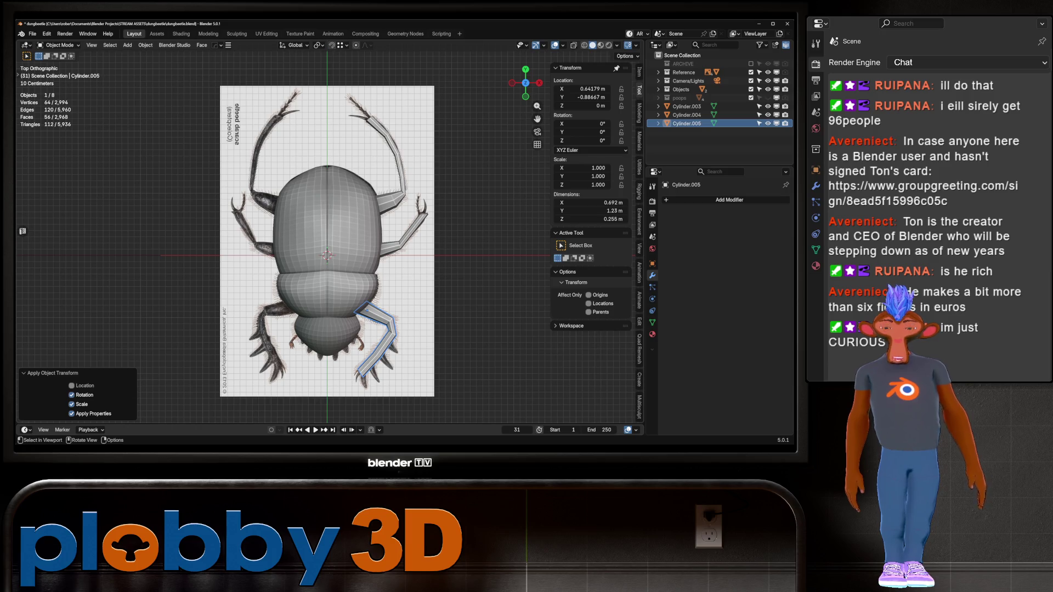
# - Add a HardOps mirror to the back leg, mirrored across the beetle body
pyautogui.hotkey('alt', 'x')
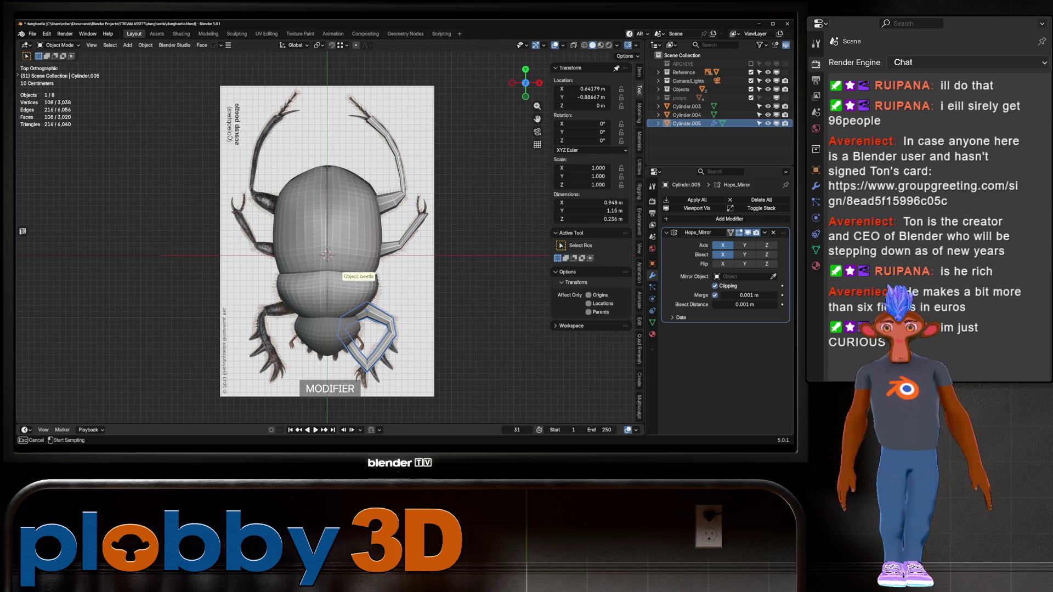
pyautogui.click(354, 279)
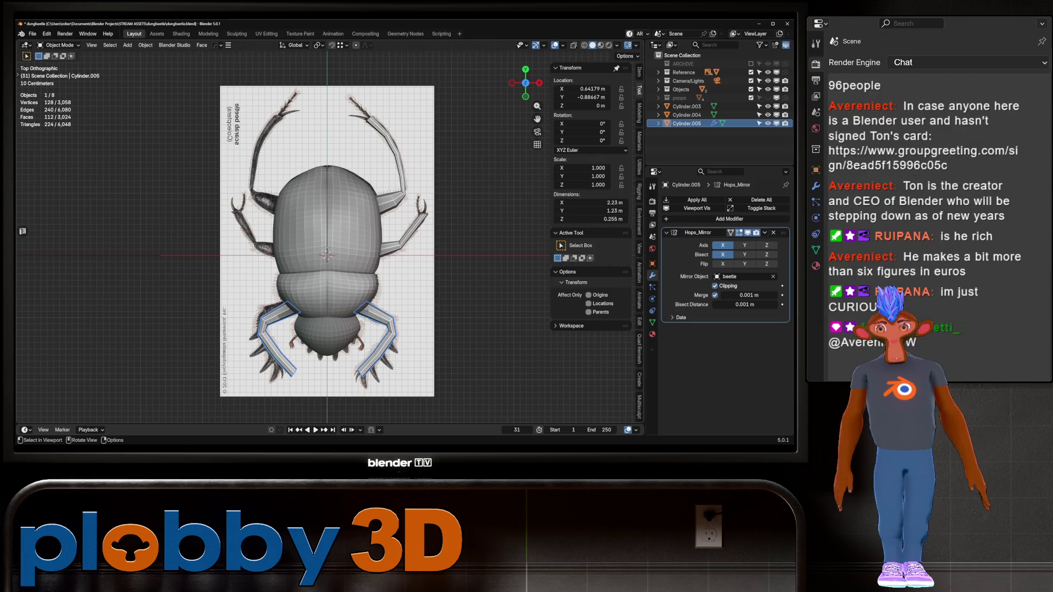
pyautogui.press('Tab')
pyautogui.press('Tab')
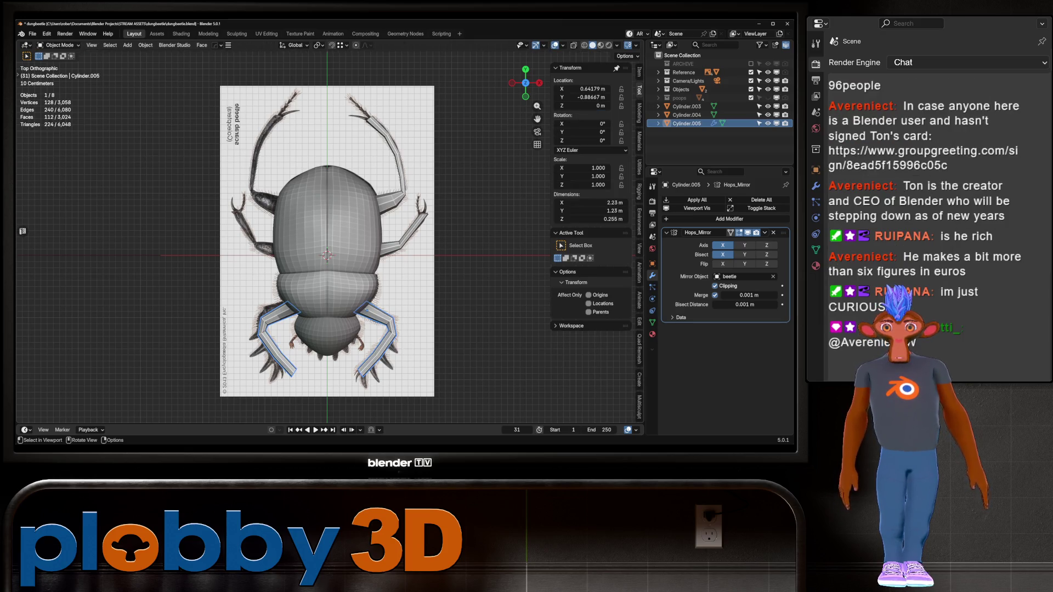
pyautogui.click(408, 235)
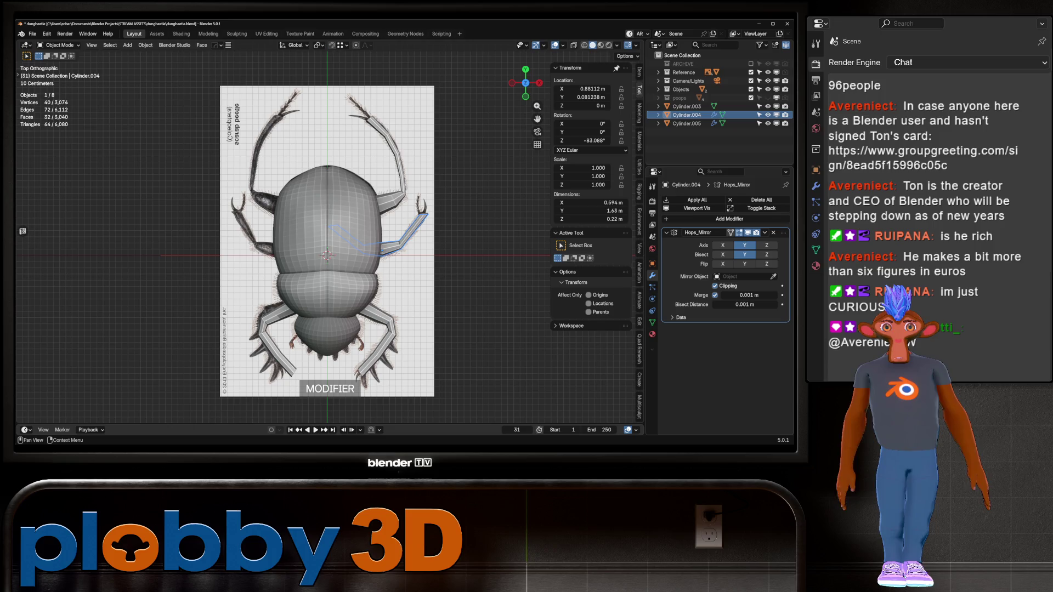
pyautogui.click(379, 318)
pyautogui.hotkey('ctrl', 'a')
pyautogui.click(439, 314)
pyautogui.click(405, 233)
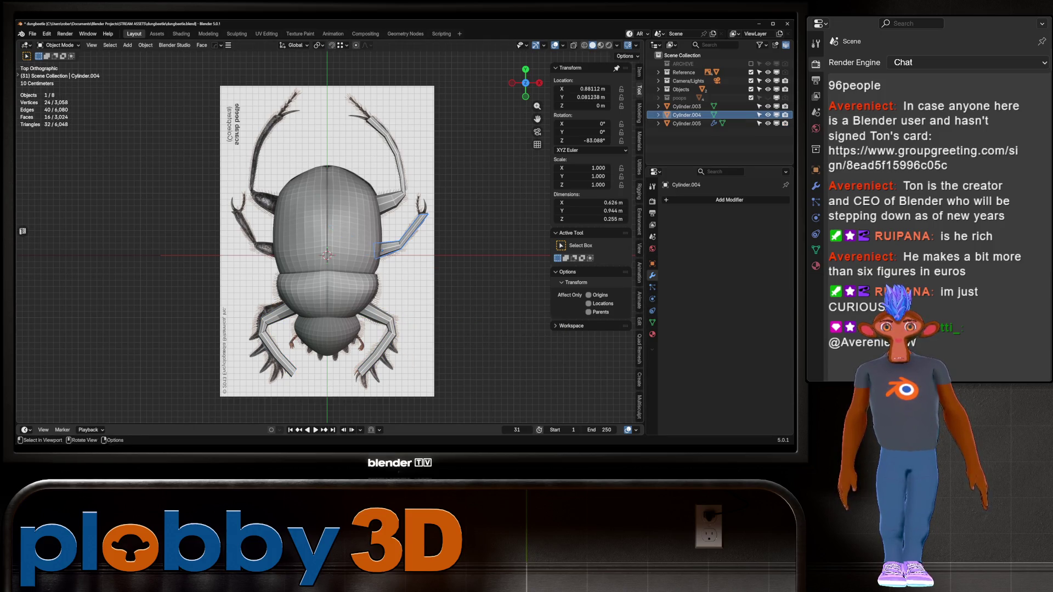
# - Apply rotation and scale to the middle leg and mirror it across 'beetle'
pyautogui.hotkey('alt', 'x')
pyautogui.press('Escape')
pyautogui.hotkey('ctrl', 'a')
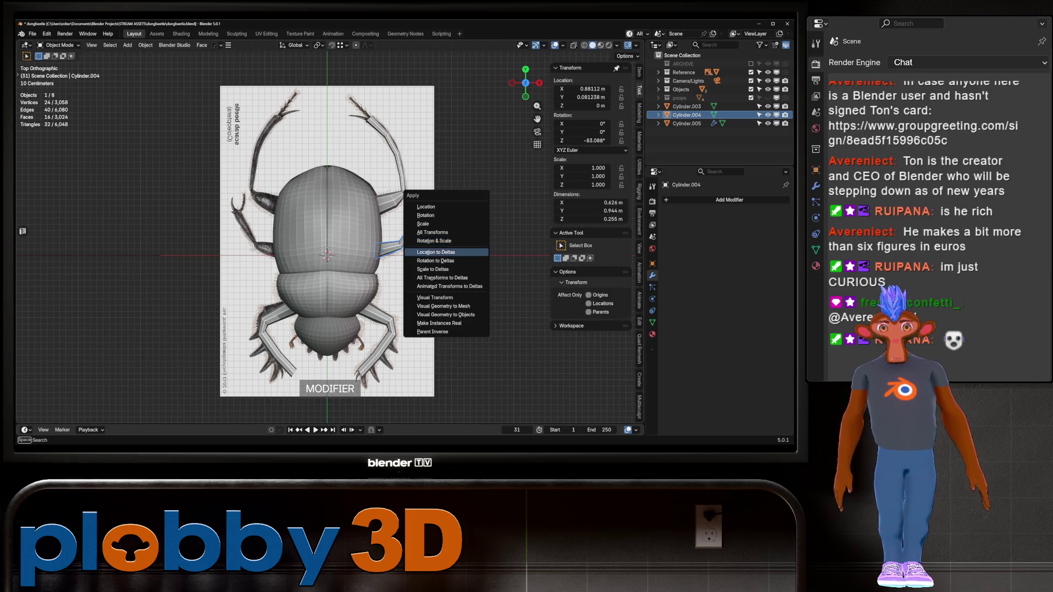
pyautogui.click(439, 241)
pyautogui.hotkey('alt', 'x')
pyautogui.click(773, 277)
pyautogui.click(307, 233)
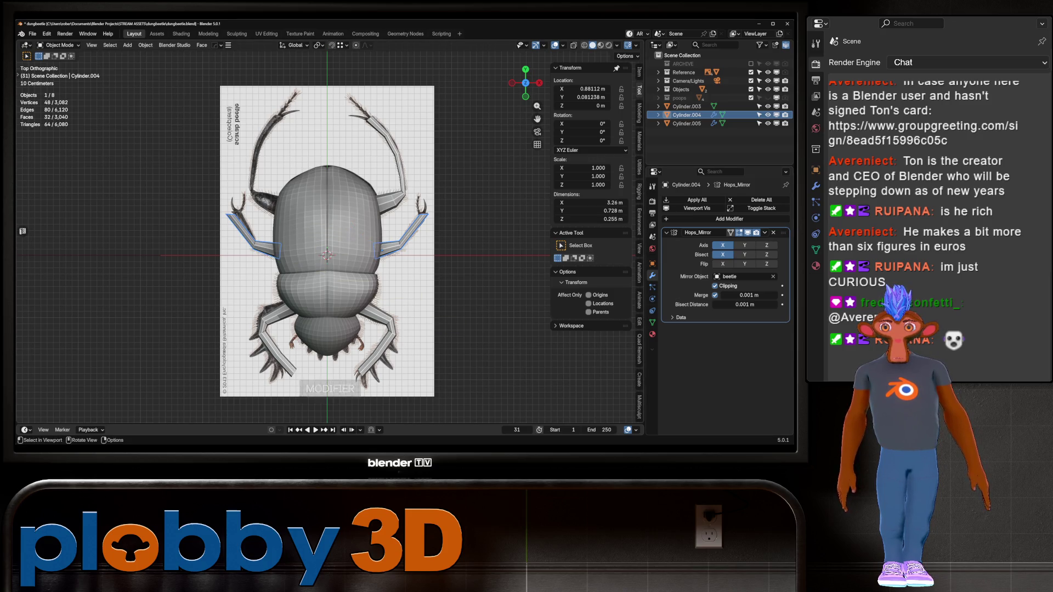
# - Apply rotation and scale to the front leg Cylinder.003
pyautogui.click(392, 167)
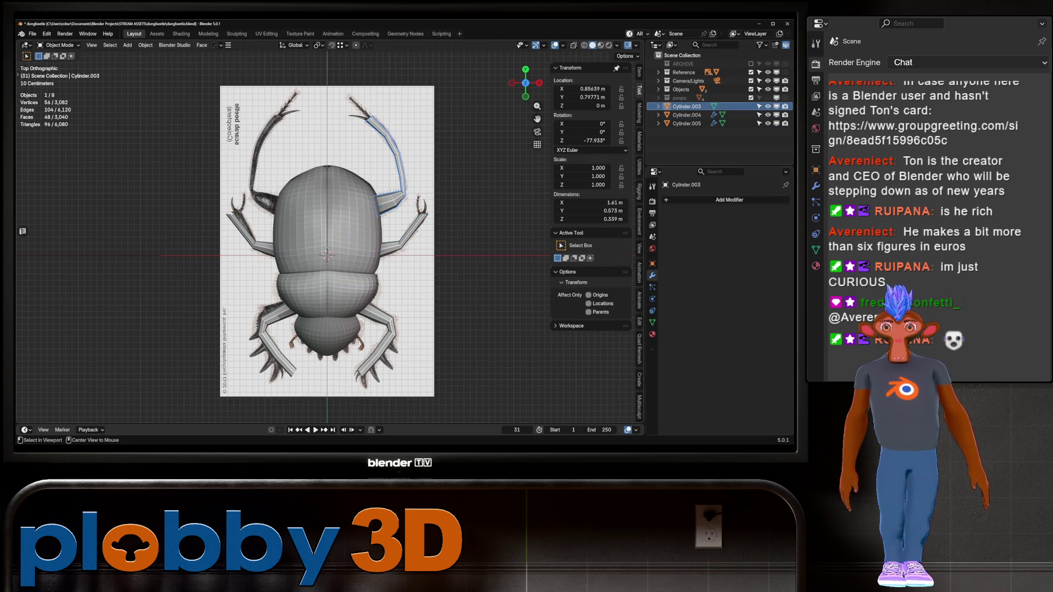
pyautogui.hotkey('ctrl', 'a')
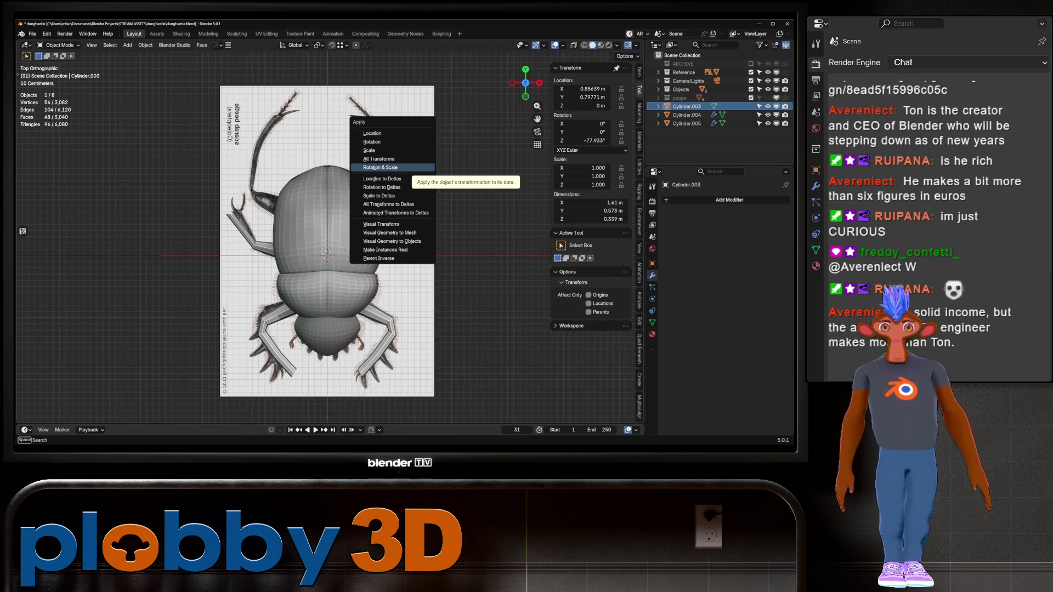
pyautogui.click(384, 167)
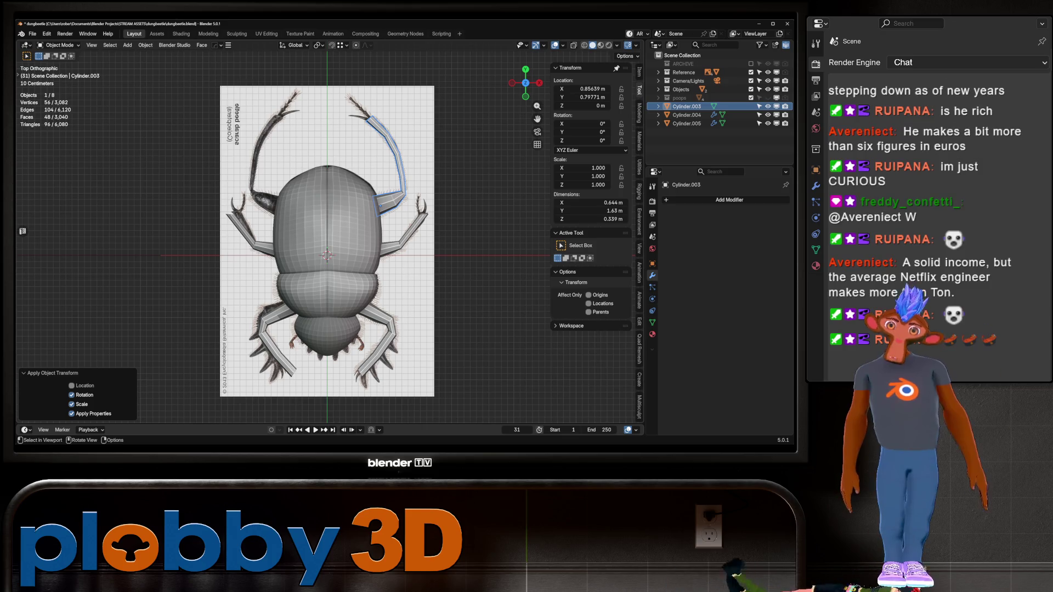
pyautogui.click(686, 115)
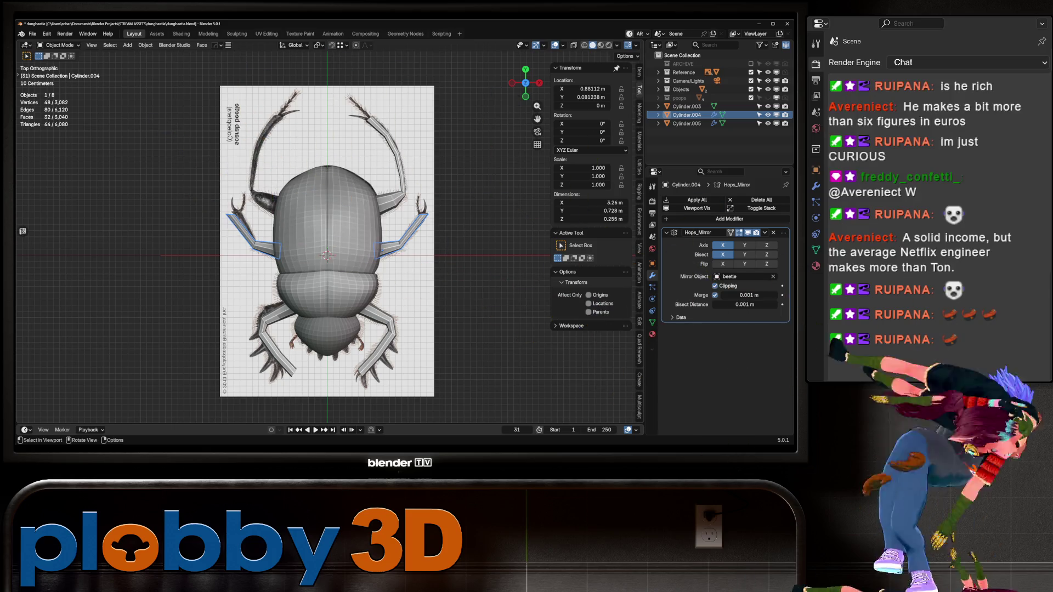
# - Add a Hops_Mirror to Cylinder.003 with 'beetle' picked as the mirror object
pyautogui.moveTo(328, 255)
pyautogui.keyDown('shift'); pyautogui.mouseDown(button='middle')
pyautogui.moveTo(300, 251)
pyautogui.moveTo(306, 269)
pyautogui.mouseUp(button='middle'); pyautogui.keyUp('shift')
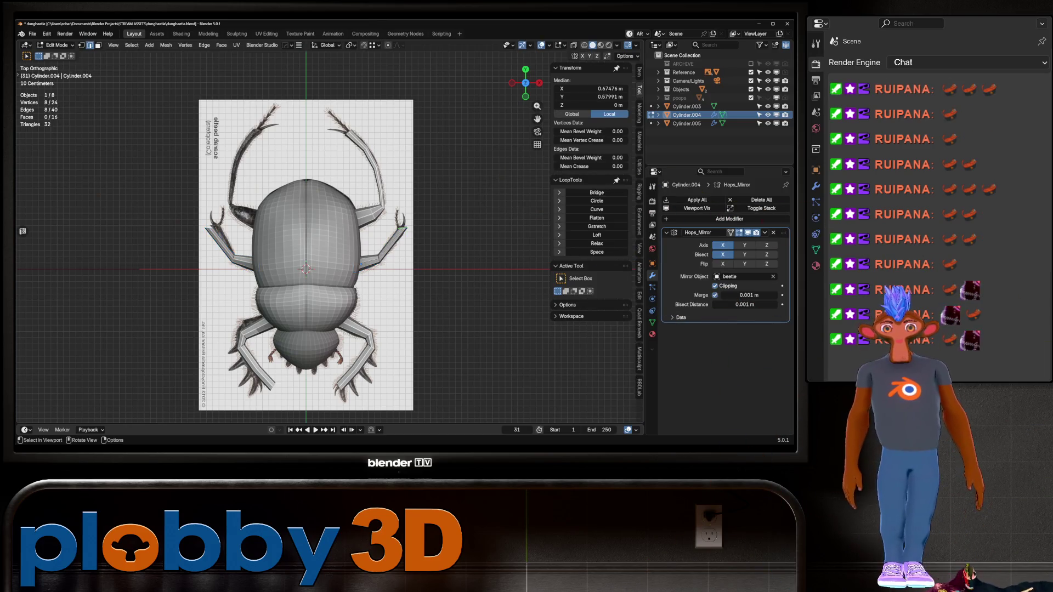
pyautogui.click(360, 164)
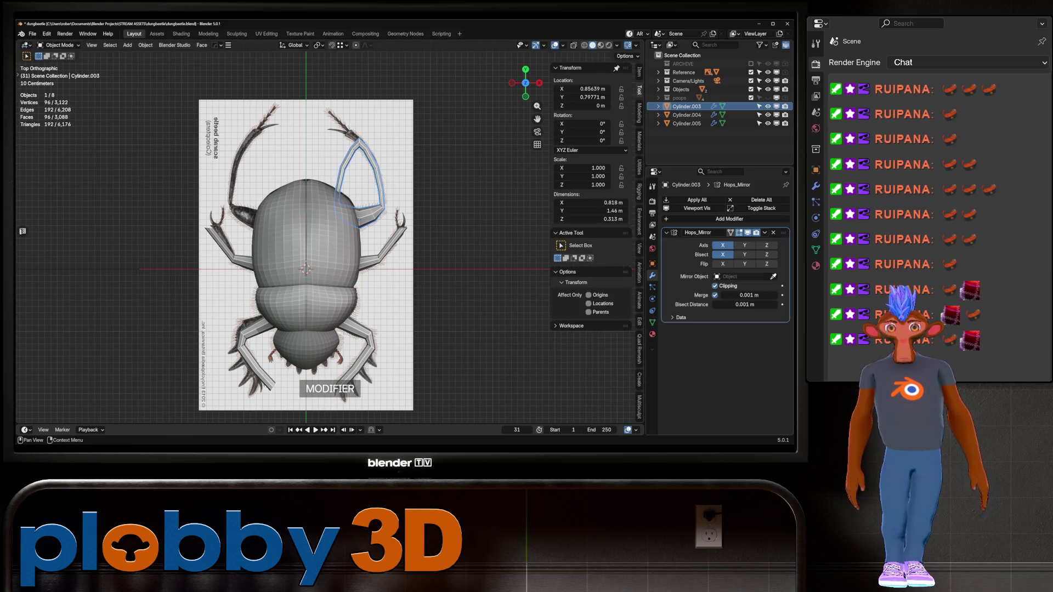
pyautogui.click(301, 196)
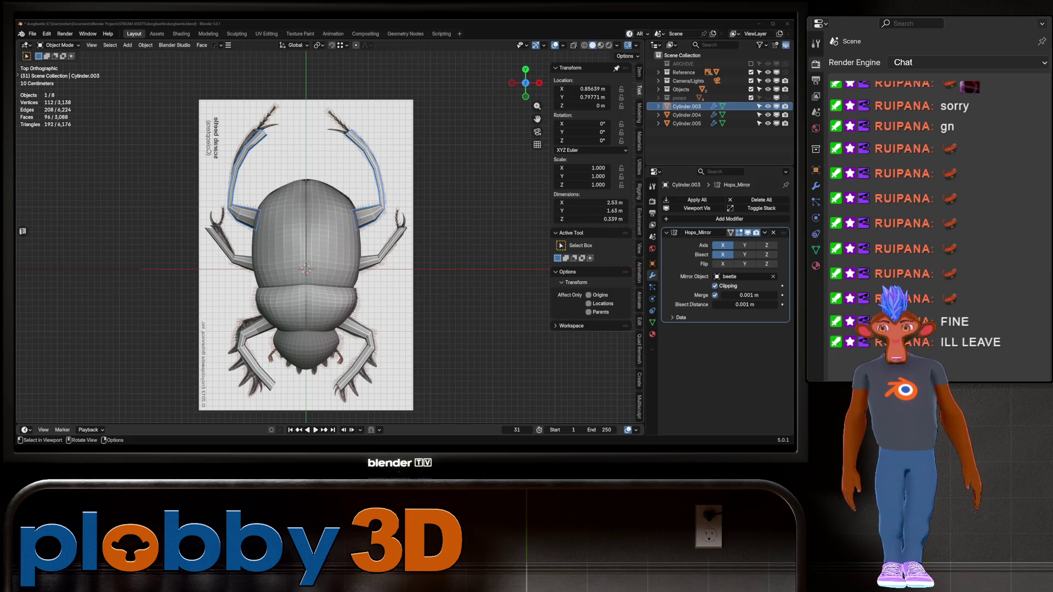
pyautogui.click(688, 81)
# - Move Cylinder.004's selected vertices about -0.065 m along X and leave Edit Mode
pyautogui.hotkey('ctrl', 'z')
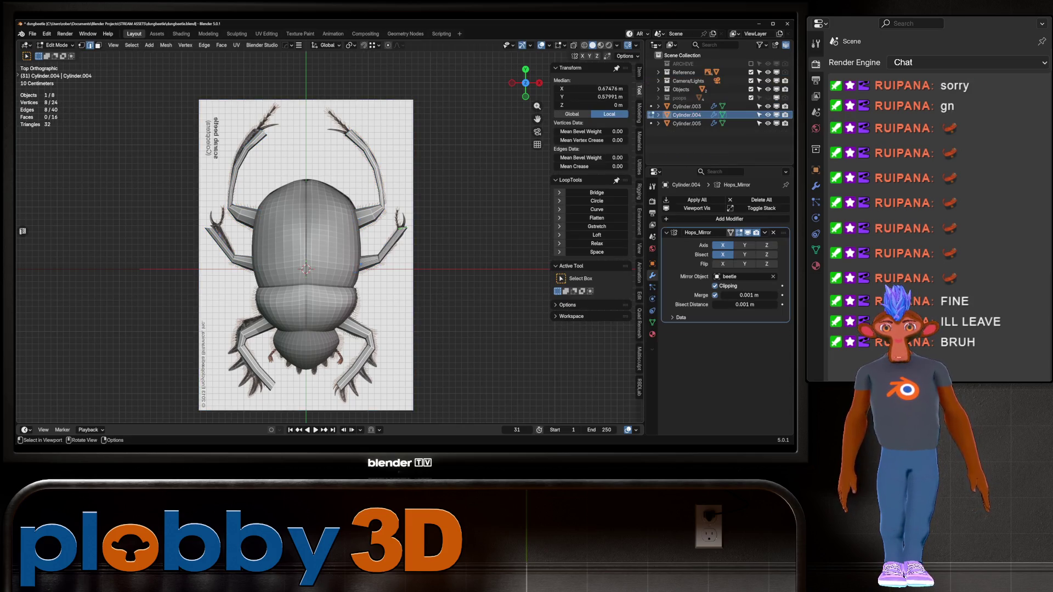
pyautogui.press('g')
pyautogui.press('x')
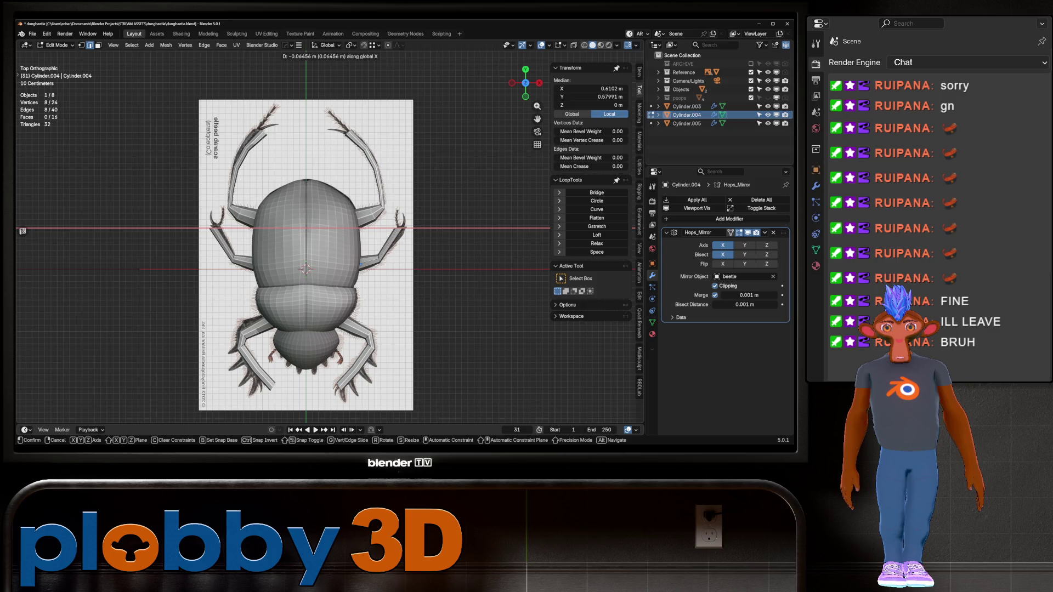
pyautogui.click(22, 230)
pyautogui.press('Tab')
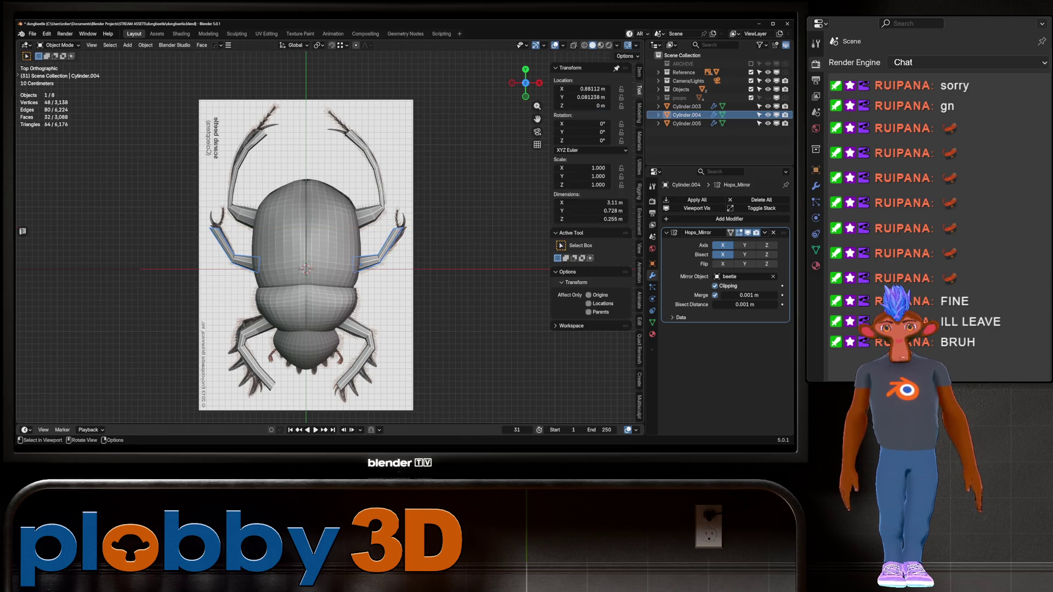
# - Select the back leg, dismiss its context menu, and reframe the beetle in the view
pyautogui.click(687, 124)
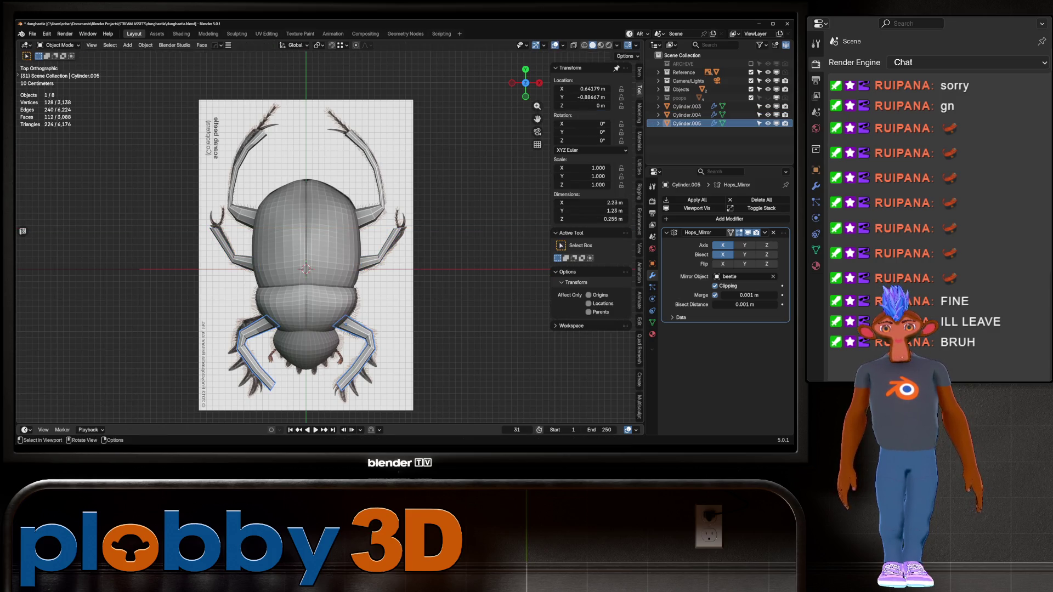
pyautogui.rightClick(329, 336)
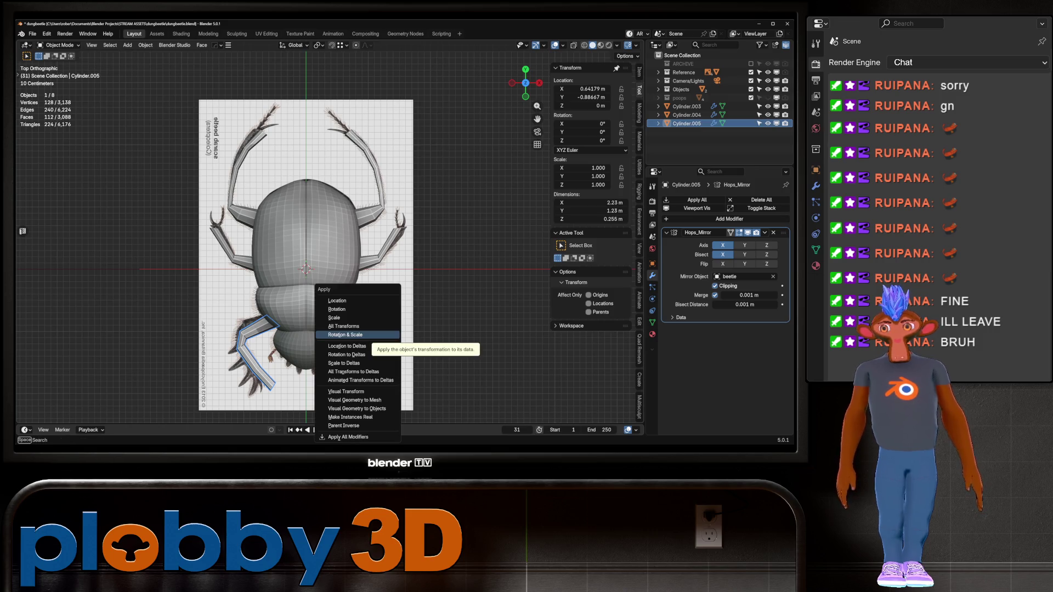
pyautogui.click(356, 301)
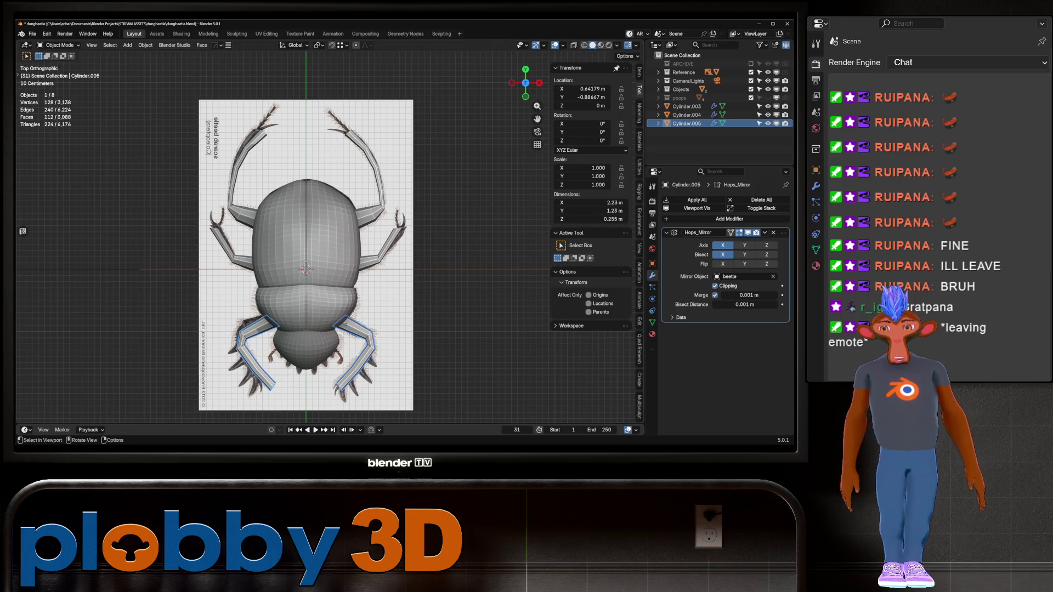
pyautogui.scroll(2, 306, 269)
pyautogui.moveTo(306, 269)
pyautogui.keyDown('shift'); pyautogui.mouseDown(button='middle')
pyautogui.moveTo(361, 218)
pyautogui.moveTo(322, 216)
pyautogui.mouseUp(button='middle'); pyautogui.keyUp('shift')
pyautogui.scroll(-2, 362, 217)
pyautogui.scroll(2, 307, 236)
pyautogui.scroll(-2, 322, 216)
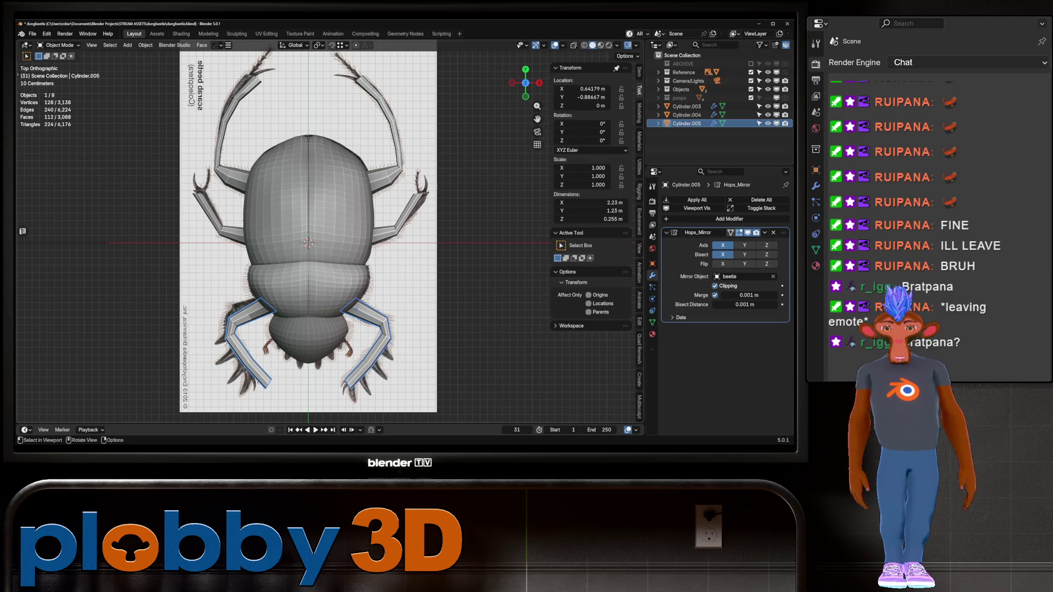
# - Select the front leg and bring the front legs into view to inspect its mesh
pyautogui.click(373, 183)
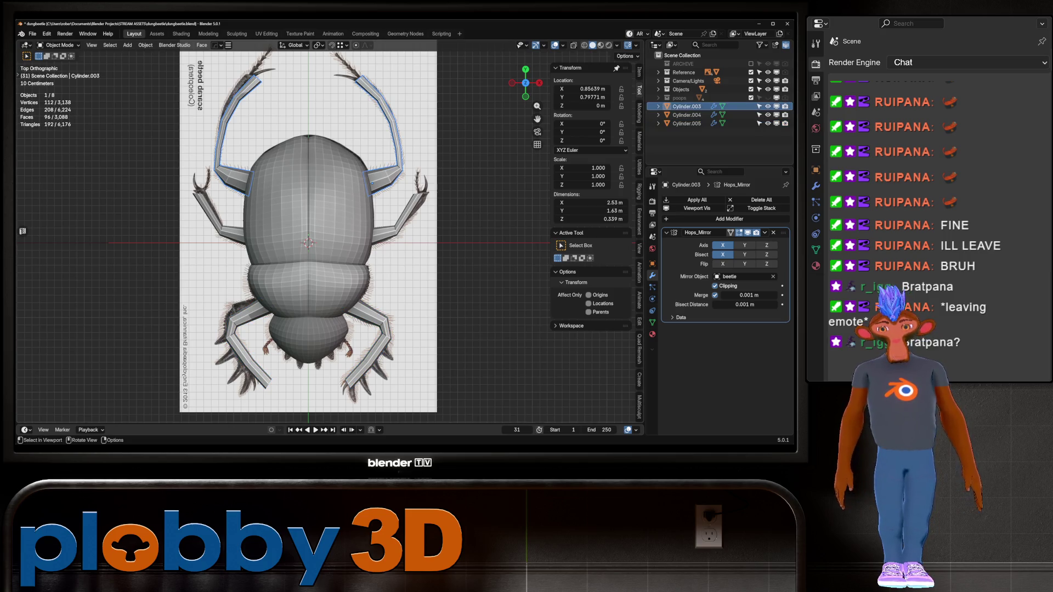
pyautogui.keyDown('shift'); pyautogui.moveTo(307, 241); pyautogui.dragTo(305, 299, button='middle'); pyautogui.keyUp('shift')
pyautogui.press('Tab')
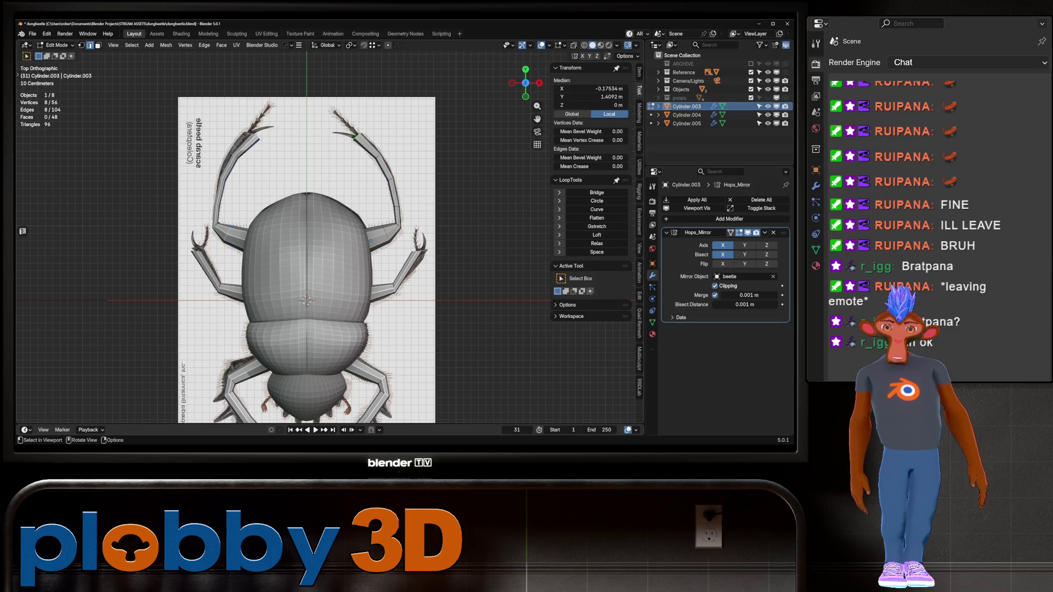
pyautogui.press('Tab')
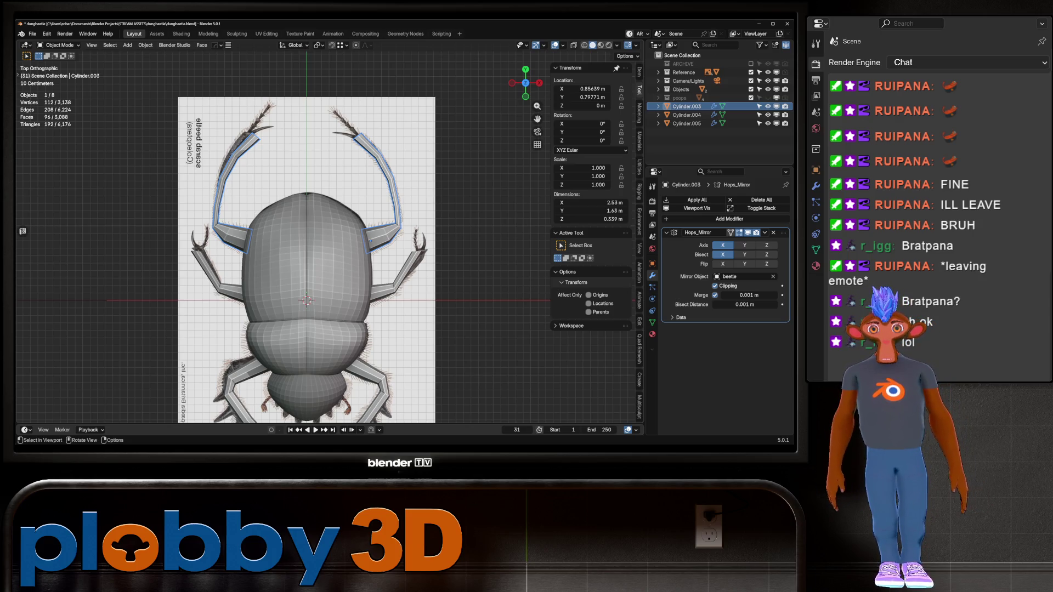
pyautogui.scroll(-3, 78, 200)
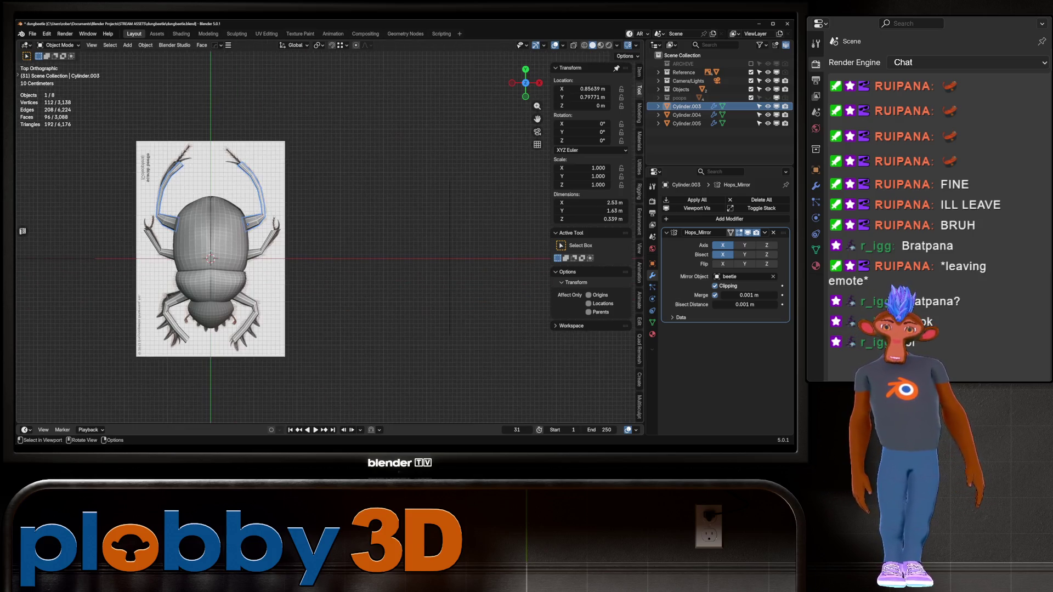
# - From the front view, select the back leg and try tilting it about Y
pyautogui.moveTo(384, 247); pyautogui.dragTo(422, 203, button='middle')
pyautogui.hotkey('alt', 'a')
pyautogui.press('KP_1')
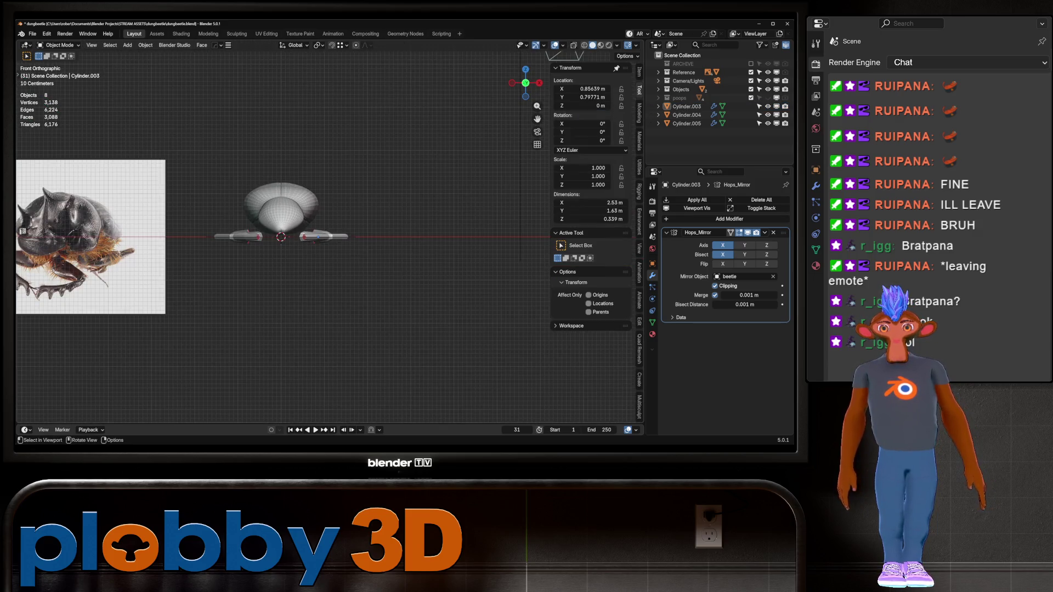
pyautogui.scroll(6, 308, 216)
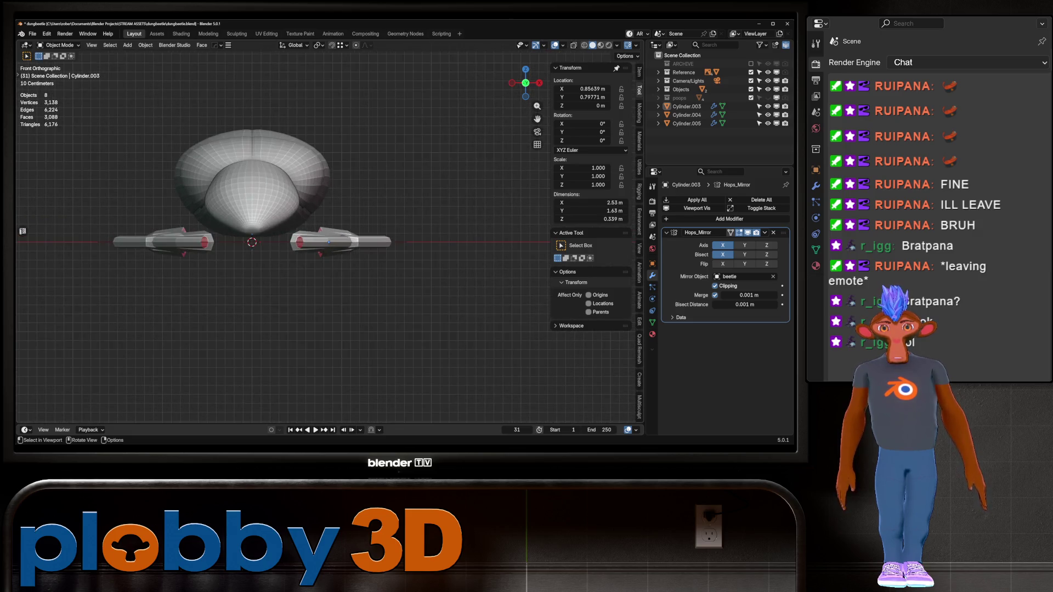
pyautogui.click(344, 242)
pyautogui.press('g')
pyautogui.press('r')
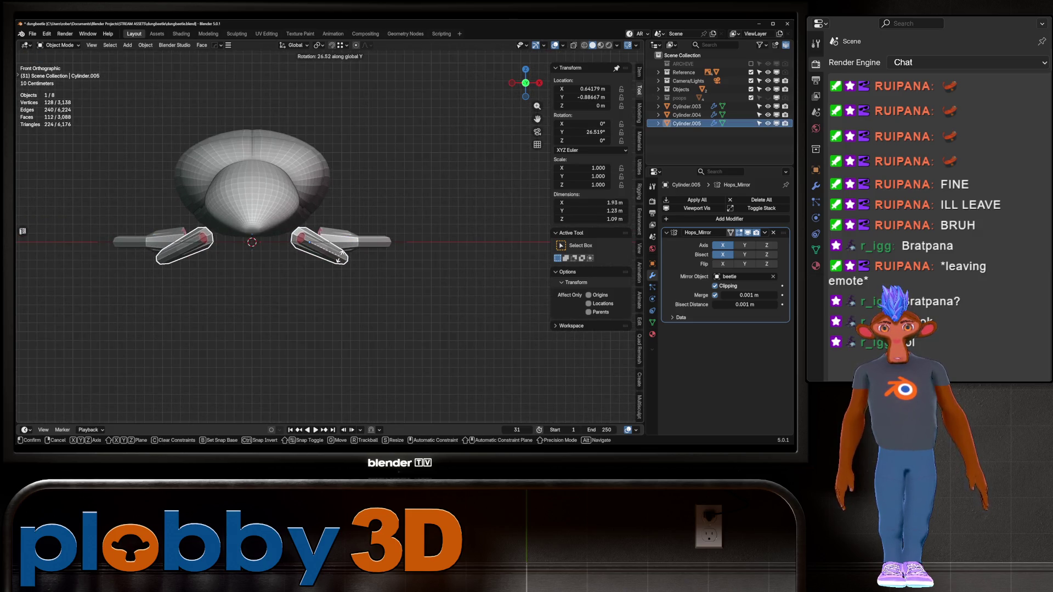
pyautogui.press('Return')
pyautogui.press('g')
pyautogui.press('Escape')
# - Undo the rear leg rotation in X-ray side view and make the reference images unselectable
pyautogui.moveTo(329, 247); pyautogui.dragTo(236, 225, button='middle')
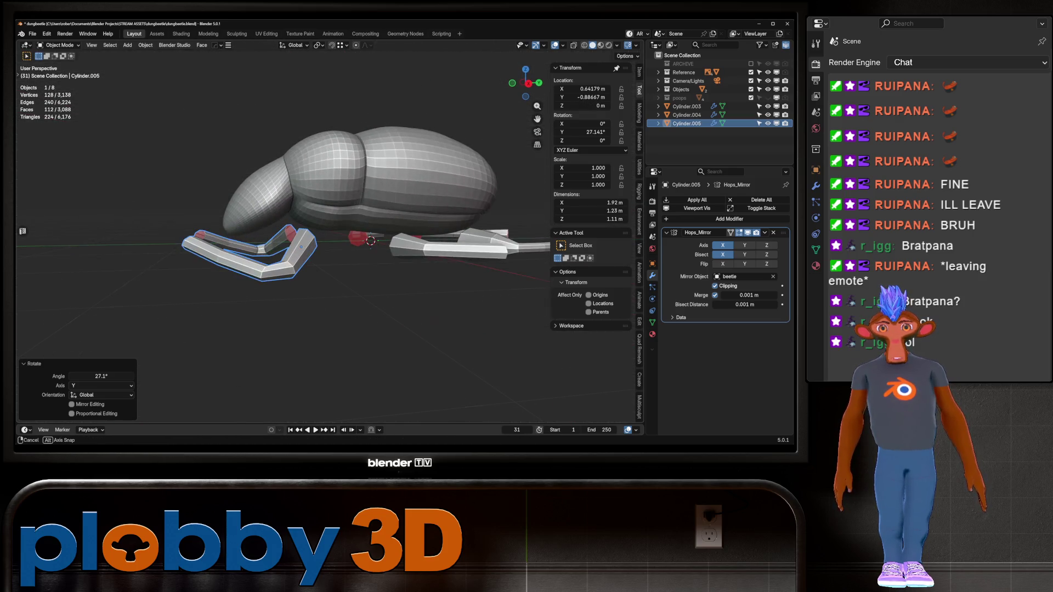
pyautogui.press('KP_3')
pyautogui.hotkey('alt', 'z')
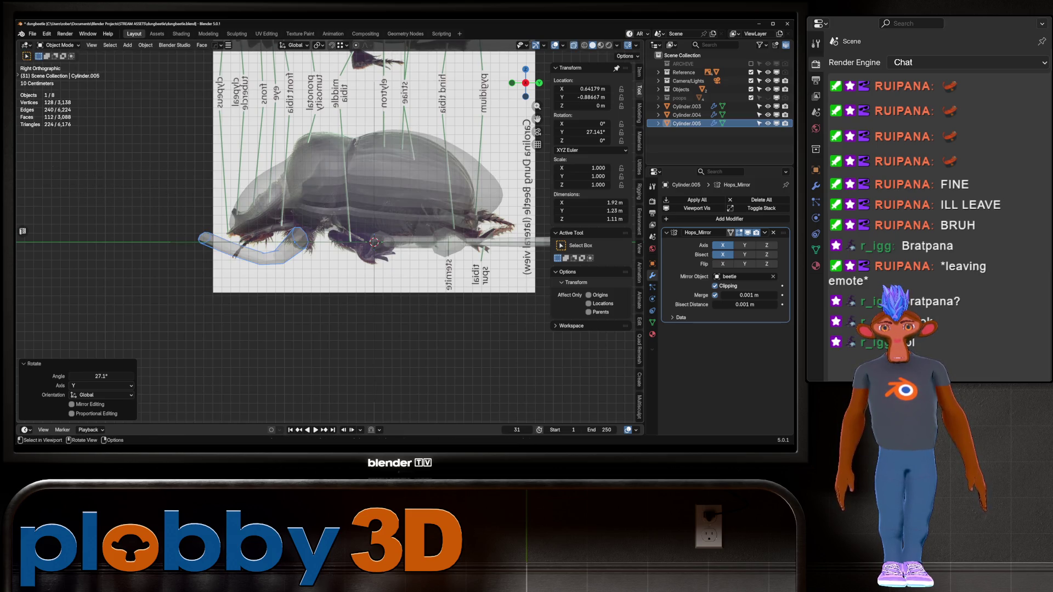
pyautogui.hotkey('ctrl', 'z')
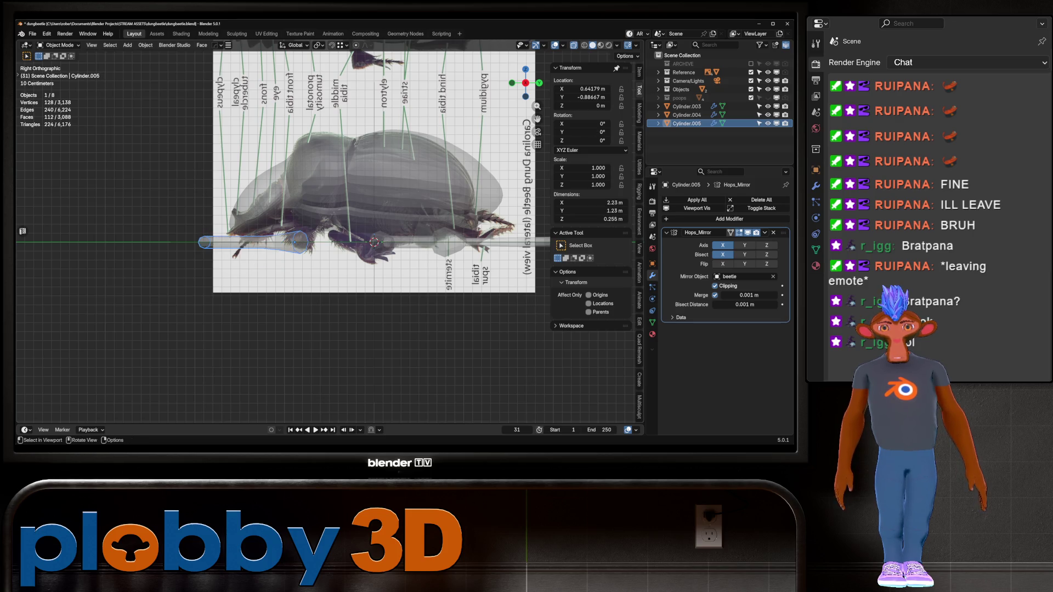
pyautogui.moveTo(329, 247)
pyautogui.mouseDown(button='middle')
pyautogui.moveTo(389, 211)
pyautogui.moveTo(362, 247)
pyautogui.moveTo(340, 208)
pyautogui.moveTo(263, 227)
pyautogui.mouseUp(button='middle')
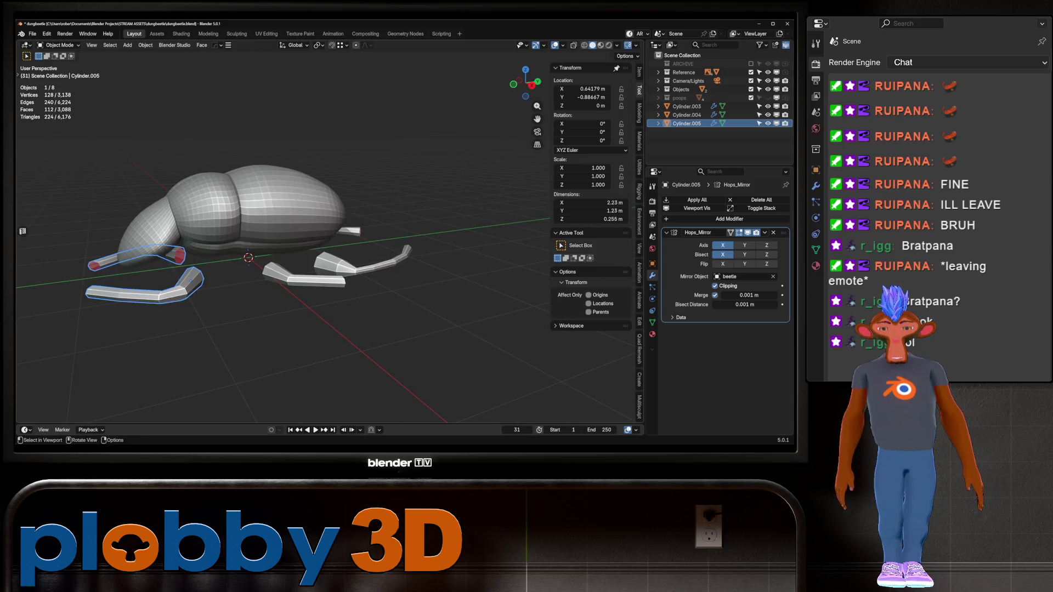
pyautogui.press('KP_3')
pyautogui.scroll(5, 231, 238)
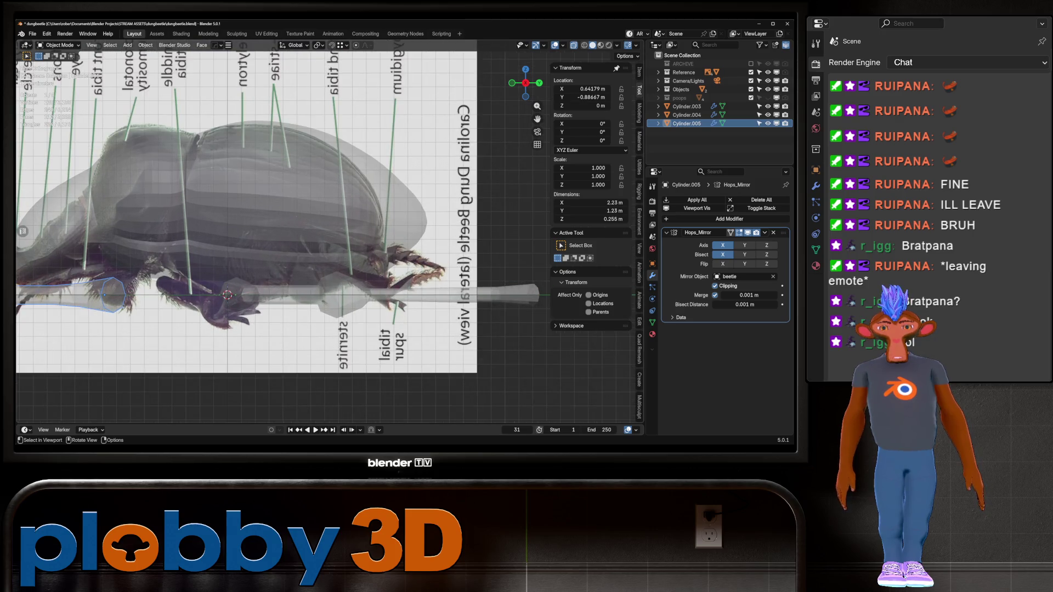
pyautogui.hotkey('alt', 'z')
pyautogui.scroll(2, 231, 238)
pyautogui.click(472, 345)
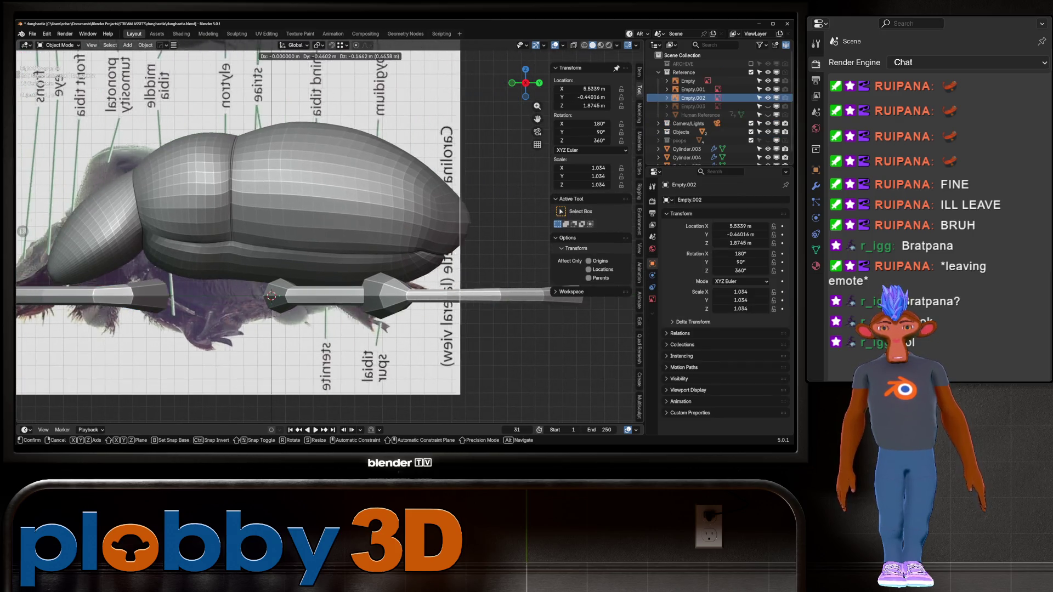
pyautogui.click(759, 72)
# - Tilt the Cylinder.004 leg -21.8° about X, discarding a trial move
pyautogui.click(307, 299)
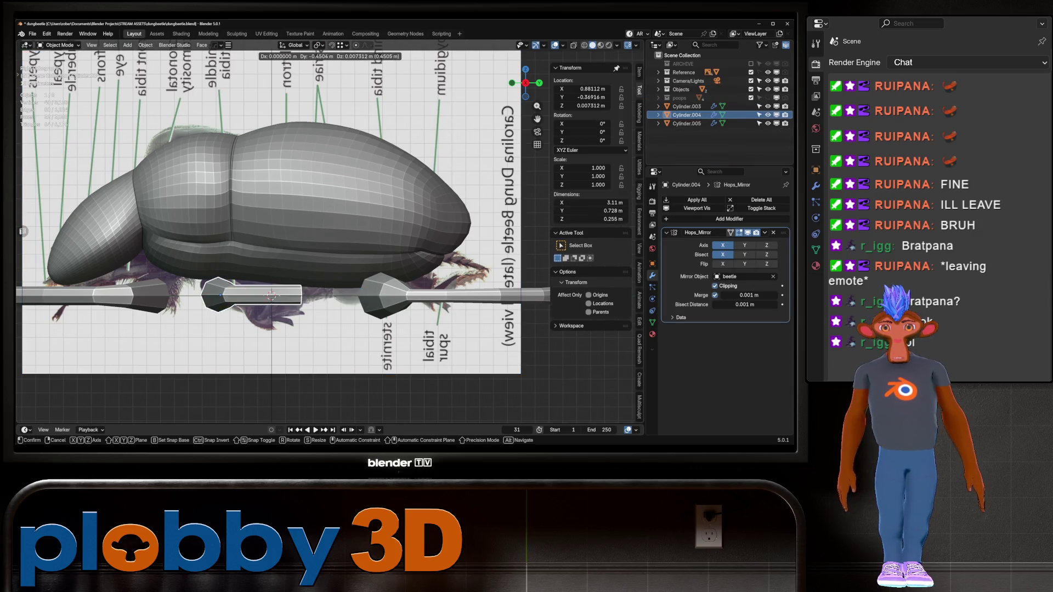
pyautogui.press('r')
pyautogui.press('x')
pyautogui.press('x')
pyautogui.press('Return')
pyautogui.press('g')
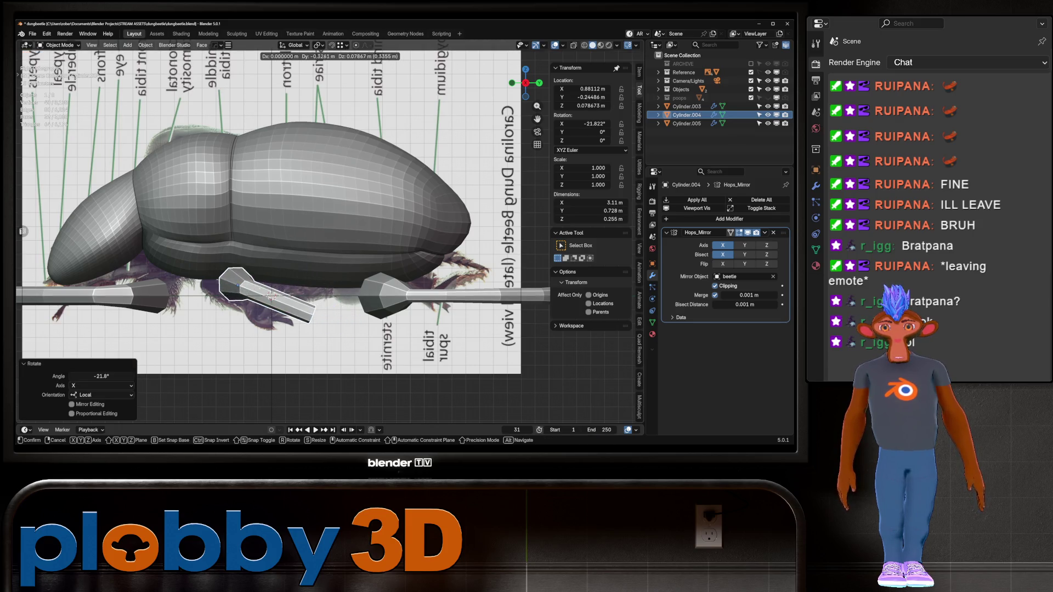
pyautogui.press('Return')
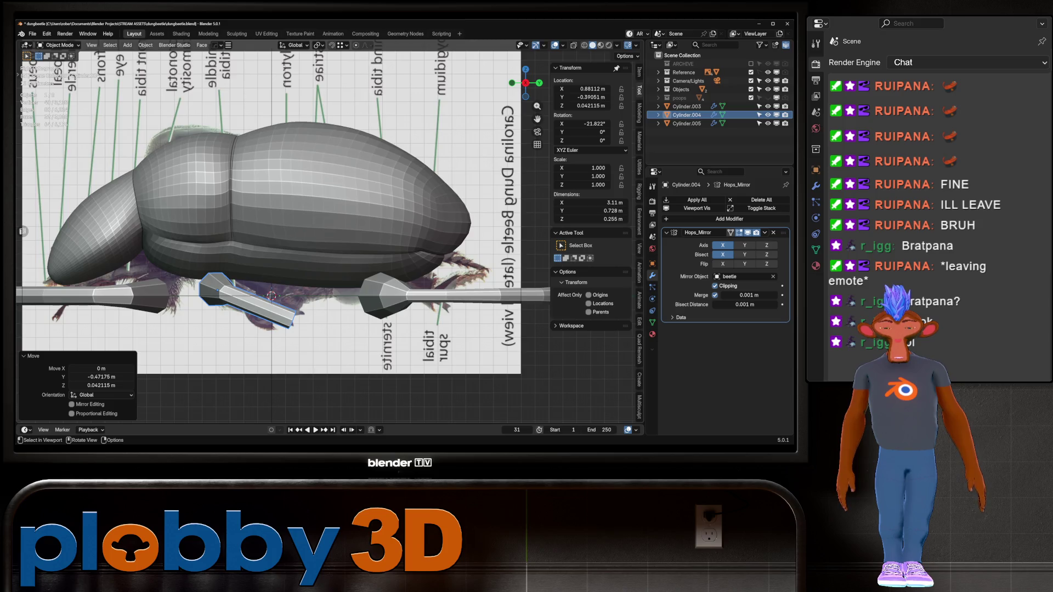
pyautogui.press('KP_7')
pyautogui.hotkey('ctrl', 'z')
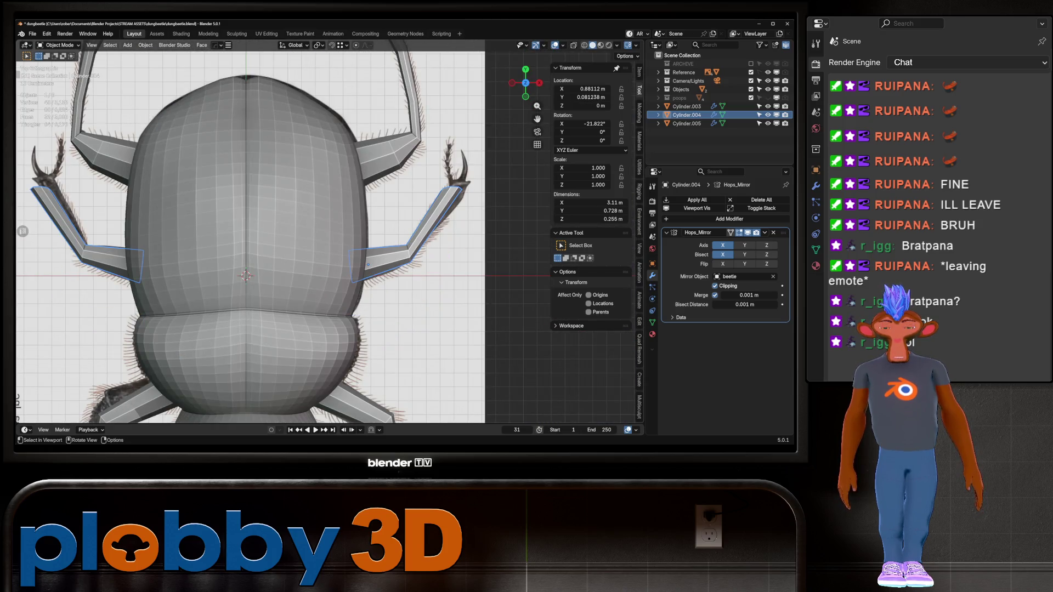
pyautogui.press('KP_3')
# - Tilt the Cylinder.003 leg -19° about X and raise it 0.081 m
pyautogui.moveTo(329, 236)
pyautogui.mouseDown(button='middle')
pyautogui.moveTo(329, 198)
pyautogui.moveTo(362, 181)
pyautogui.mouseUp(button='middle')
pyautogui.press('KP_7')
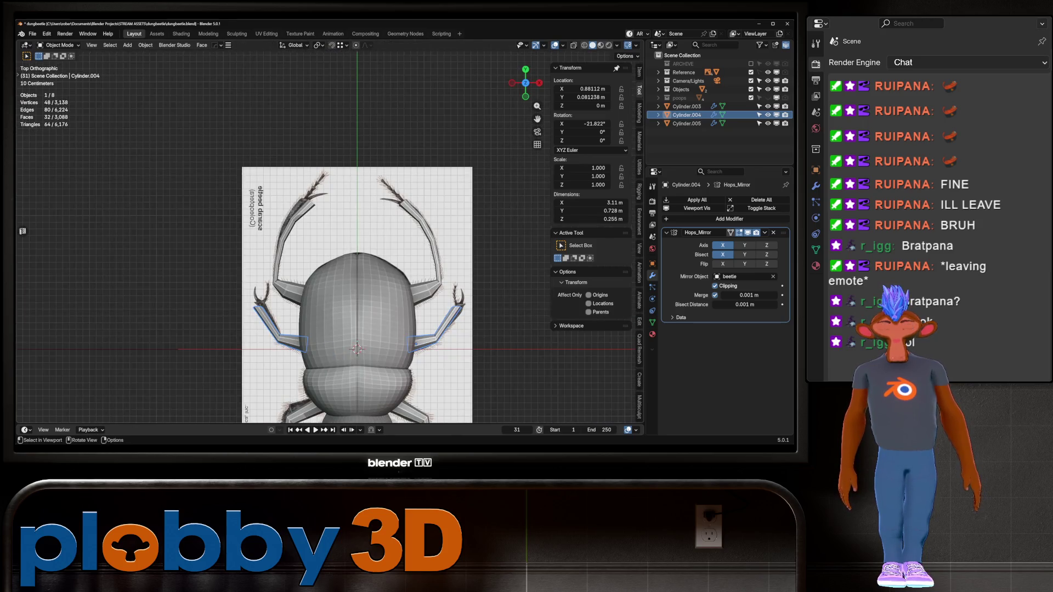
pyautogui.scroll(-5, 329, 235)
pyautogui.moveTo(330, 236); pyautogui.dragTo(351, 208, button='middle')
pyautogui.press('KP_3')
pyautogui.scroll(6, 307, 209)
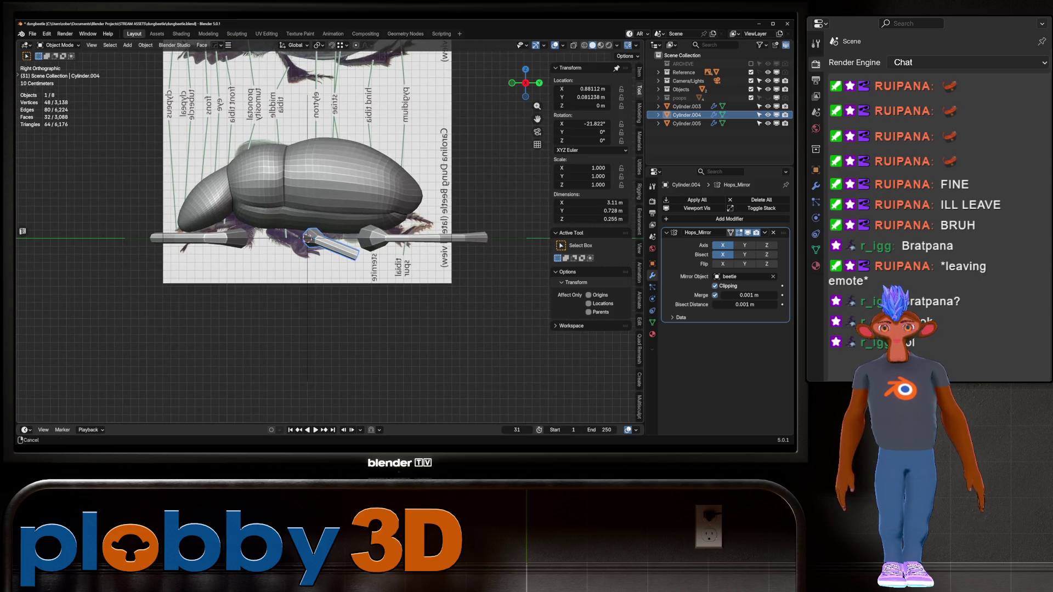
pyautogui.click(433, 242)
pyautogui.press('r')
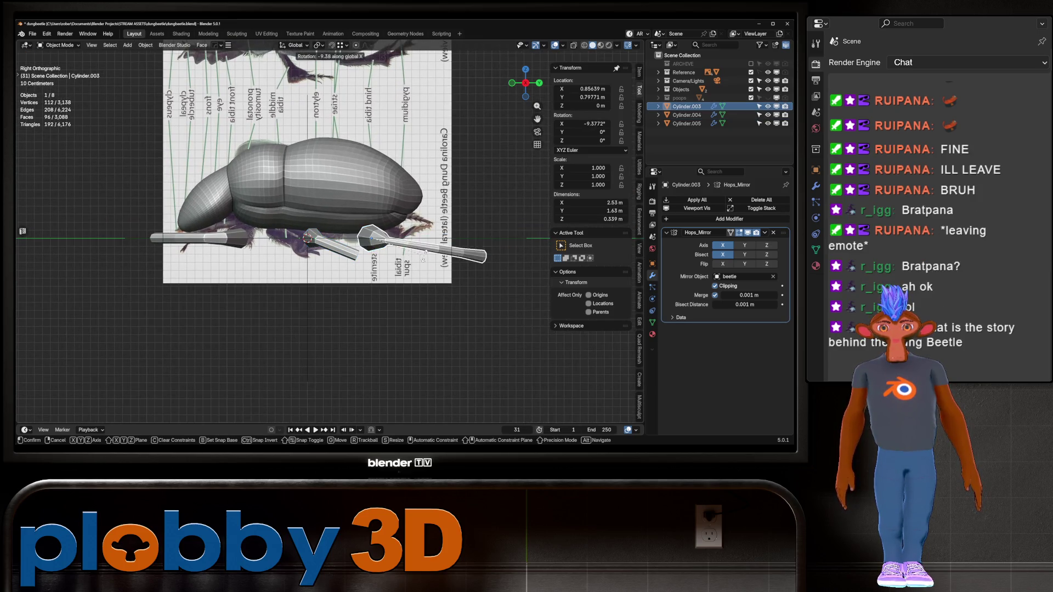
pyautogui.click(418, 278)
pyautogui.press('g')
pyautogui.press('z')
pyautogui.press('Return')
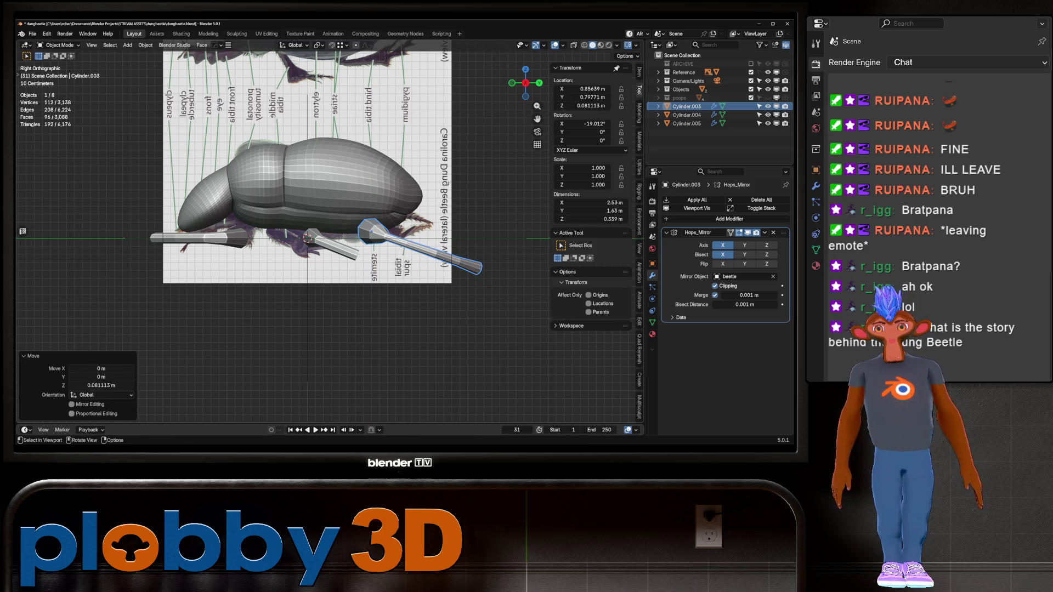
pyautogui.press('Tab')
pyautogui.moveTo(329, 246); pyautogui.dragTo(362, 203, button='middle')
pyautogui.scroll(5, 362, 203)
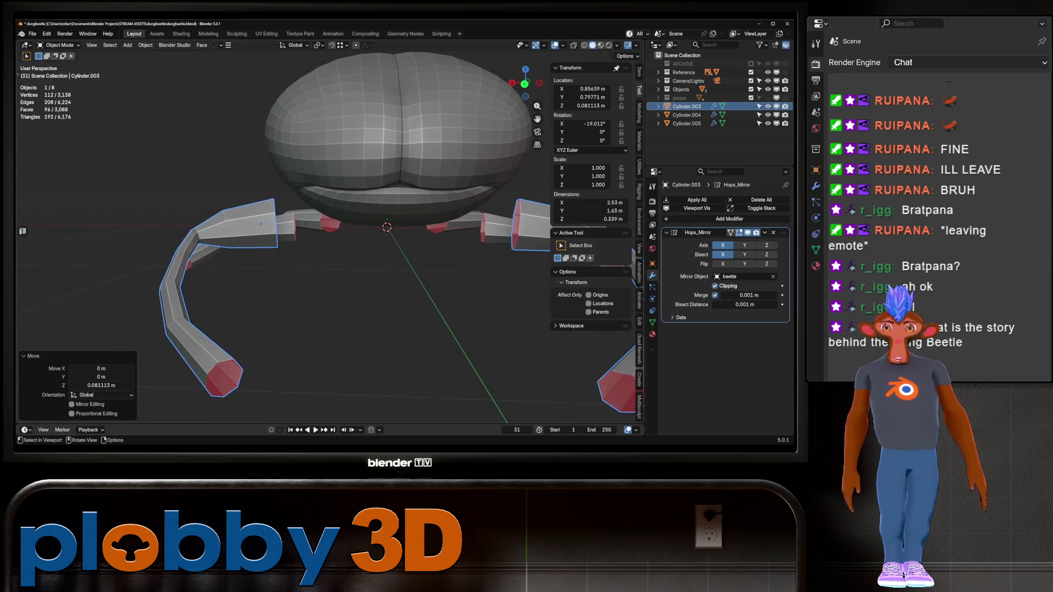
# - Edge-slide the upper joint loop of the Cylinder.003 leg and select another loop
pyautogui.keyDown('alt'); pyautogui.click(276, 222); pyautogui.keyUp('alt')
pyautogui.moveTo(276, 222); pyautogui.dragTo(258, 219, button='middle')
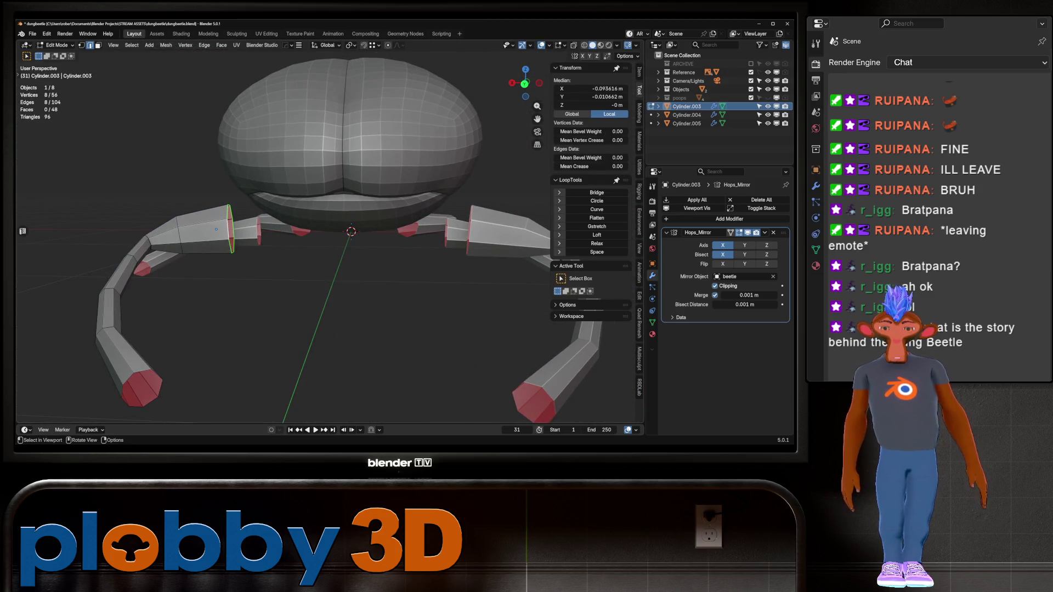
pyautogui.press('g')
pyautogui.press('g')
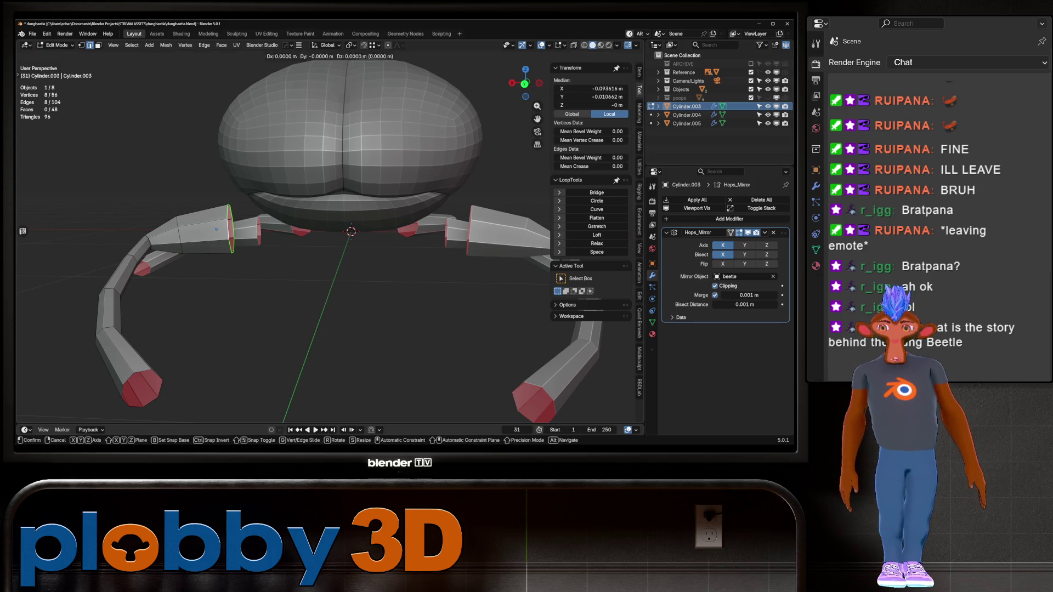
pyautogui.click(38, 177)
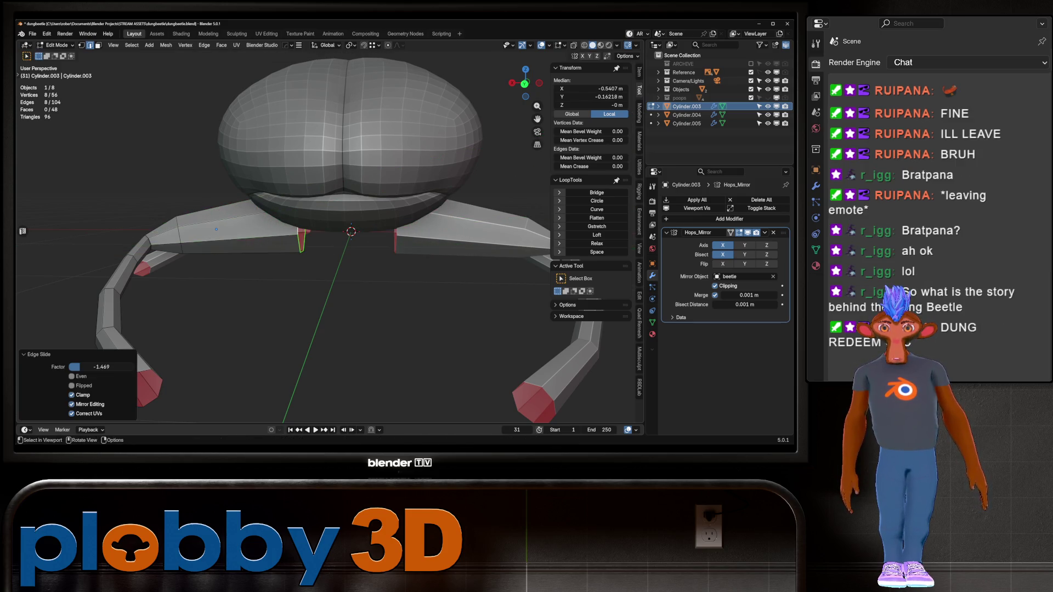
pyautogui.scroll(-4, 324, 231)
pyautogui.keyDown('alt'); pyautogui.click(245, 208); pyautogui.keyUp('alt')
pyautogui.moveTo(245, 209); pyautogui.dragTo(224, 208, button='middle')
# - Rotate the Cylinder.003 legs 12.8° about Y
pyautogui.press('Tab')
pyautogui.press('r')
pyautogui.press('y')
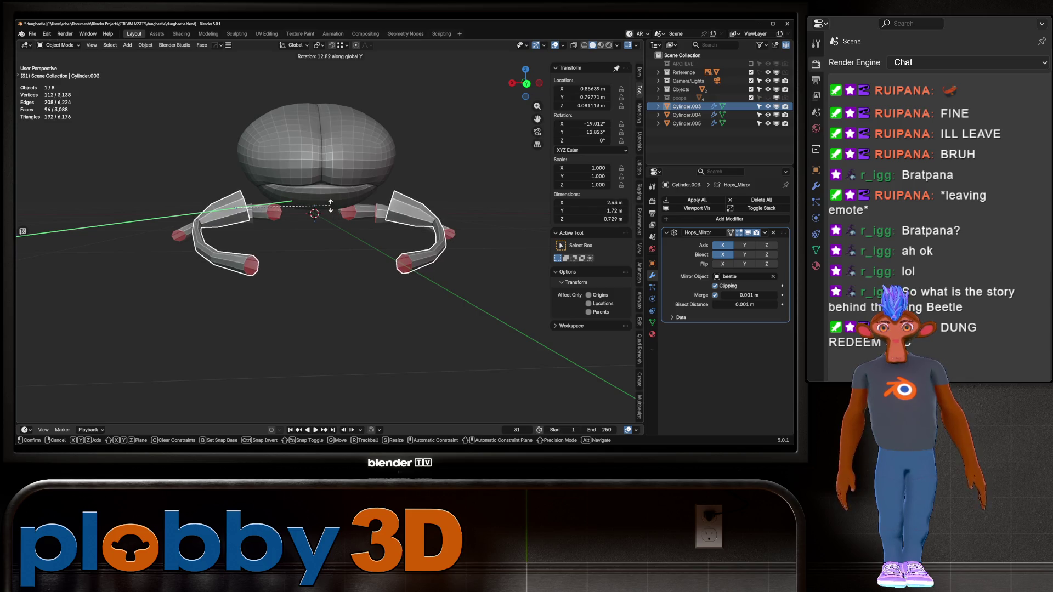
pyautogui.click(331, 206)
# - Slide the selected leg edges to a new position along the mesh
pyautogui.press('Tab')
pyautogui.press('g')
pyautogui.press('g')
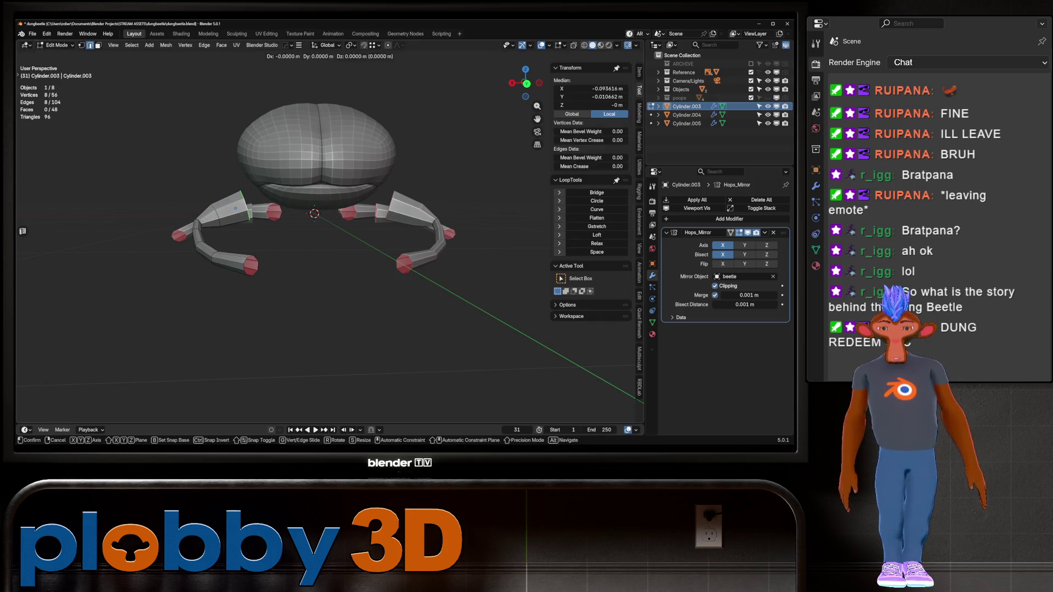
pyautogui.click(460, 138)
pyautogui.press('Tab')
pyautogui.moveTo(461, 139); pyautogui.dragTo(384, 181, button='middle')
# - Add two centred loop cuts to the front leg
pyautogui.press('Tab')
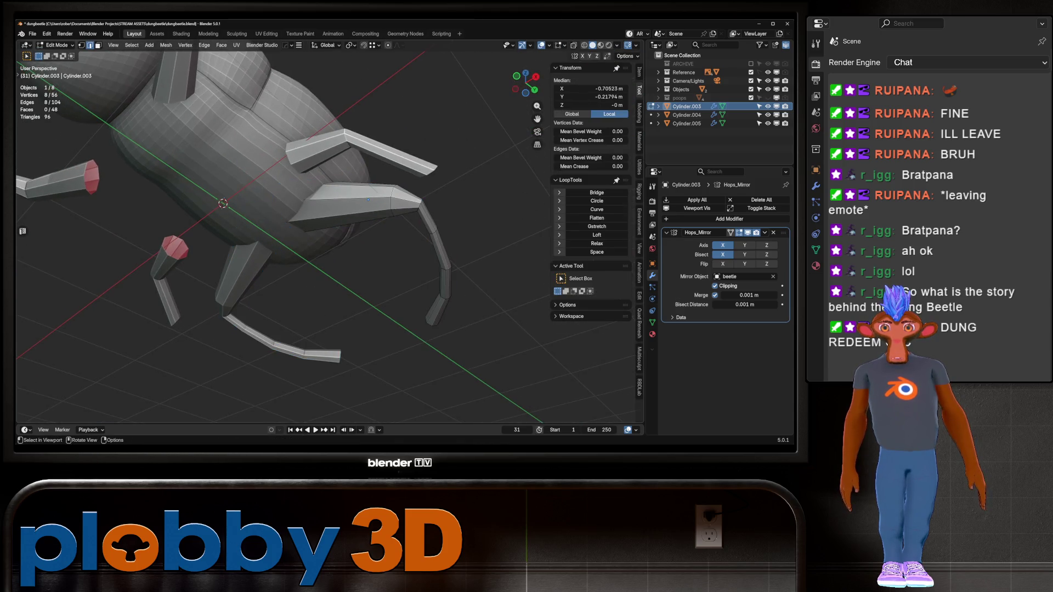
pyautogui.hotkey('ctrl', 'r')
pyautogui.scroll(1, 368, 199)
pyautogui.click(367, 199)
pyautogui.rightClick(367, 199)
pyautogui.press('Tab')
pyautogui.scroll(-4, 368, 199)
pyautogui.moveTo(368, 199)
pyautogui.mouseDown(button='middle')
pyautogui.moveTo(307, 222)
pyautogui.moveTo(323, 216)
pyautogui.mouseUp(button='middle')
pyautogui.scroll(3, 324, 217)
pyautogui.moveTo(329, 247); pyautogui.dragTo(373, 192, button='middle')
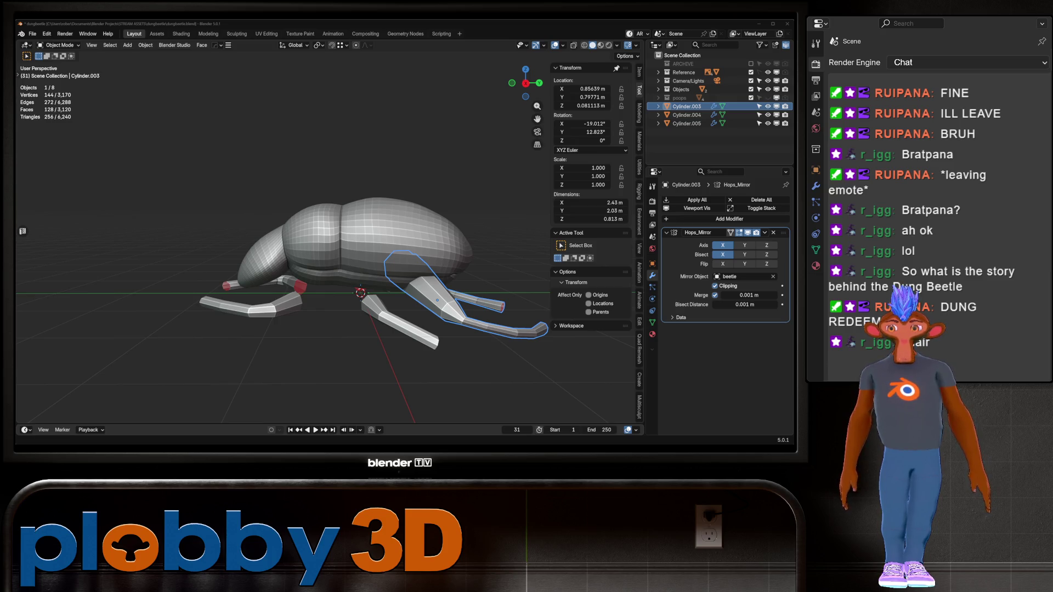
# - On Cylinder.004, slide the base joint loop, shrink it to 0.698 and raise it
pyautogui.click(406, 326)
pyautogui.moveTo(406, 327); pyautogui.dragTo(422, 263, button='middle')
pyautogui.press('Tab')
pyautogui.keyDown('alt'); pyautogui.click(435, 269); pyautogui.keyUp('alt')
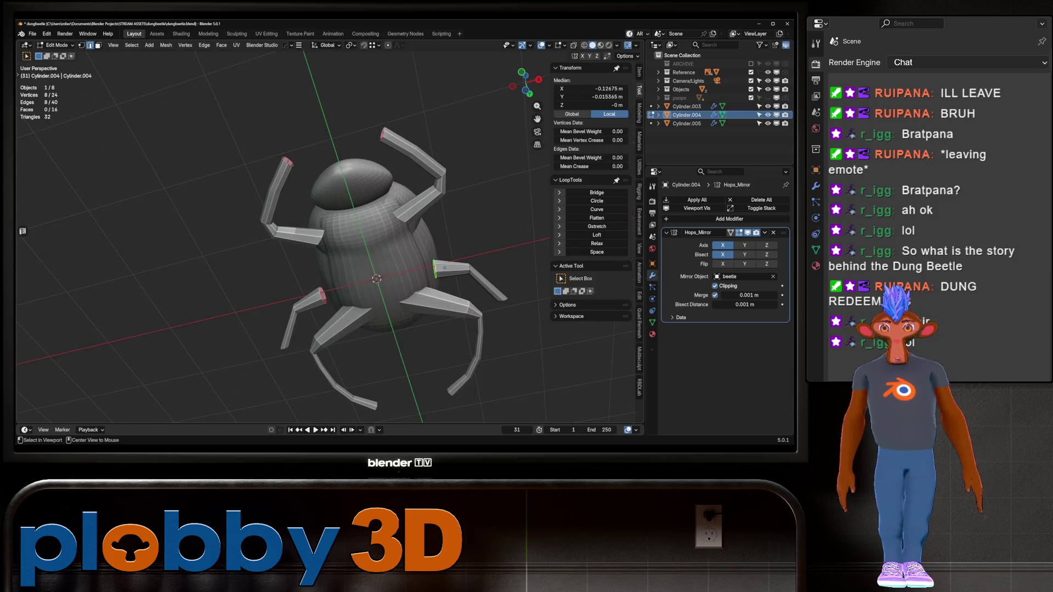
pyautogui.press('g')
pyautogui.press('g')
pyautogui.click(417, 274)
pyautogui.press('s')
pyautogui.click(440, 326)
pyautogui.moveTo(440, 327); pyautogui.dragTo(387, 273, button='middle')
pyautogui.press('z')
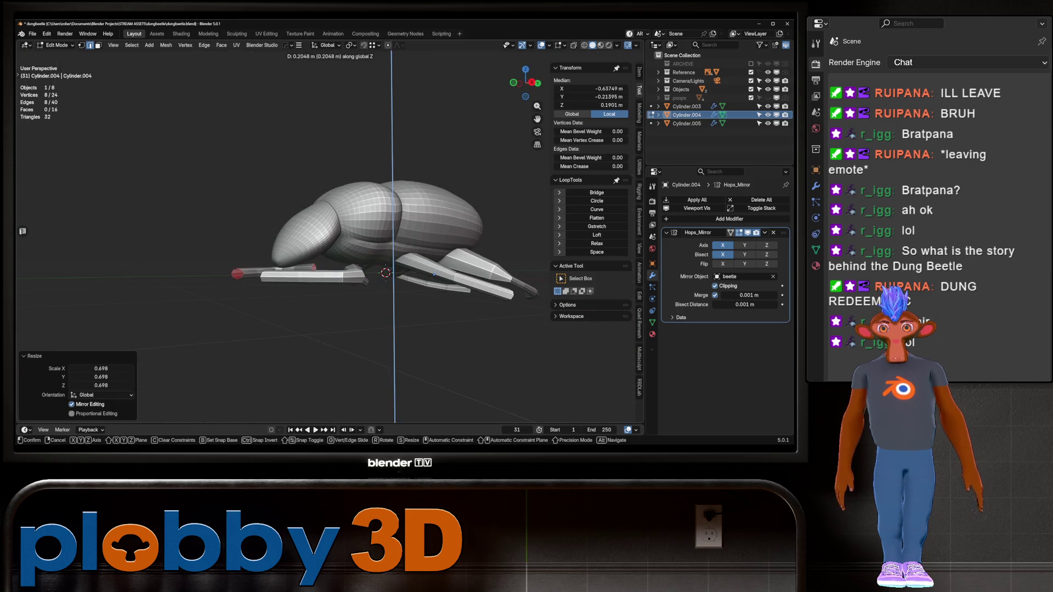
pyautogui.click(388, 257)
pyautogui.press('Tab')
# - Shrink the selected joint vertices on the Cylinder.003 leg to 0.472
pyautogui.moveTo(389, 258)
pyautogui.mouseDown(button='middle')
pyautogui.moveTo(236, 222)
pyautogui.moveTo(307, 235)
pyautogui.moveTo(307, 258)
pyautogui.moveTo(329, 248)
pyautogui.moveTo(263, 230)
pyautogui.mouseUp(button='middle')
pyautogui.click(282, 267)
pyautogui.scroll(5, 282, 268)
pyautogui.press('Tab')
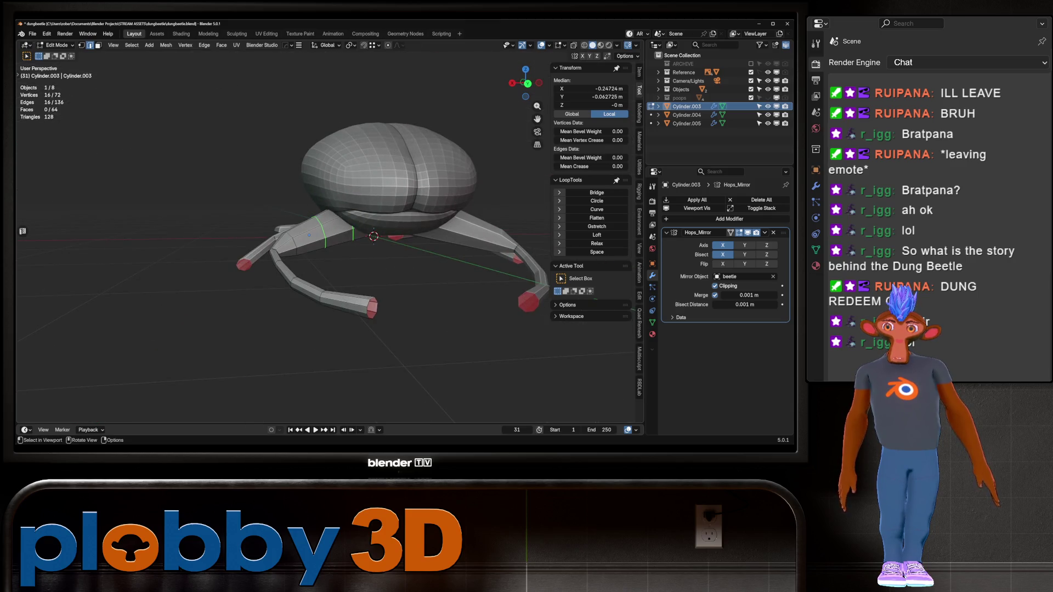
pyautogui.rightClick(309, 236)
pyautogui.click(329, 276)
pyautogui.press('Tab')
pyautogui.press('Tab')
pyautogui.press('s')
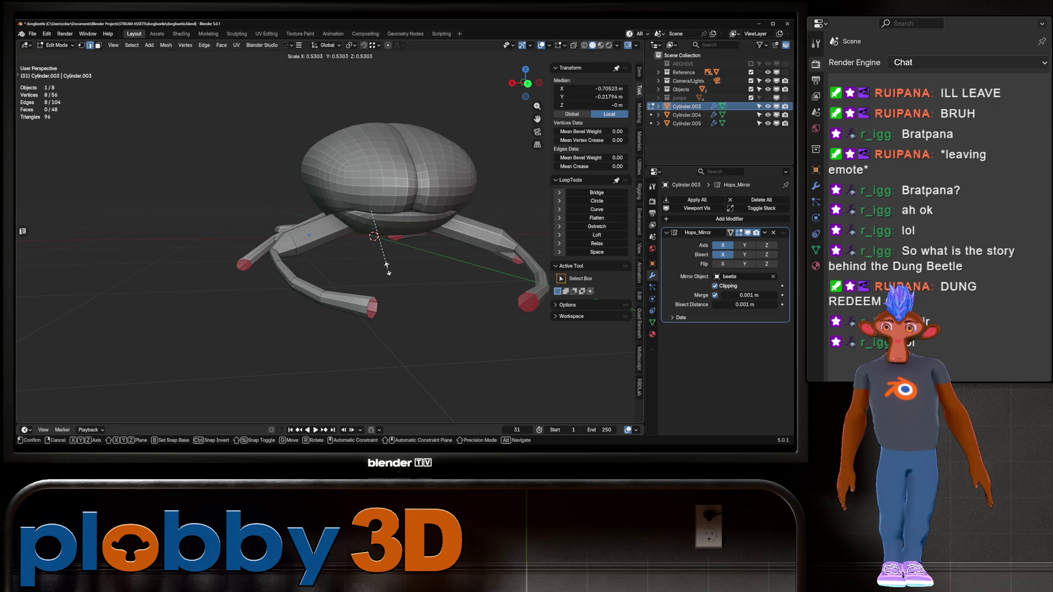
pyautogui.click(386, 262)
pyautogui.moveTo(386, 262)
pyautogui.mouseDown(button='middle')
pyautogui.moveTo(313, 255)
pyautogui.moveTo(362, 192)
pyautogui.moveTo(275, 220)
pyautogui.moveTo(274, 209)
pyautogui.mouseUp(button='middle')
pyautogui.press('Tab')
# - Mirror Cylinder.005 across the beetle body and rotate it 27.6° about Y
pyautogui.click(165, 220)
pyautogui.keyDown('shift'); pyautogui.click(258, 181); pyautogui.keyUp('shift')
pyautogui.hotkey('alt', 'x')
pyautogui.press('r')
pyautogui.press('y')
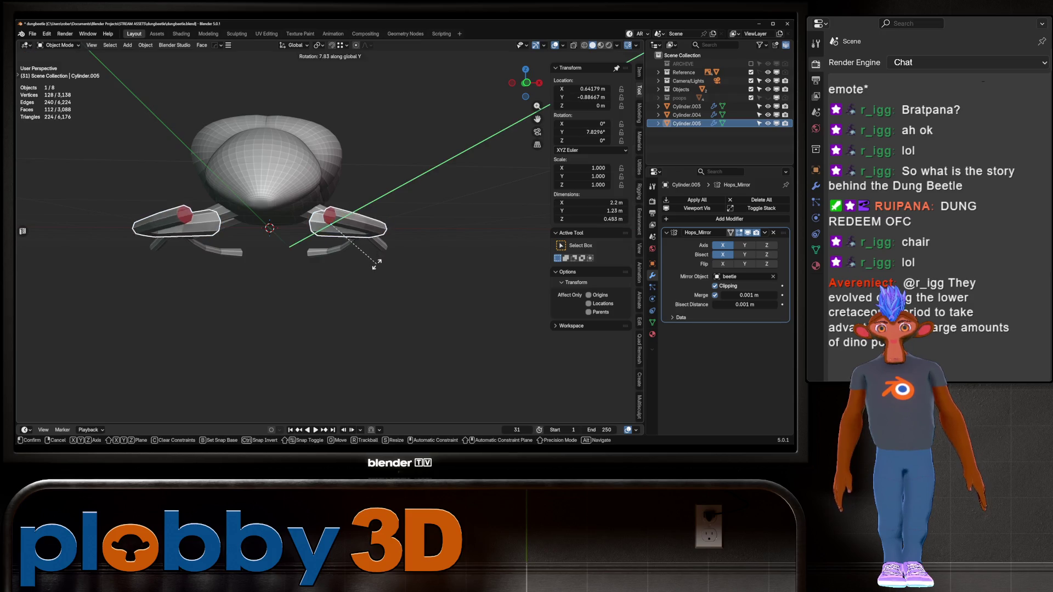
pyautogui.click(365, 287)
# - Slide and scale Cylinder.005's joint loop, then add level-1 subdivision smoothing
pyautogui.moveTo(365, 286); pyautogui.dragTo(384, 275, button='middle')
pyautogui.press('Tab')
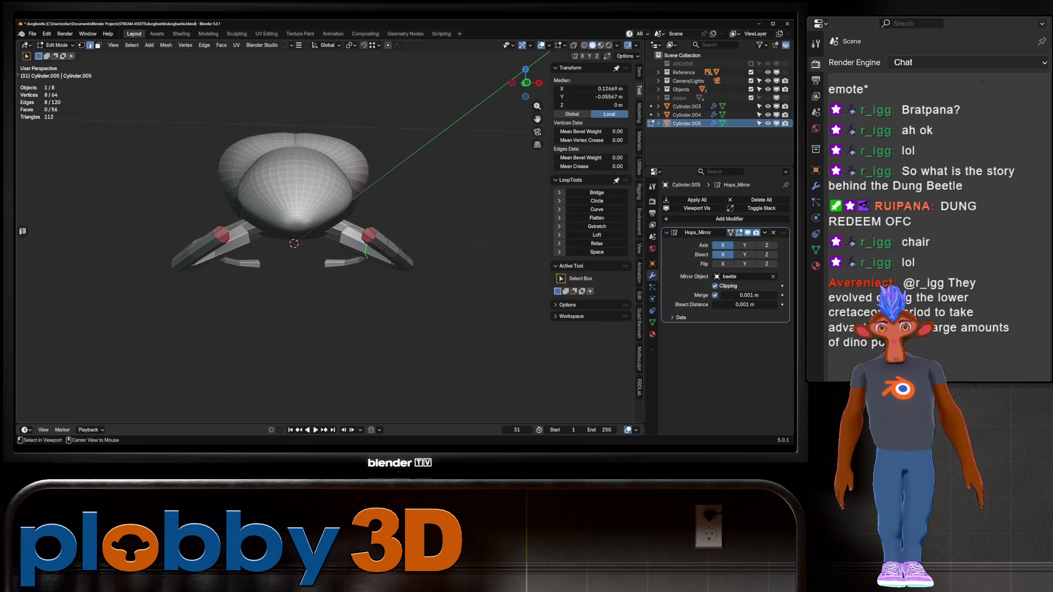
pyautogui.moveTo(329, 247); pyautogui.dragTo(362, 236, button='middle')
pyautogui.press('g')
pyautogui.press('g')
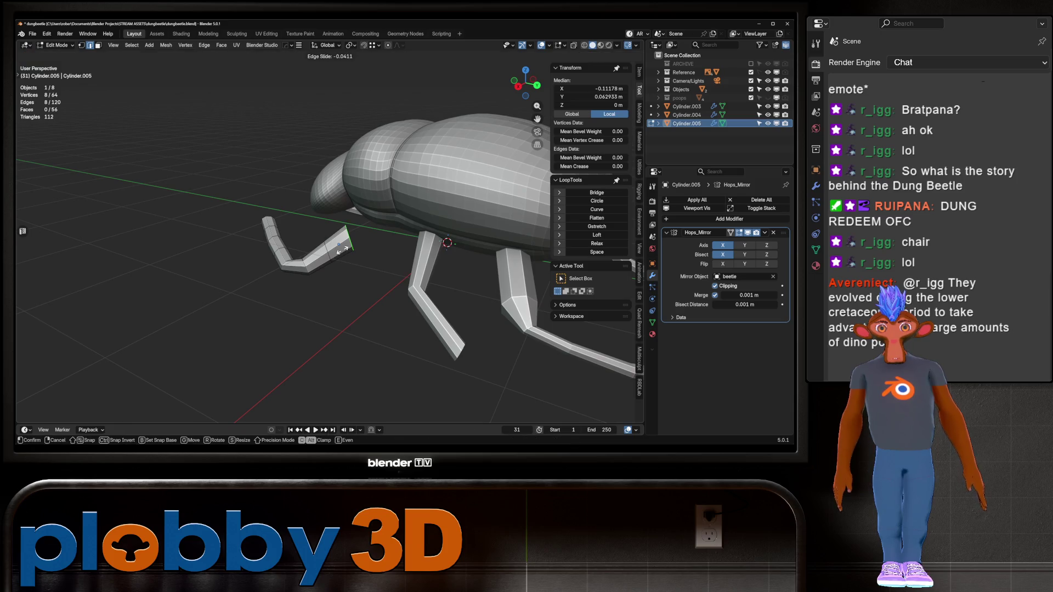
pyautogui.click(409, 296)
pyautogui.press('s')
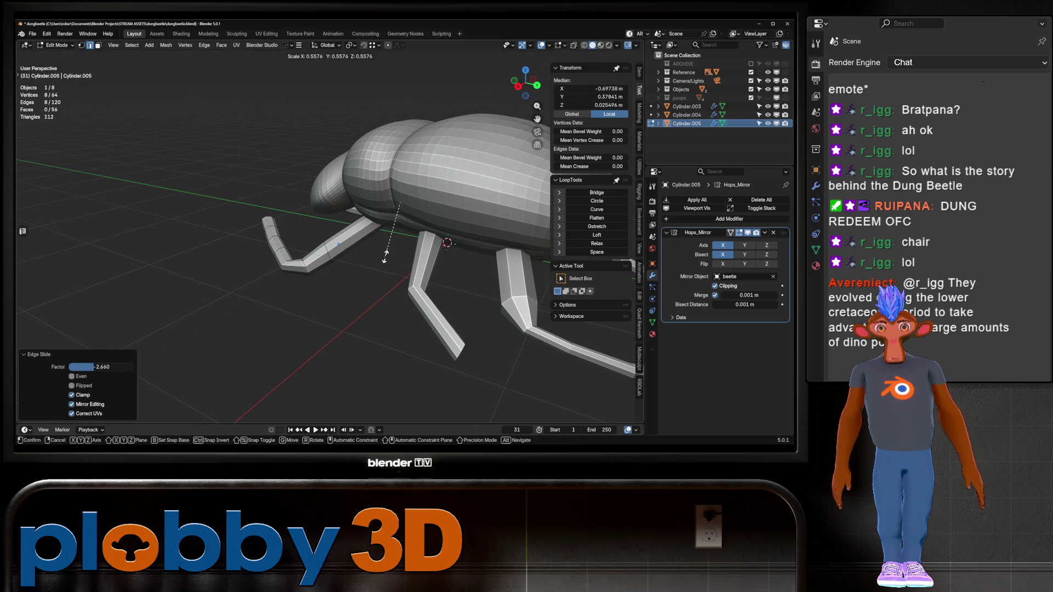
pyautogui.click(408, 280)
pyautogui.moveTo(407, 279)
pyautogui.mouseDown(button='middle')
pyautogui.moveTo(379, 258)
pyautogui.moveTo(362, 219)
pyautogui.mouseUp(button='middle')
pyautogui.press('Tab')
pyautogui.scroll(-2, 384, 230)
pyautogui.hotkey('ctrl', '1')
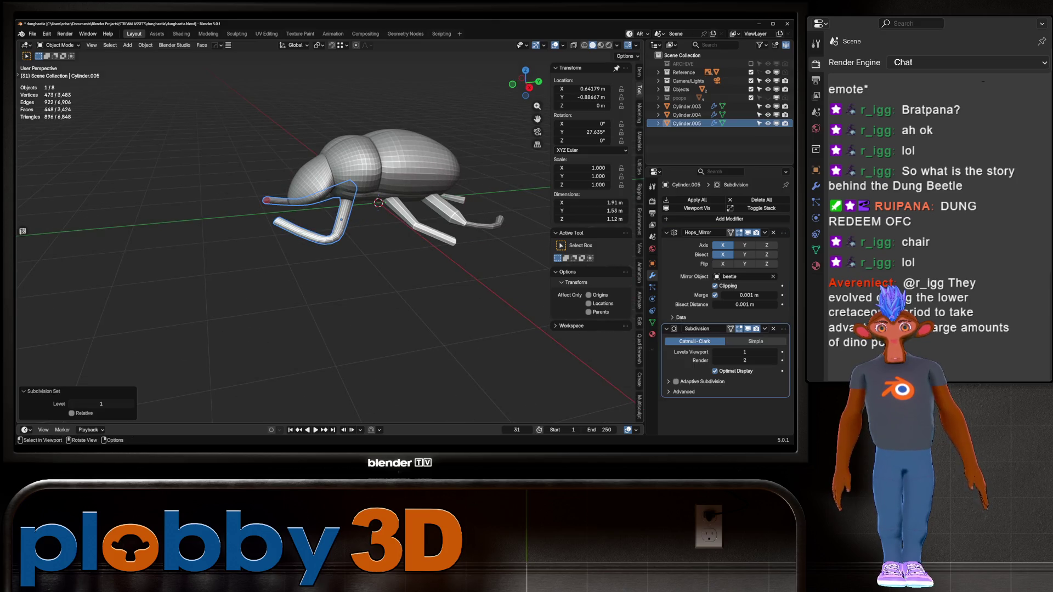
# - Add level-1 subdivision to the middle leg and crease its knee edges
pyautogui.click(439, 211)
pyautogui.hotkey('ctrl', '1')
pyautogui.moveTo(384, 231)
pyautogui.mouseDown(button='middle')
pyautogui.moveTo(340, 219)
pyautogui.moveTo(352, 203)
pyautogui.mouseUp(button='middle')
pyautogui.press('Tab')
pyautogui.scroll(3, 384, 230)
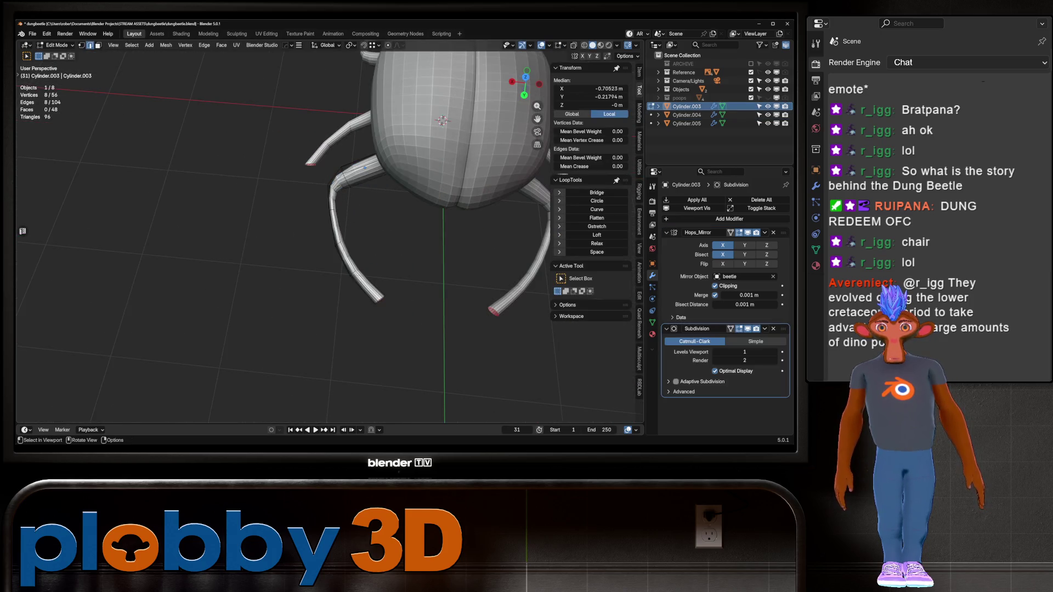
pyautogui.hotkey('shift', 'e')
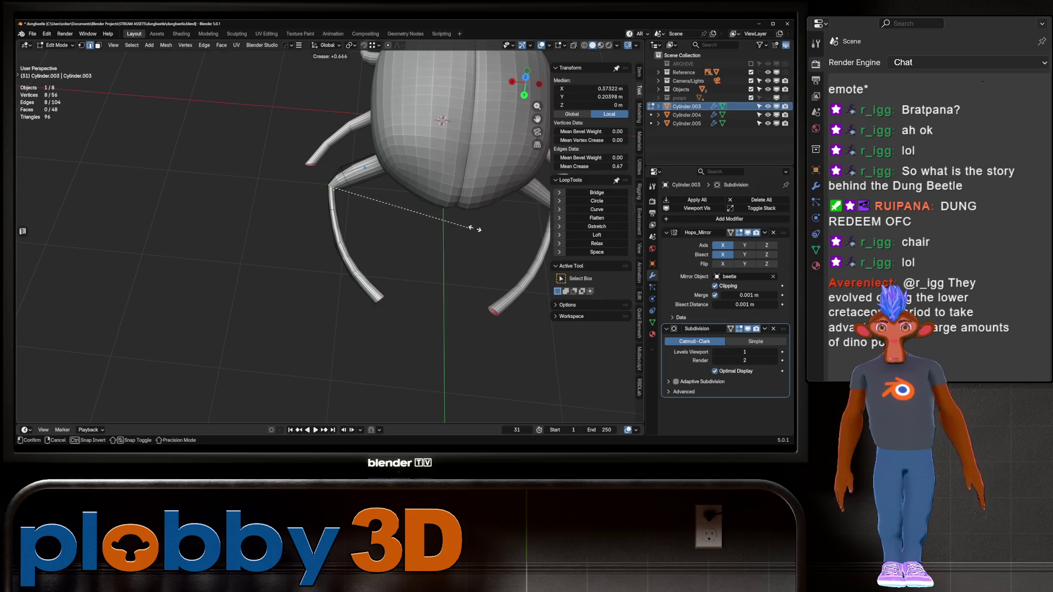
pyautogui.press('Escape')
pyautogui.press('Tab')
pyautogui.scroll(-3, 391, 206)
pyautogui.moveTo(391, 206); pyautogui.dragTo(351, 214, button='middle')
pyautogui.scroll(3, 351, 213)
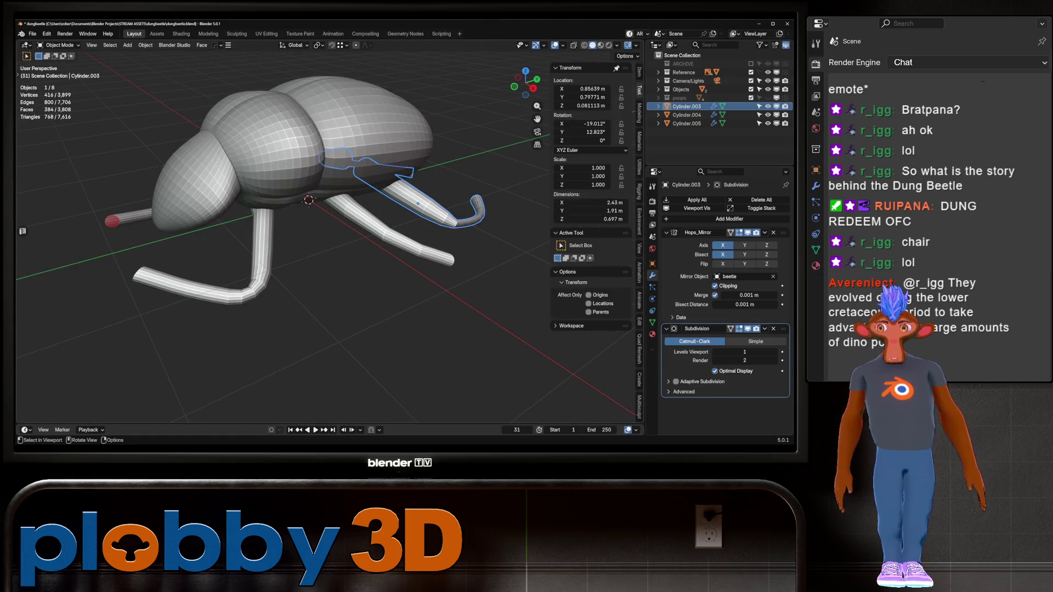
# - Crease the bend edges of the Cylinder.004 leg
pyautogui.click(365, 229)
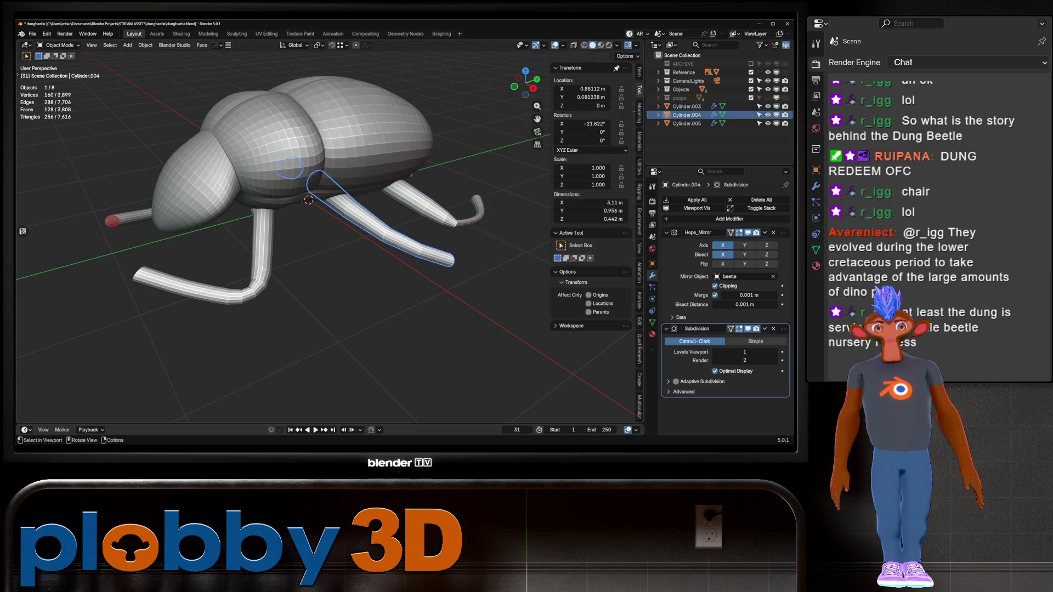
pyautogui.press('Tab')
pyautogui.keyDown('alt'); pyautogui.click(389, 244); pyautogui.keyUp('alt')
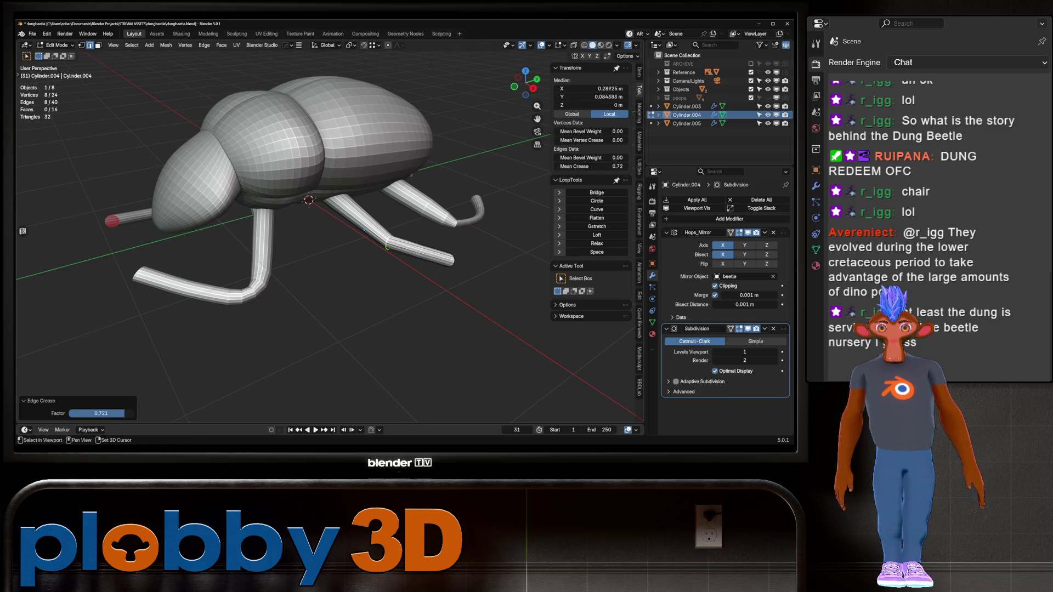
pyautogui.press('Tab')
# - Fully crease the knee edge loop of the Cylinder.005 leg
pyautogui.click(262, 258)
pyautogui.press('Tab')
pyautogui.keyDown('alt'); pyautogui.click(264, 287); pyautogui.keyUp('alt')
pyautogui.hotkey('shift', 'e')
pyautogui.click(356, 329)
pyautogui.press('Tab')
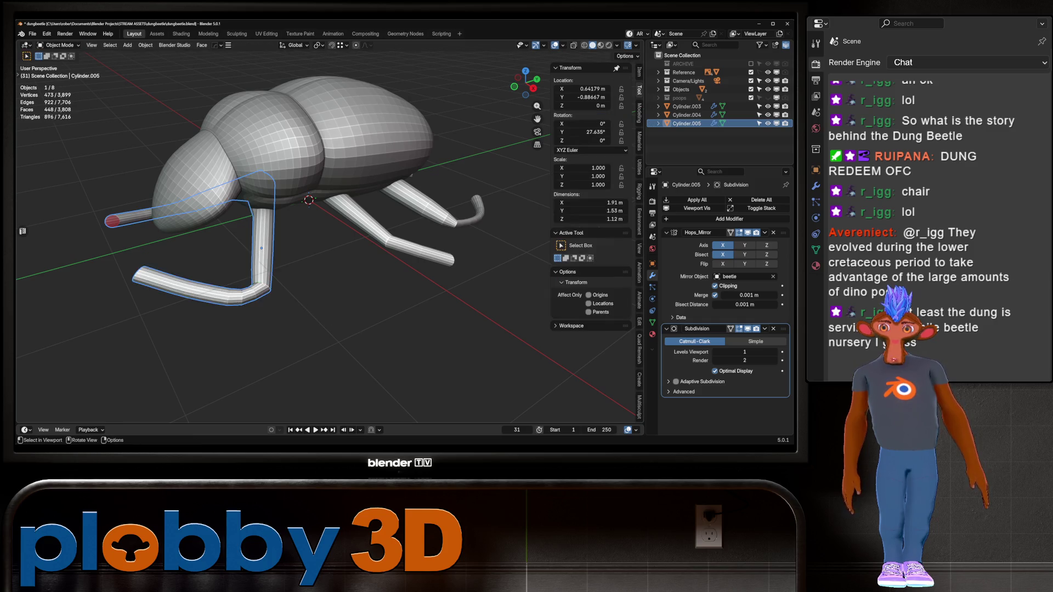
pyautogui.scroll(-5, 355, 329)
pyautogui.moveTo(355, 330)
pyautogui.mouseDown(button='middle')
pyautogui.moveTo(280, 290)
pyautogui.moveTo(351, 236)
pyautogui.mouseUp(button='middle')
pyautogui.press('Tab')
pyautogui.scroll(5, 426, 187)
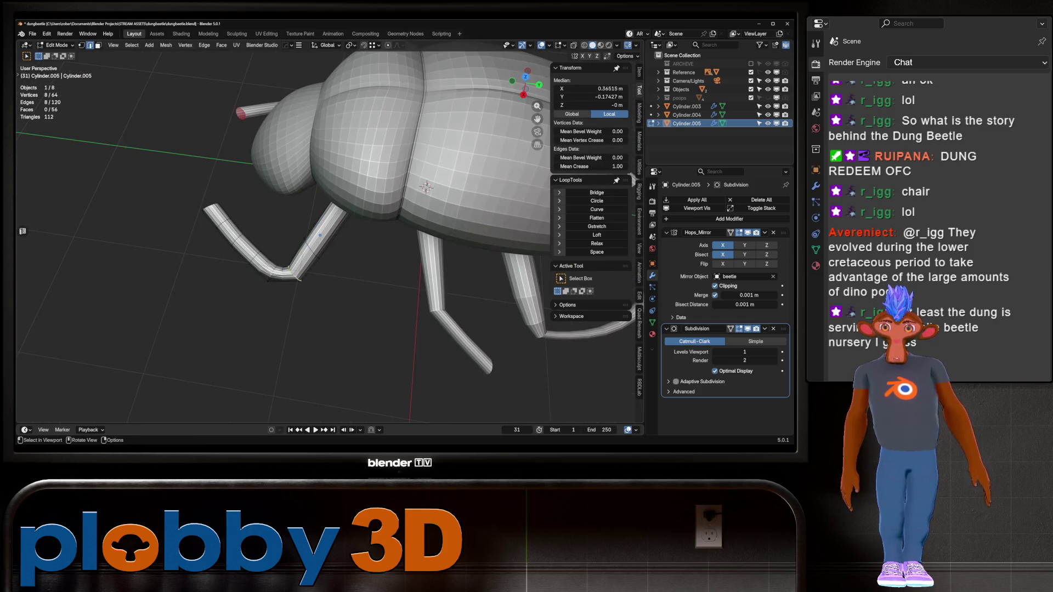
pyautogui.press('Tab')
pyautogui.moveTo(427, 187)
pyautogui.mouseDown(button='middle')
pyautogui.moveTo(307, 200)
pyautogui.moveTo(253, 221)
pyautogui.moveTo(302, 266)
pyautogui.moveTo(300, 319)
pyautogui.moveTo(301, 296)
pyautogui.mouseUp(button='middle')
pyautogui.scroll(-3, 344, 194)
# - Edit the beetle body mesh and isolate a single edge loop across it
pyautogui.scroll(2, 267, 233)
pyautogui.click(307, 257)
pyautogui.press('Tab')
pyautogui.keyDown('ctrl'); pyautogui.click(299, 124); pyautogui.keyUp('ctrl')
pyautogui.hotkey('shift', 'g')
pyautogui.click(414, 236)
pyautogui.moveTo(302, 296); pyautogui.dragTo(373, 285, button='middle')
pyautogui.keyDown('alt'); pyautogui.click(395, 219); pyautogui.keyUp('alt')
# - Smart Ring the body loops and try Relax, then undo it and return to Object Mode
pyautogui.moveTo(394, 220)
pyautogui.mouseDown(button='middle')
pyautogui.moveTo(472, 267)
pyautogui.moveTo(403, 272)
pyautogui.mouseUp(button='middle')
pyautogui.press('q')
pyautogui.click(467, 267)
pyautogui.press('q')
pyautogui.click(460, 276)
pyautogui.hotkey('ctrl', 'z')
pyautogui.press('q')
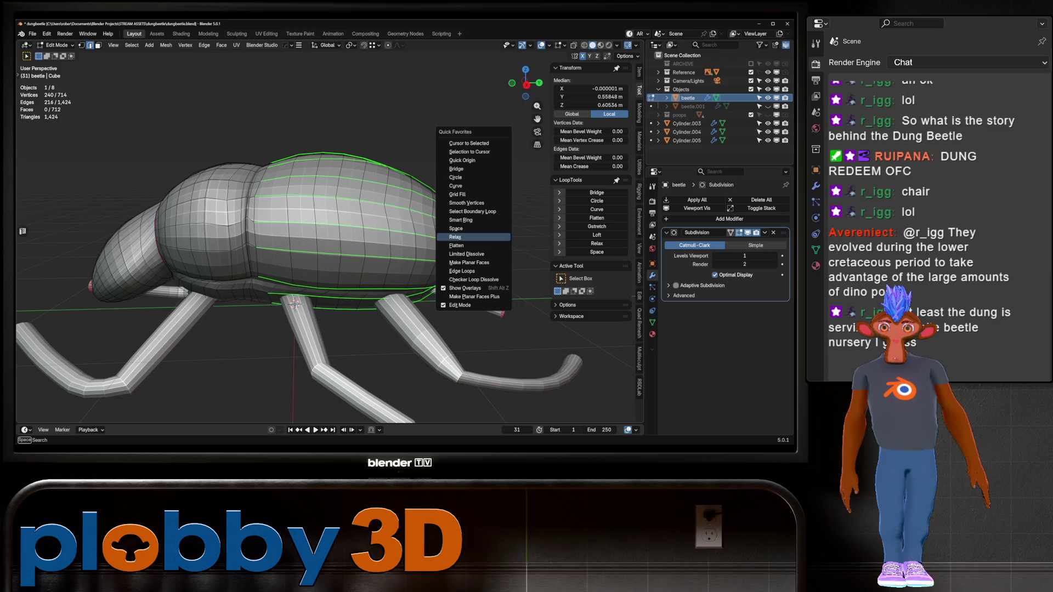
pyautogui.press('Escape')
pyautogui.press('Tab')
pyautogui.moveTo(456, 237)
pyautogui.mouseDown(button='middle')
pyautogui.moveTo(455, 286)
pyautogui.moveTo(417, 285)
pyautogui.moveTo(417, 236)
pyautogui.moveTo(351, 219)
pyautogui.moveTo(395, 222)
pyautogui.moveTo(472, 255)
pyautogui.moveTo(422, 269)
pyautogui.moveTo(378, 253)
pyautogui.moveTo(325, 299)
pyautogui.mouseUp(button='middle')
# - Select the ring of edge loops around the head and space them evenly with LoopTools
pyautogui.press('Tab')
pyautogui.click(395, 222)
pyautogui.keyDown('ctrl'); pyautogui.click(423, 269); pyautogui.keyUp('ctrl')
pyautogui.press('q')
pyautogui.click(423, 251)
pyautogui.press('q')
pyautogui.click(417, 252)
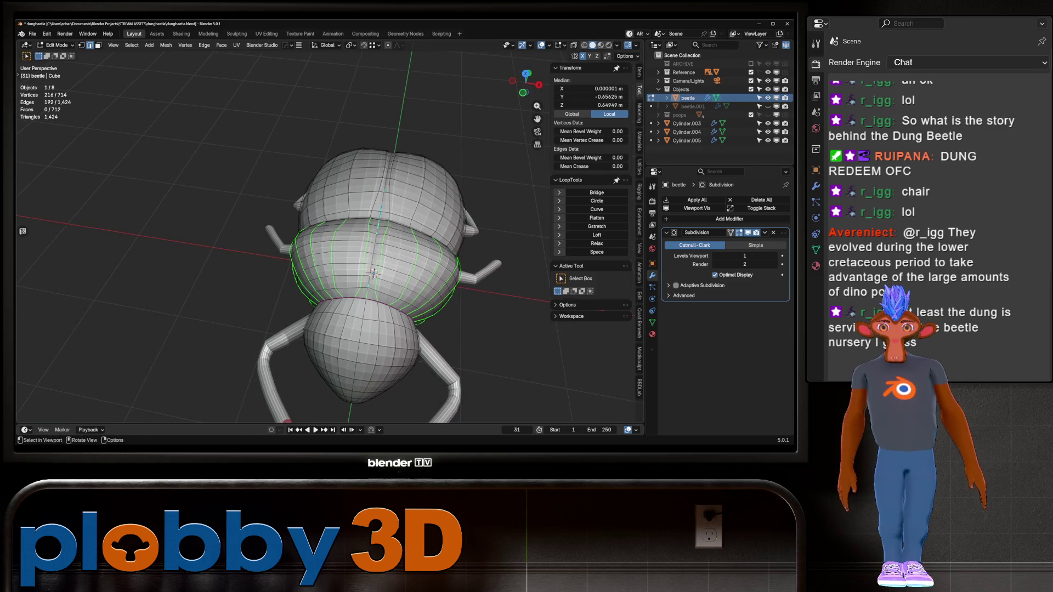
# - Apply LoopTools Space to the head loops once more and return to Object Mode
pyautogui.moveTo(374, 272); pyautogui.dragTo(365, 276, button='middle')
pyautogui.press('q')
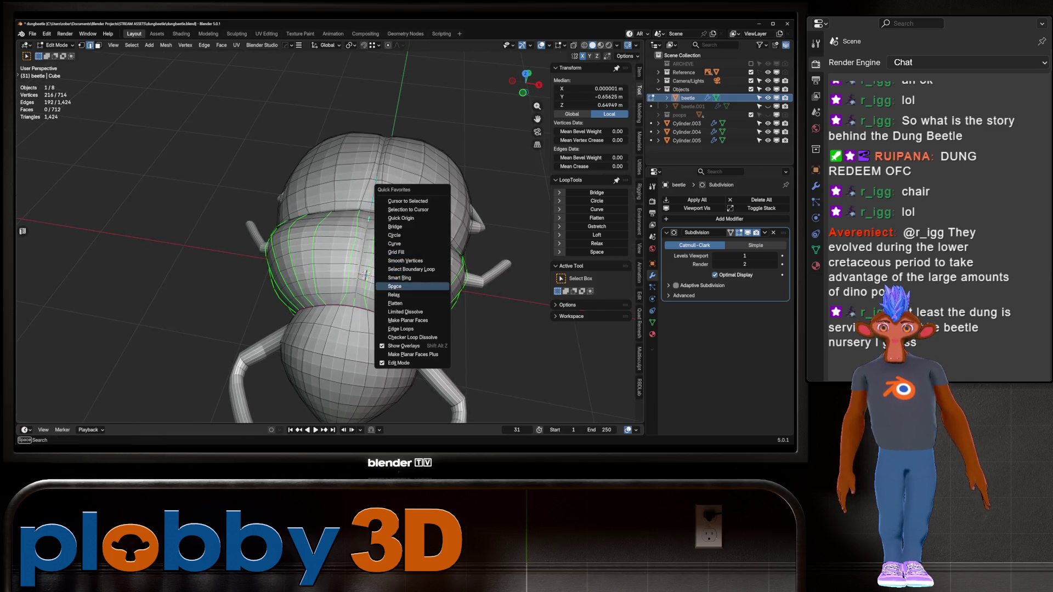
pyautogui.click(394, 286)
pyautogui.press('Tab')
pyautogui.moveTo(366, 276); pyautogui.dragTo(345, 226, button='middle')
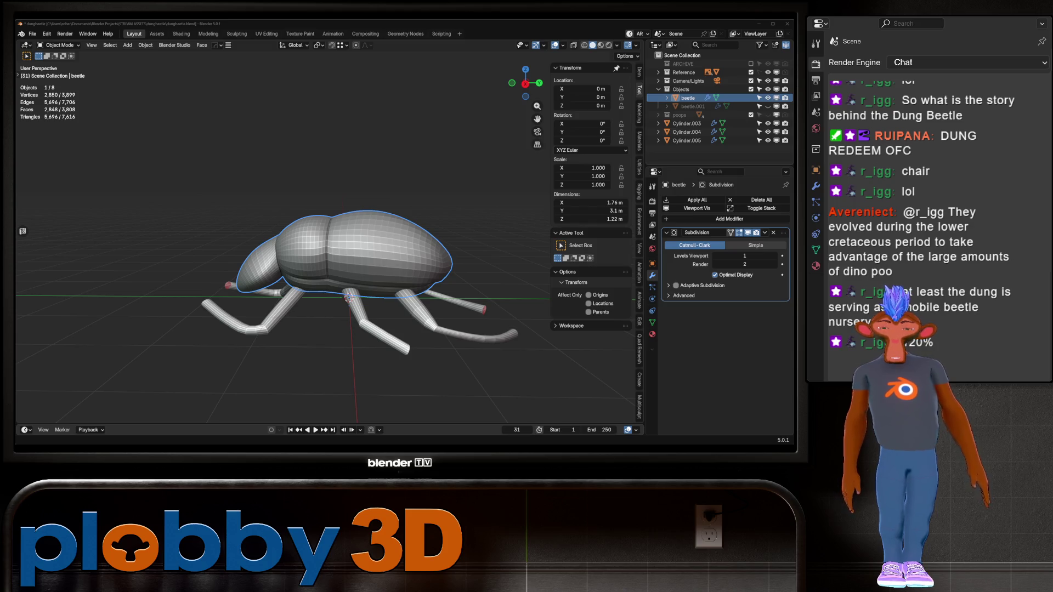
# - Shrink a loop on leg Cylinder.005 in X-ray with the Hops_Mirror display hidden
pyautogui.moveTo(356, 247)
pyautogui.mouseDown(button='middle')
pyautogui.moveTo(247, 219)
pyautogui.moveTo(246, 253)
pyautogui.moveTo(236, 186)
pyautogui.mouseUp(button='middle')
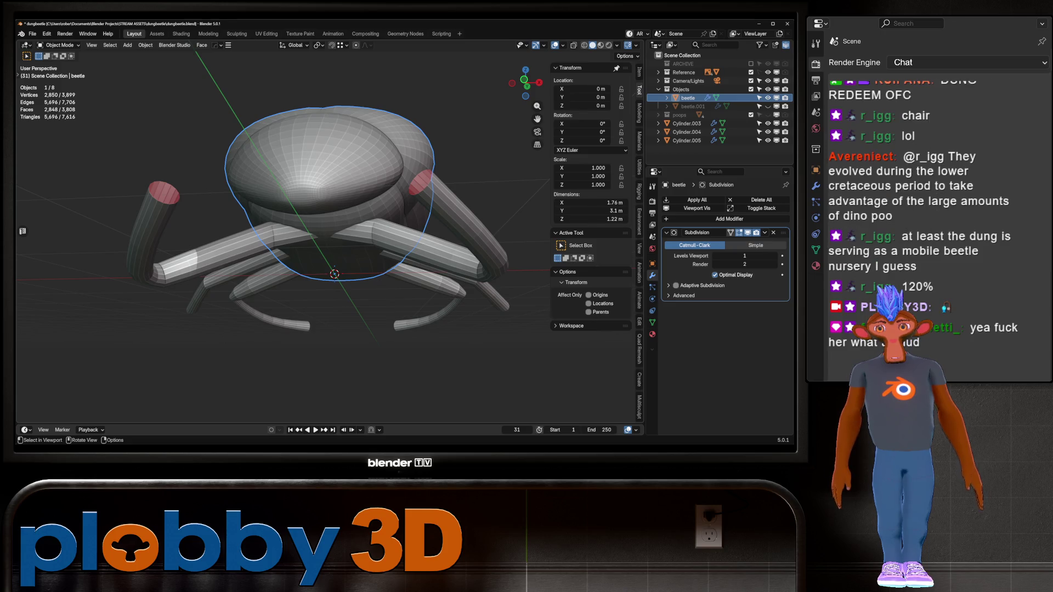
pyautogui.press('Tab')
pyautogui.press('Tab')
pyautogui.press('Tab')
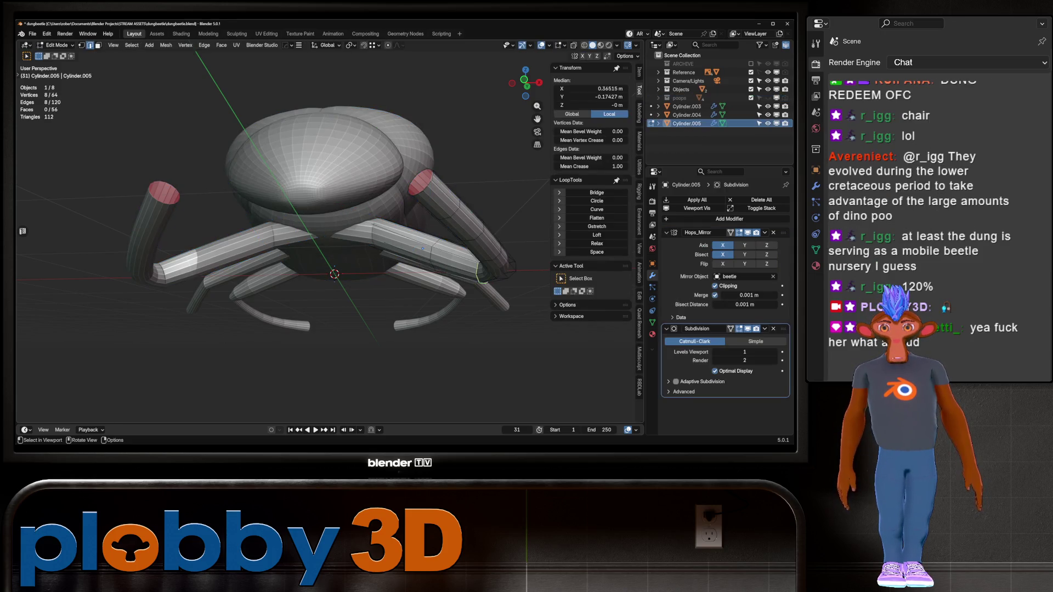
pyautogui.hotkey('alt', 'z')
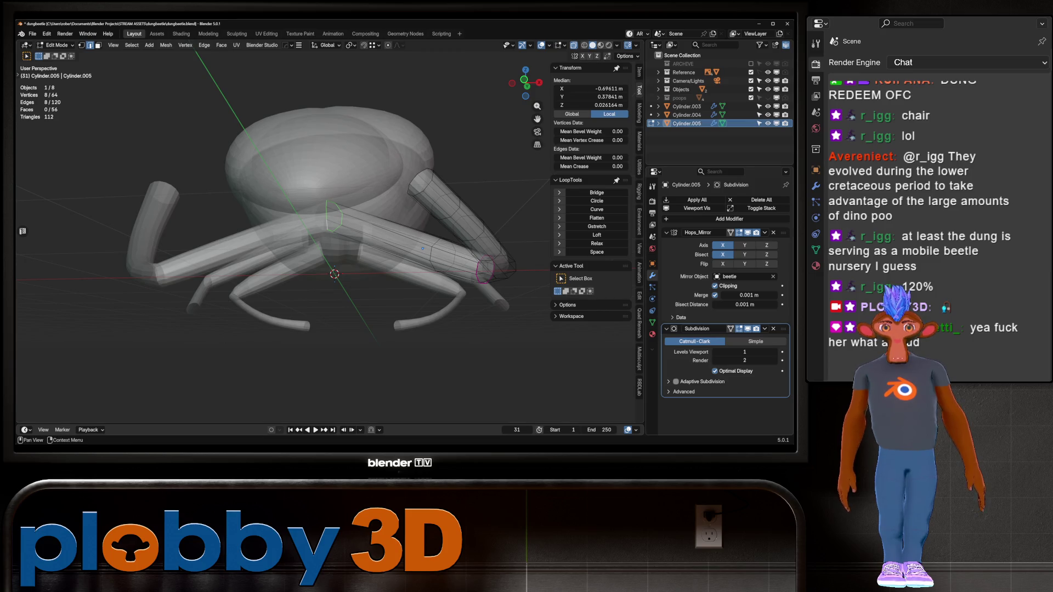
pyautogui.click(739, 233)
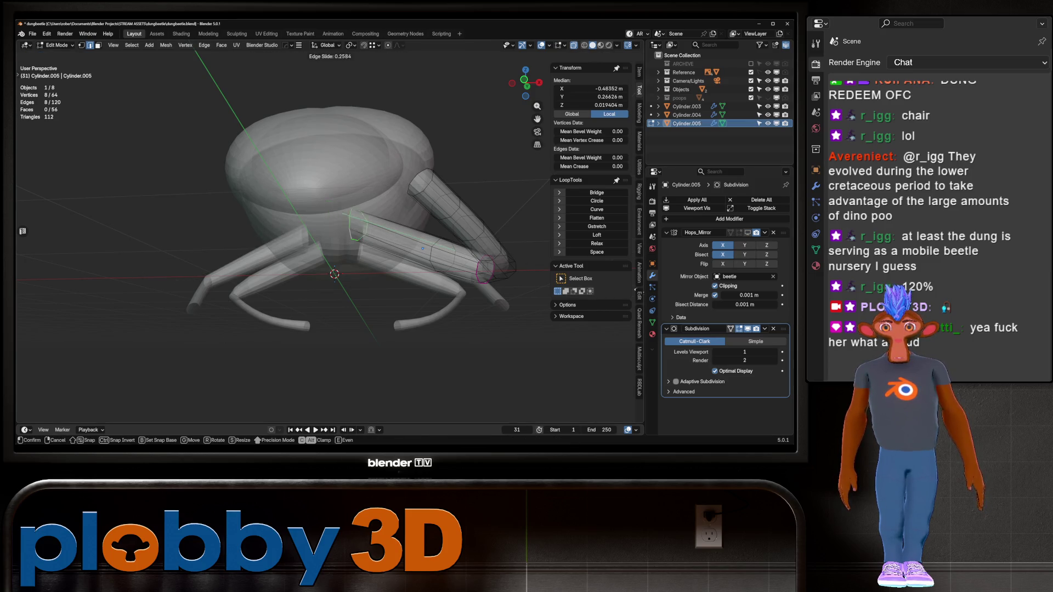
pyautogui.moveTo(330, 247); pyautogui.dragTo(274, 247, button='middle')
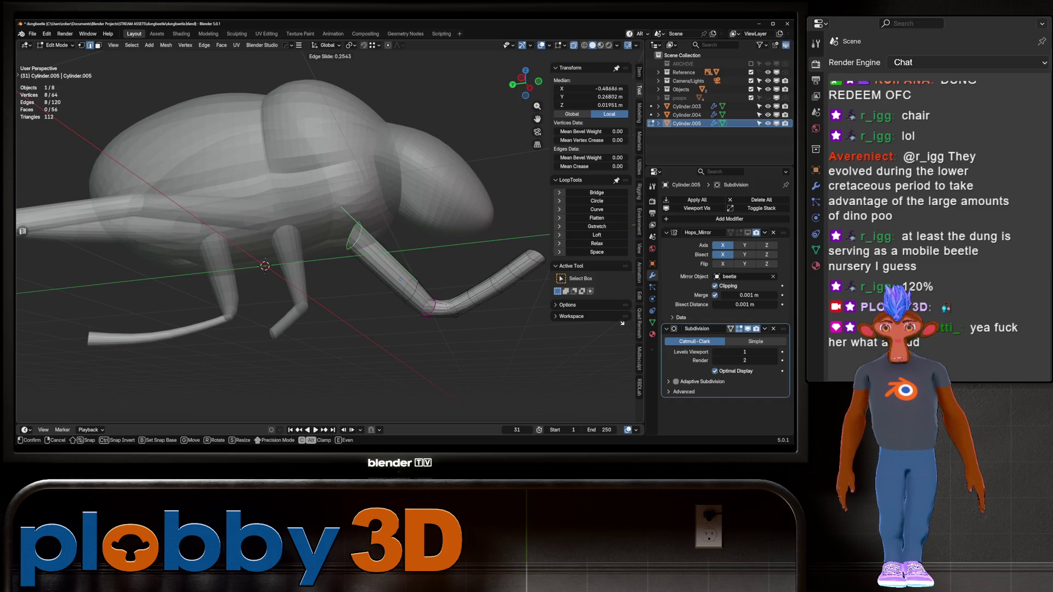
pyautogui.press('Return')
pyautogui.moveTo(329, 247)
pyautogui.mouseDown(button='middle')
pyautogui.moveTo(406, 241)
pyautogui.moveTo(411, 225)
pyautogui.mouseUp(button='middle')
pyautogui.press('Tab')
pyautogui.hotkey('alt', 'z')
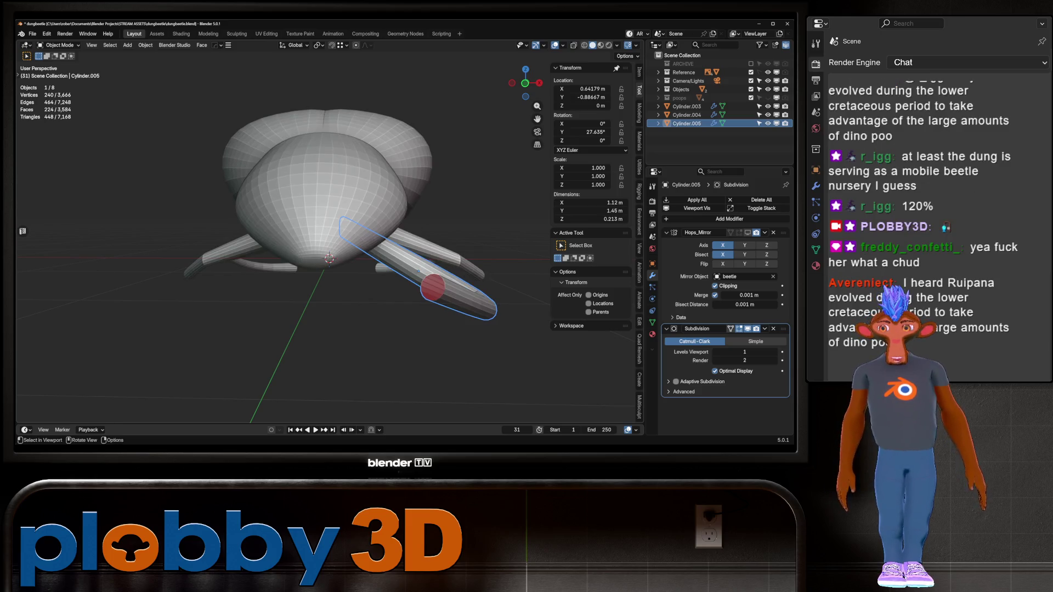
# - Add a new edge loop across the leg and slide it into position
pyautogui.moveTo(329, 247)
pyautogui.mouseDown(button='middle')
pyautogui.moveTo(351, 220)
pyautogui.moveTo(346, 236)
pyautogui.moveTo(340, 225)
pyautogui.moveTo(373, 241)
pyautogui.moveTo(395, 230)
pyautogui.mouseUp(button='middle')
pyautogui.press('Tab')
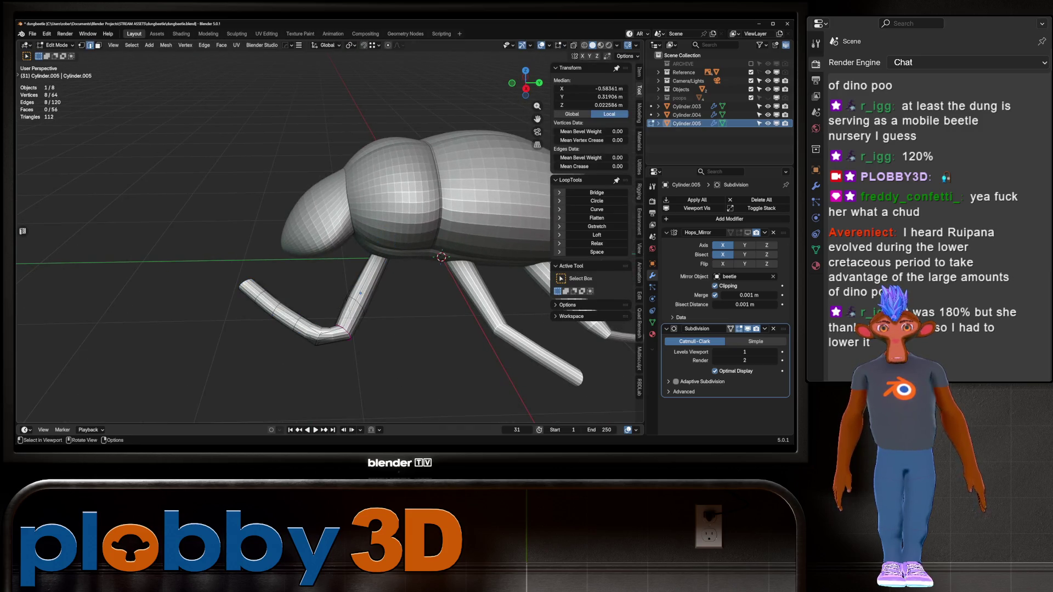
pyautogui.hotkey('ctrl', 'r')
pyautogui.click(359, 291)
pyautogui.press('s')
pyautogui.click(365, 274)
pyautogui.press('g')
pyautogui.press('g')
pyautogui.click(367, 268)
pyautogui.press('Tab')
pyautogui.moveTo(366, 267)
pyautogui.mouseDown(button='middle')
pyautogui.moveTo(406, 241)
pyautogui.moveTo(408, 208)
pyautogui.moveTo(384, 219)
pyautogui.moveTo(395, 236)
pyautogui.moveTo(362, 208)
pyautogui.mouseUp(button='middle')
pyautogui.press('Tab')
pyautogui.press('Tab')
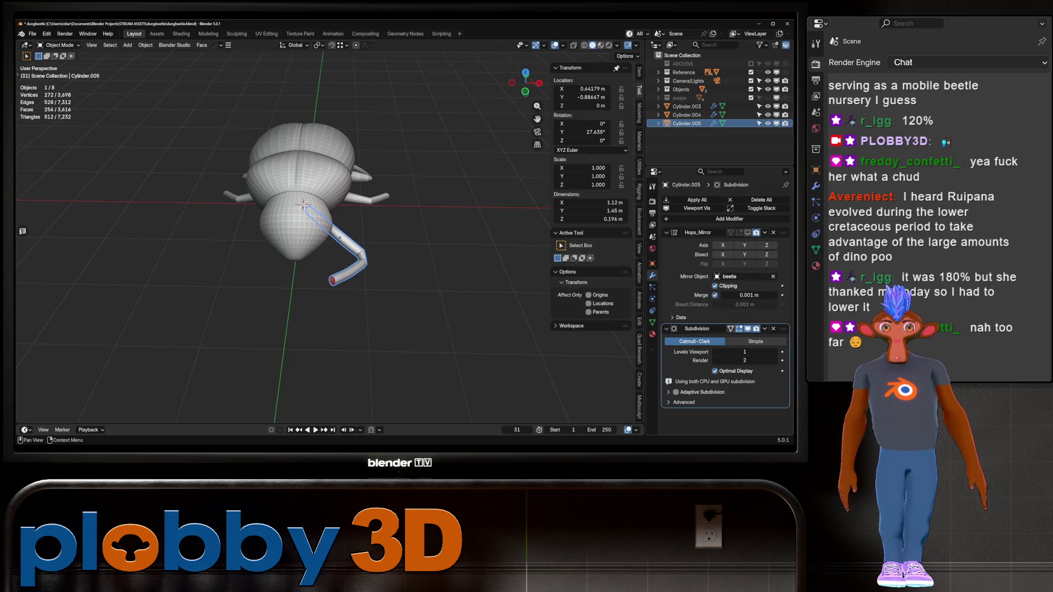
# - Restore the leg's Hops_Mirror copy and set its subdivision level with Ctrl+1
pyautogui.hotkey('ctrl', 'z')
pyautogui.keyDown('shift'); pyautogui.moveTo(302, 205); pyautogui.dragTo(319, 226, button='middle'); pyautogui.keyUp('shift')
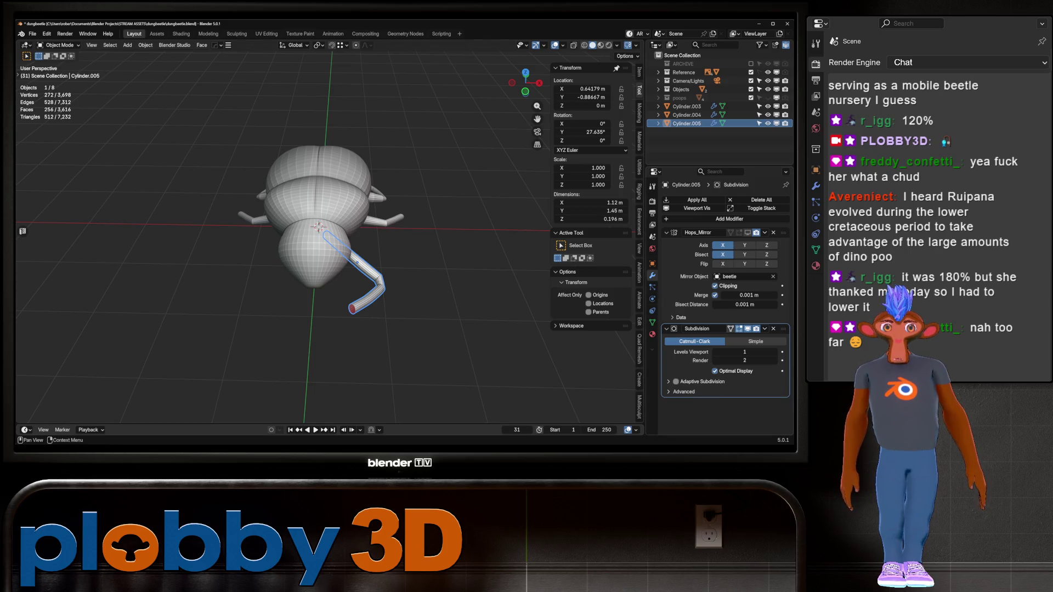
pyautogui.click(748, 232)
pyautogui.press('h')
pyautogui.hotkey('alt', 'h')
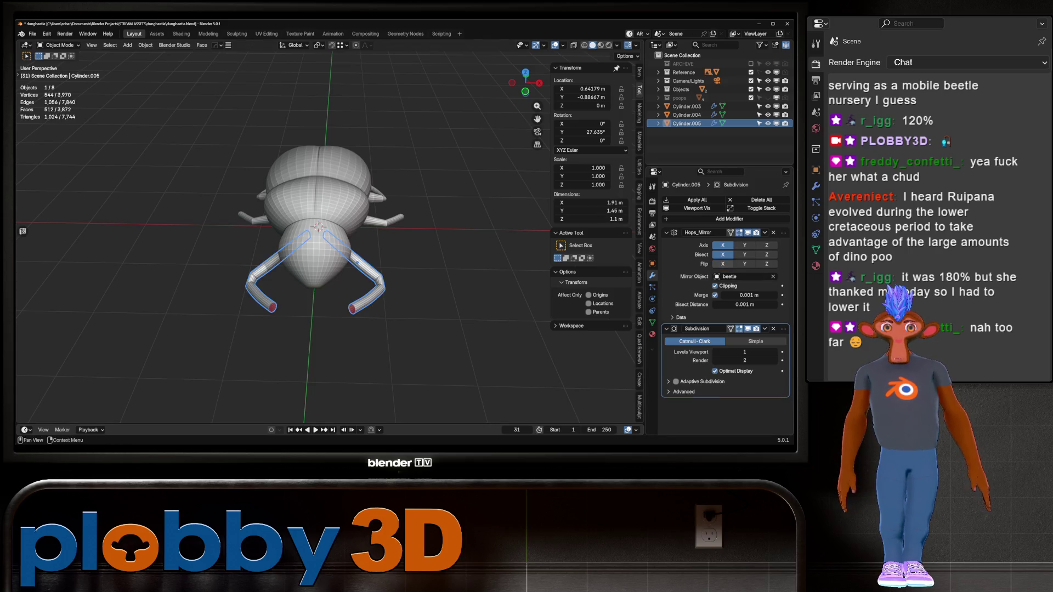
pyautogui.hotkey('alt', 'a')
pyautogui.moveTo(357, 261); pyautogui.dragTo(352, 192, button='middle')
pyautogui.scroll(5, 352, 230)
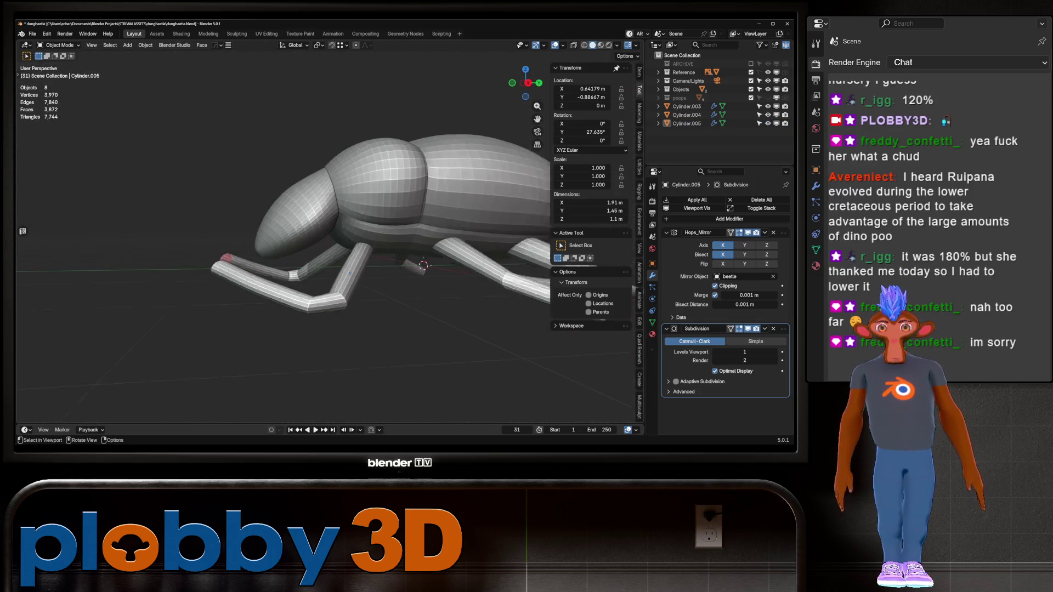
pyautogui.click(353, 272)
pyautogui.hotkey('ctrl', '1')
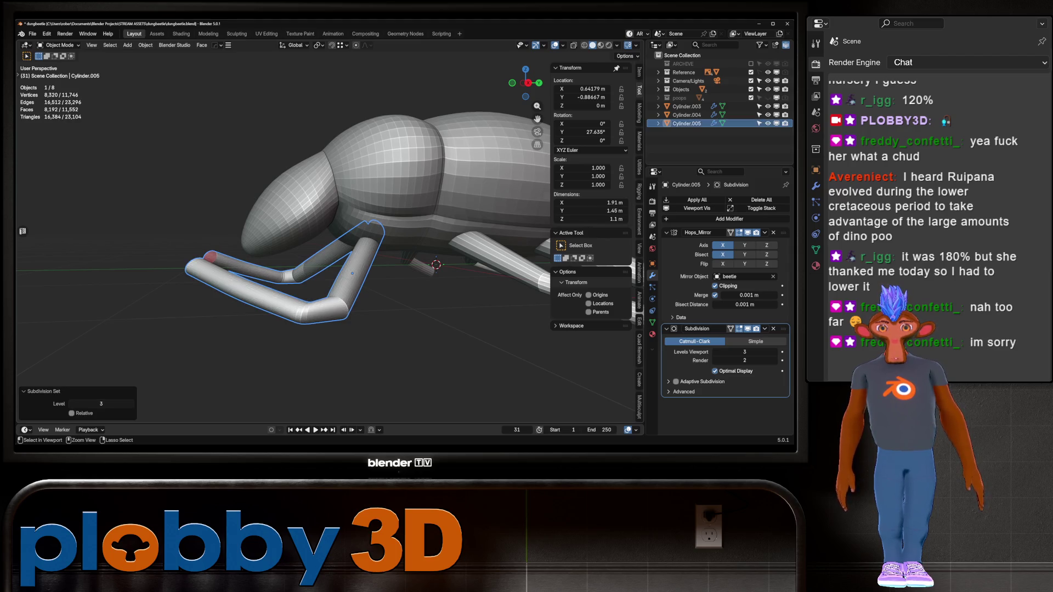
# - Add a loop cut near the leg's knee without sliding it
pyautogui.scroll(-1, 362, 230)
pyautogui.moveTo(351, 263); pyautogui.dragTo(329, 252, button='middle')
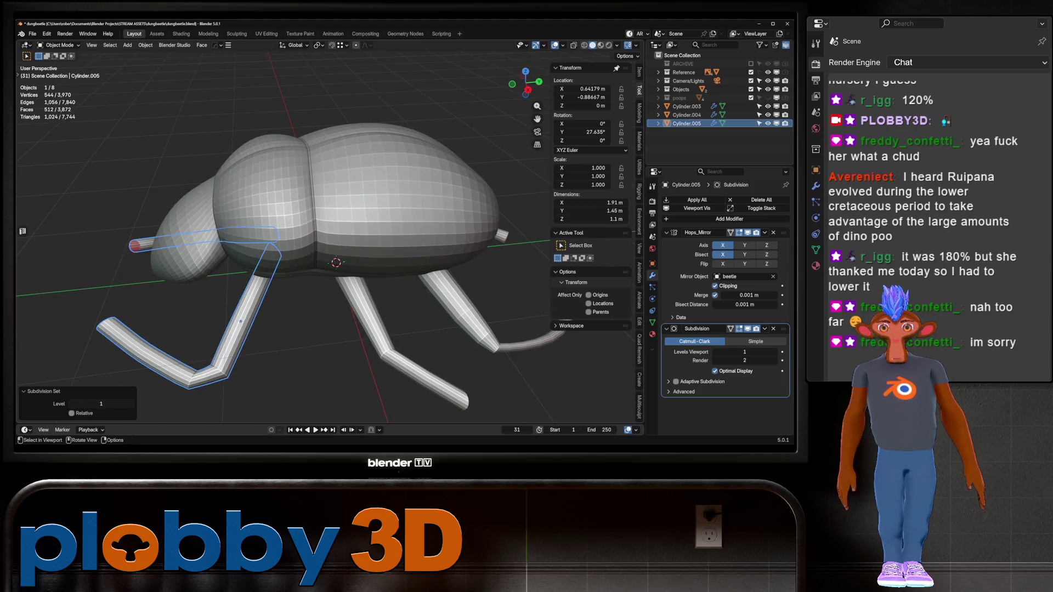
pyautogui.press('Tab')
pyautogui.scroll(2, 304, 282)
pyautogui.hotkey('ctrl', 'r')
pyautogui.click(300, 286)
pyautogui.rightClick(300, 286)
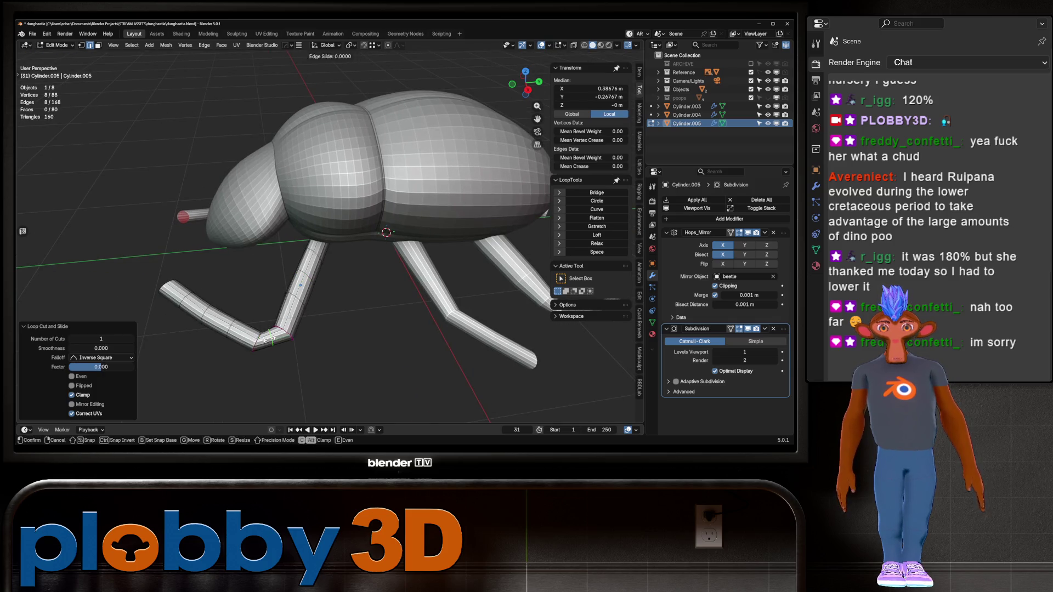
# - Undo the knee loop cut and return to Object Mode
pyautogui.hotkey('ctrl', 'z')
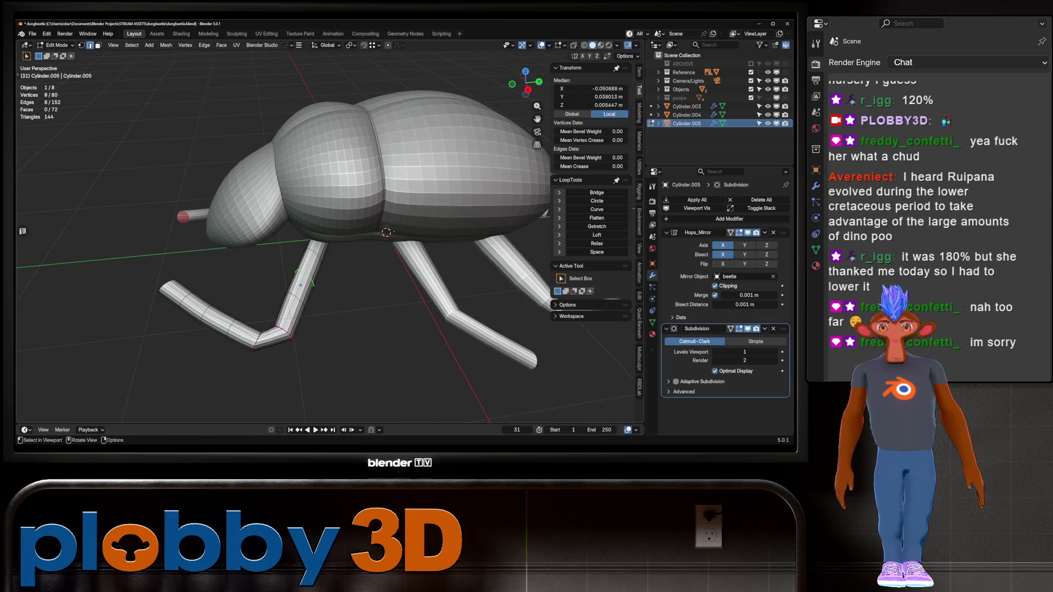
pyautogui.rightClick(301, 285)
pyautogui.press('Escape')
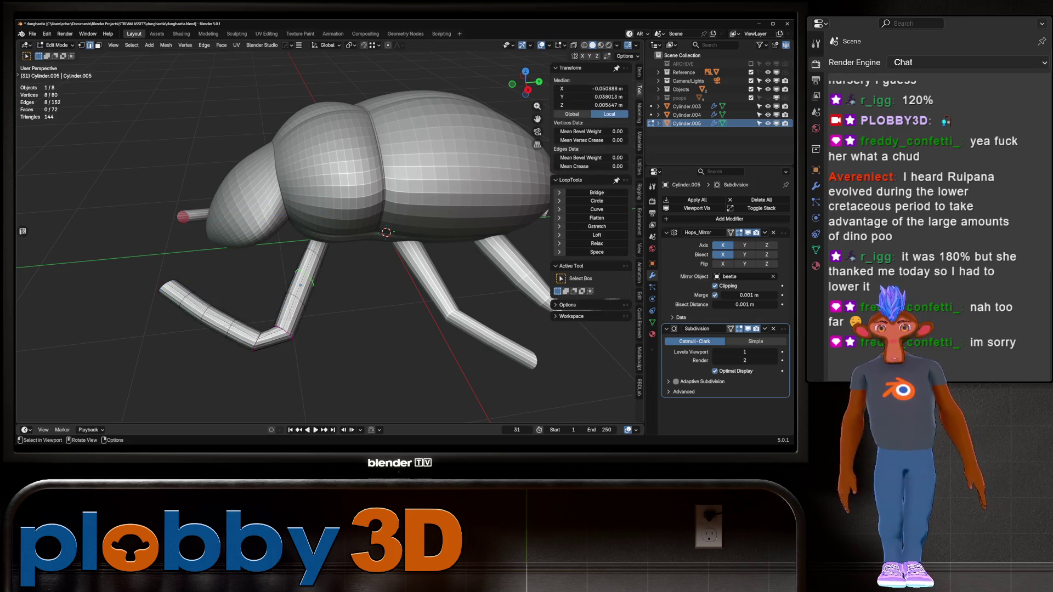
pyautogui.press('Tab')
# - Add three loop cuts along the Cylinder.004 leg
pyautogui.click(433, 296)
pyautogui.press('Tab')
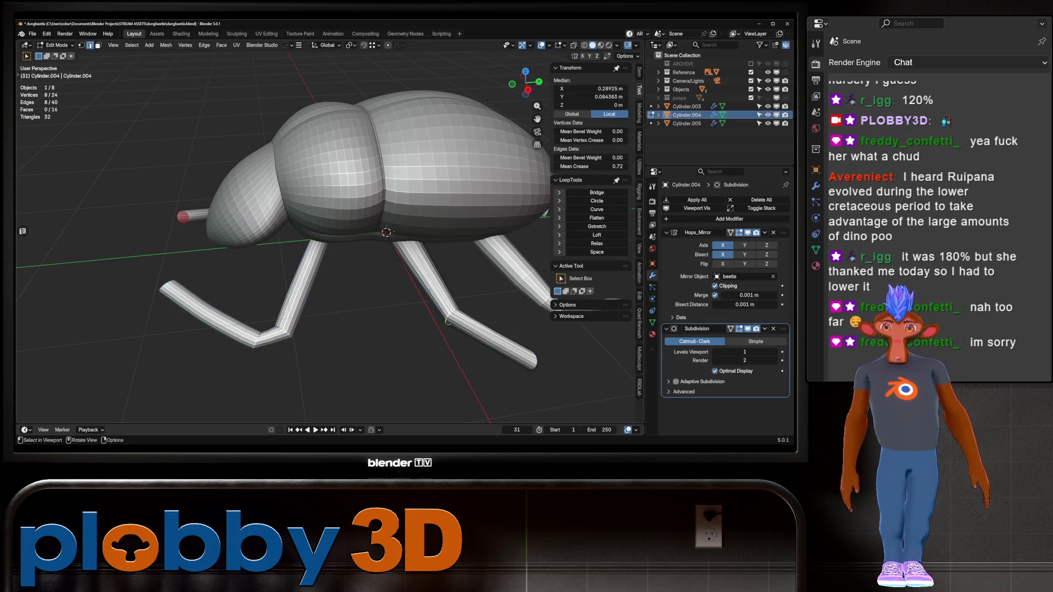
pyautogui.moveTo(433, 296); pyautogui.dragTo(340, 258, button='middle')
pyautogui.hotkey('ctrl', 'r')
pyautogui.scroll(-1, 334, 252)
pyautogui.click(335, 252)
pyautogui.rightClick(334, 252)
pyautogui.hotkey('ctrl', 'r')
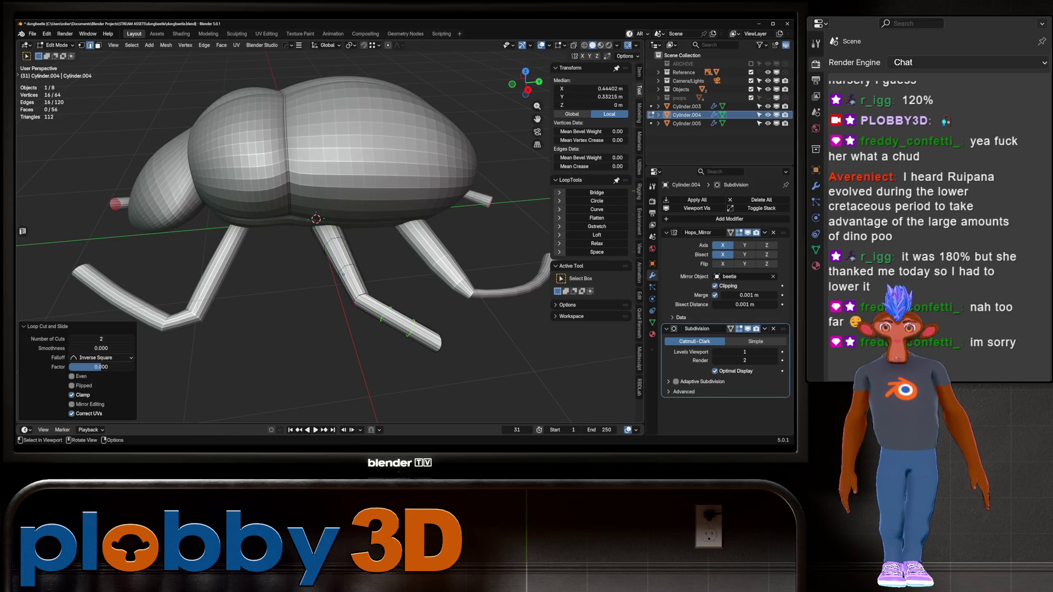
pyautogui.rightClick(344, 273)
# - Add edge loops to the Cylinder.003 rear leg and return to Object Mode
pyautogui.hotkey('alt', 'q')
pyautogui.hotkey('ctrl', 'r')
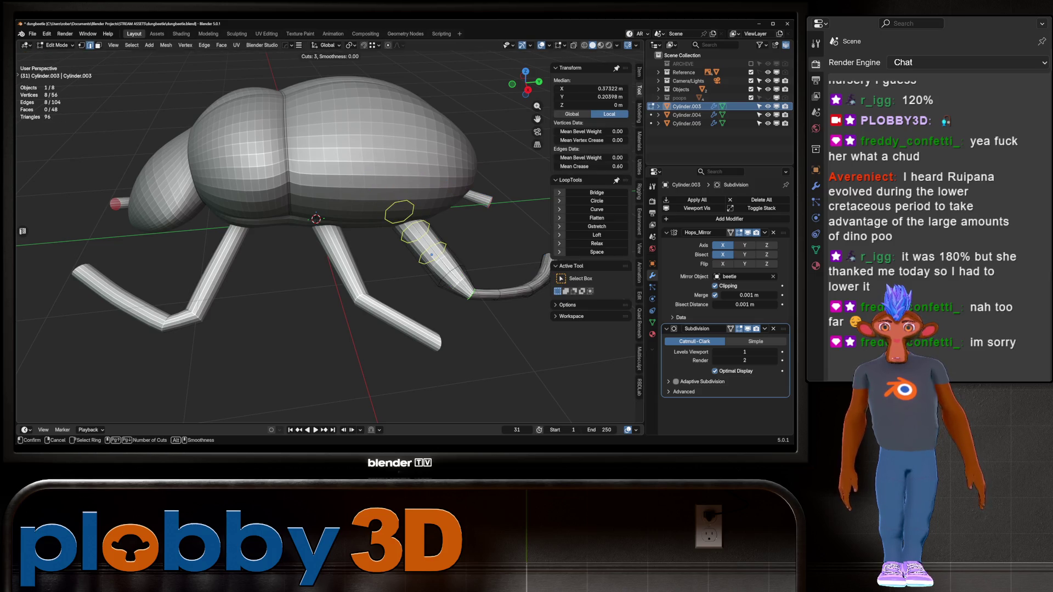
pyautogui.click(432, 255)
pyautogui.press('Tab')
pyautogui.moveTo(431, 255)
pyautogui.mouseDown(button='middle')
pyautogui.moveTo(295, 181)
pyautogui.moveTo(236, 186)
pyautogui.mouseUp(button='middle')
pyautogui.hotkey('alt', 'a')
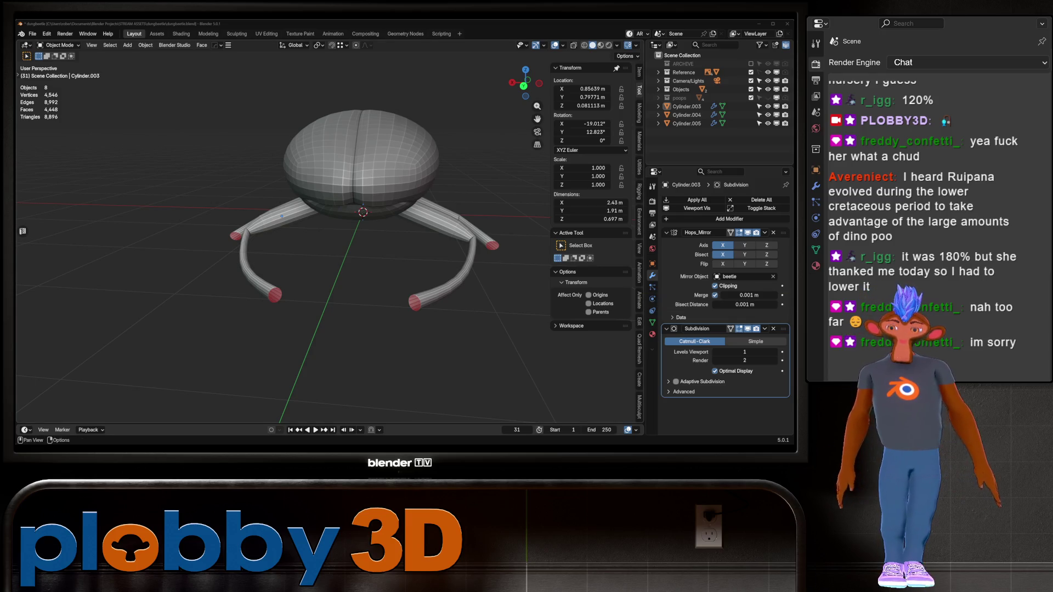
# - Compare the legs to the top-view reference, then select an edge loop on the left front leg
pyautogui.press('KP_7')
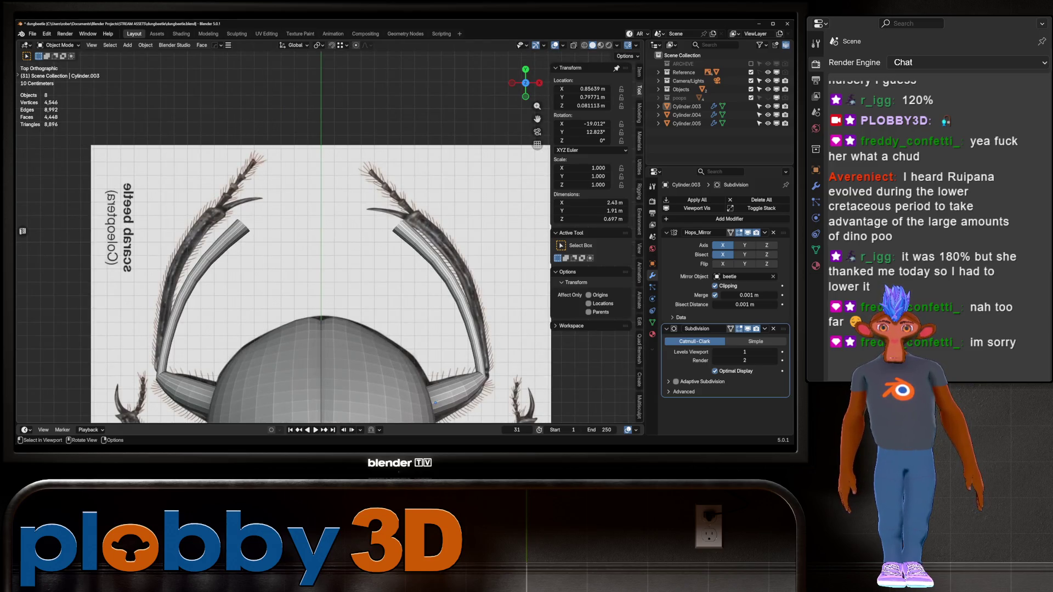
pyautogui.moveTo(321, 274)
pyautogui.mouseDown(button='middle')
pyautogui.moveTo(334, 230)
pyautogui.moveTo(357, 214)
pyautogui.mouseUp(button='middle')
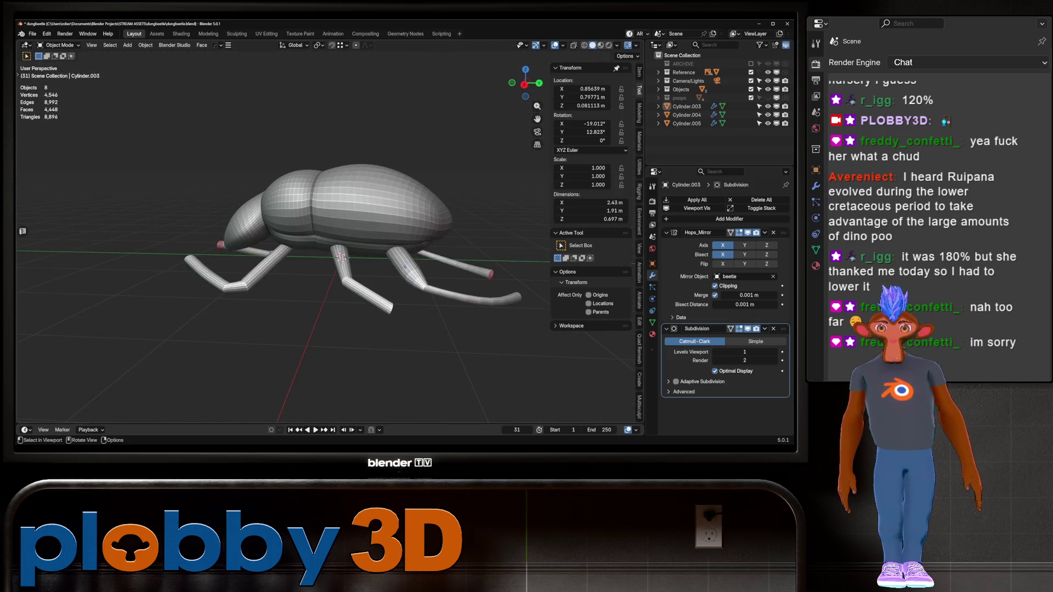
pyautogui.press('Tab')
pyautogui.scroll(3, 329, 230)
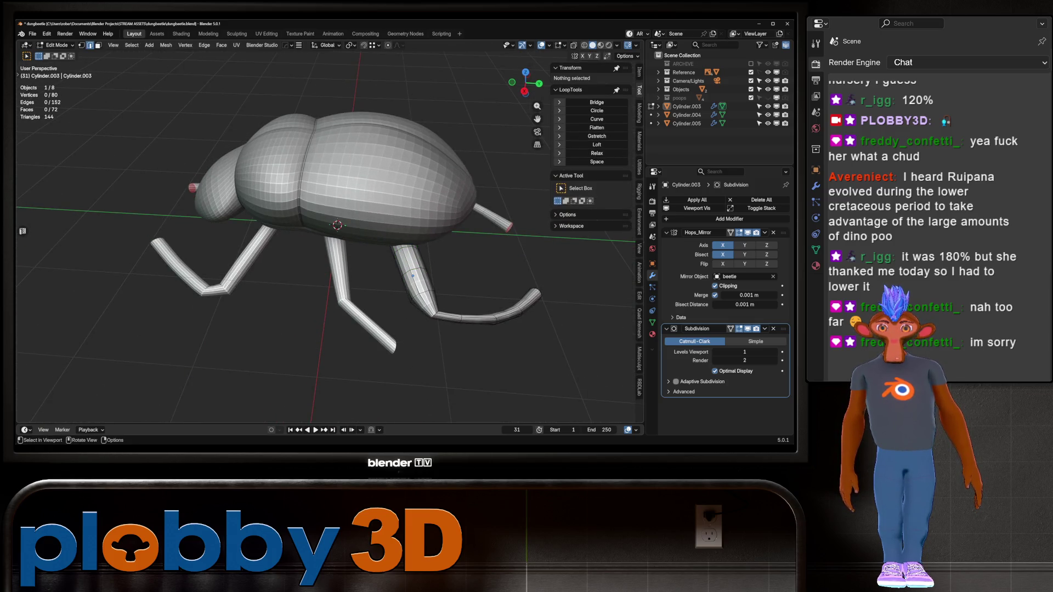
pyautogui.keyDown('alt'); pyautogui.click(250, 256); pyautogui.keyUp('alt')
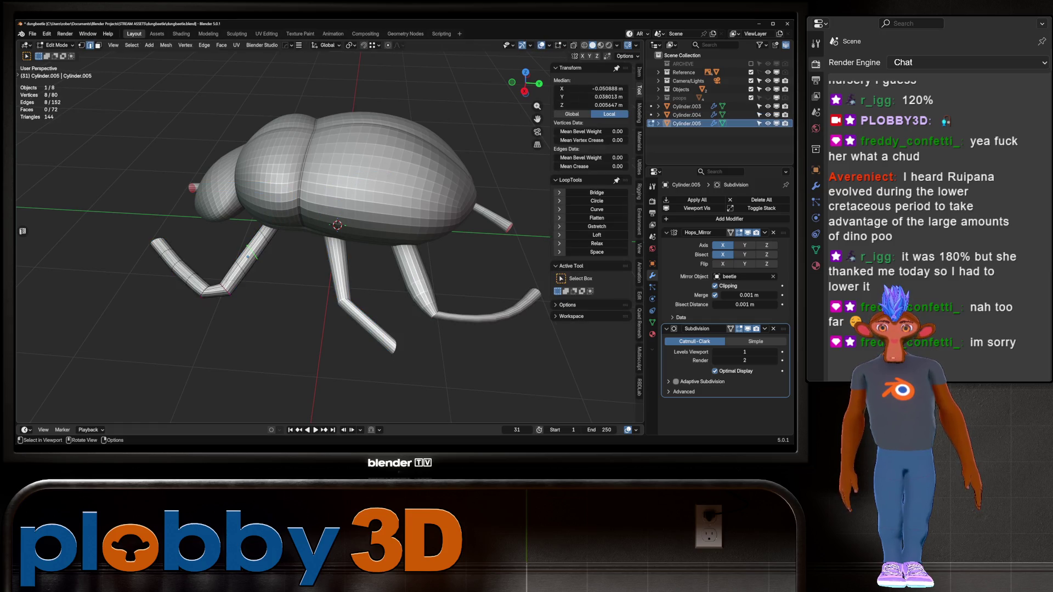
# - Select all the parallel edge loops across the beetle's body shell
pyautogui.keyDown('alt'); pyautogui.click(240, 165); pyautogui.keyUp('alt')
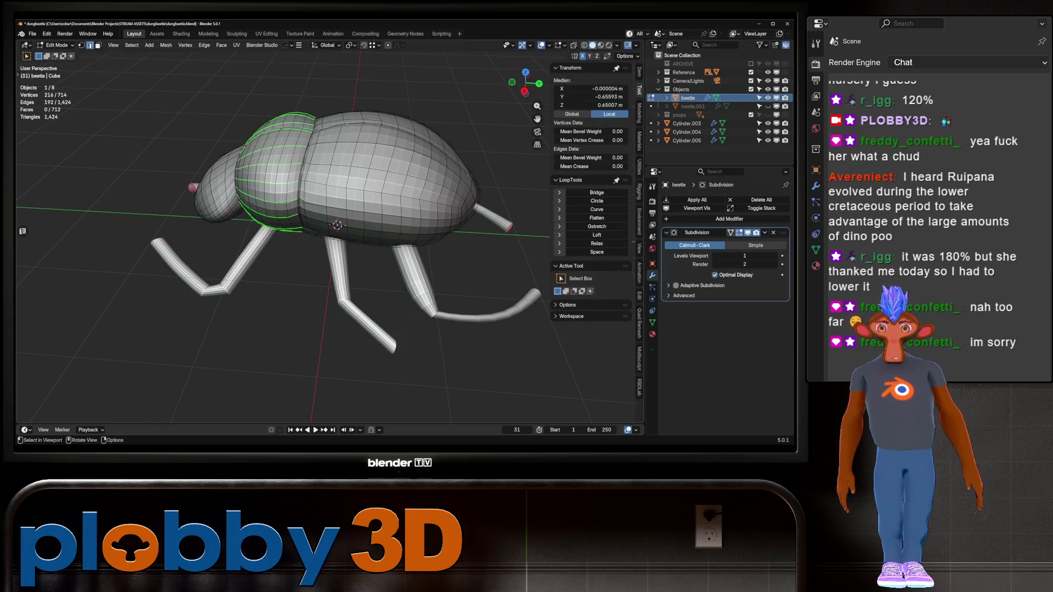
pyautogui.moveTo(329, 231)
pyautogui.mouseDown(button='middle')
pyautogui.moveTo(374, 208)
pyautogui.moveTo(341, 242)
pyautogui.moveTo(356, 264)
pyautogui.mouseUp(button='middle')
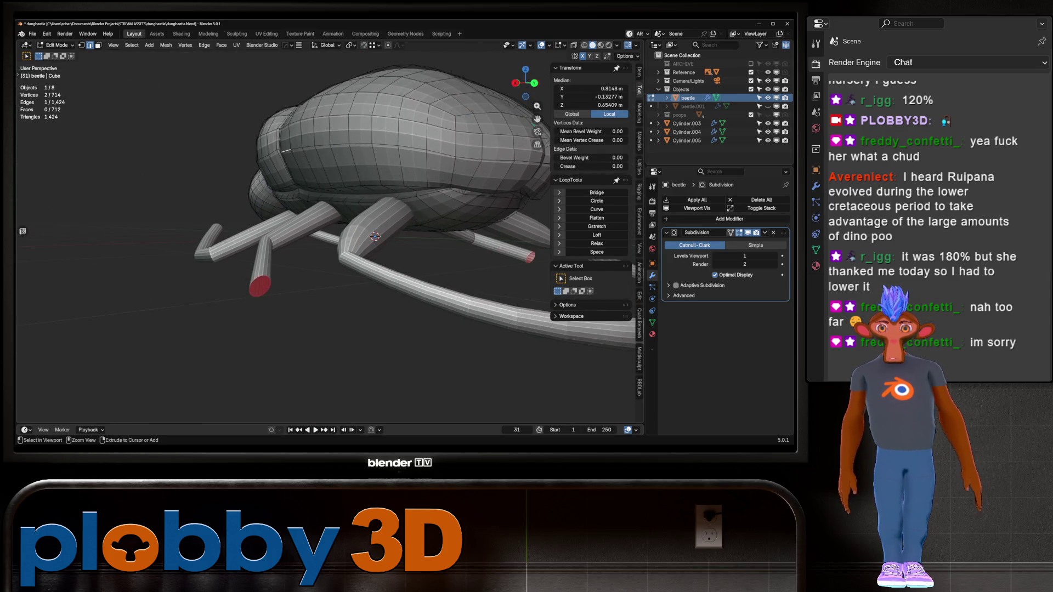
pyautogui.keyDown('ctrl'); pyautogui.click(439, 154); pyautogui.keyUp('ctrl')
pyautogui.hotkey('shift', 'g')
pyautogui.click(556, 197)
pyautogui.moveTo(384, 231); pyautogui.dragTo(340, 240, button='middle')
pyautogui.scroll(3, 340, 240)
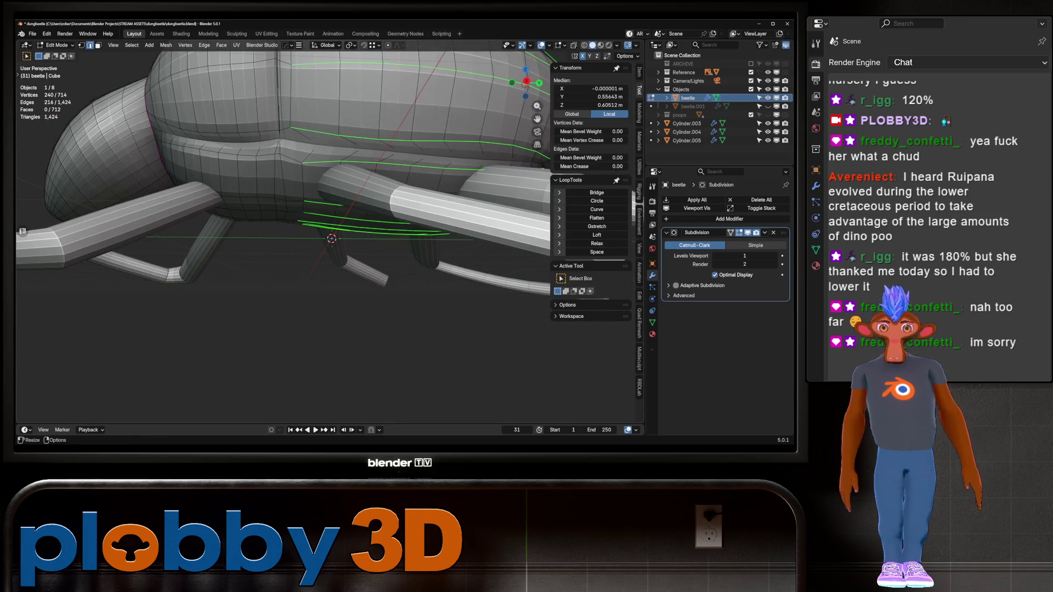
# - Apply LoopTools Space to the body loops, then check the right and front views
pyautogui.click(596, 252)
pyautogui.moveTo(329, 231)
pyautogui.mouseDown(button='middle')
pyautogui.moveTo(340, 290)
pyautogui.moveTo(362, 258)
pyautogui.moveTo(340, 203)
pyautogui.moveTo(340, 246)
pyautogui.moveTo(450, 249)
pyautogui.moveTo(494, 263)
pyautogui.mouseUp(button='middle')
pyautogui.hotkey('ctrl', 'z')
pyautogui.click(596, 252)
pyautogui.press('Tab')
pyautogui.moveTo(384, 247)
pyautogui.mouseDown(button='middle')
pyautogui.moveTo(373, 307)
pyautogui.moveTo(416, 285)
pyautogui.moveTo(400, 329)
pyautogui.moveTo(417, 315)
pyautogui.mouseUp(button='middle')
pyautogui.press('KP_3')
pyautogui.press('KP_1')
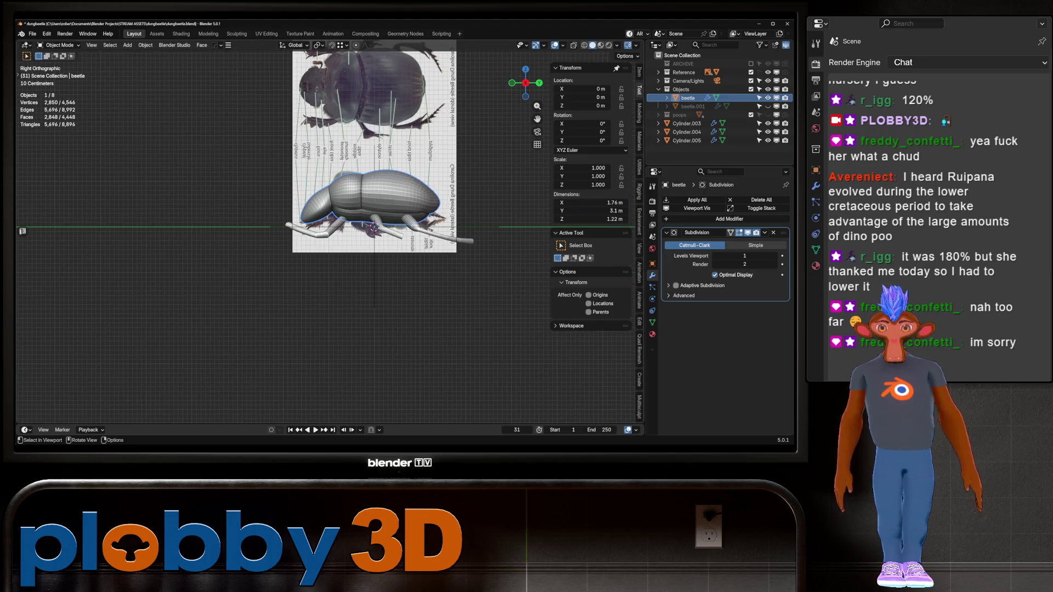
# - Add an edge loop to Cylinder.005 and shrink/fatten its inner-end face loop by 0.0638 m
pyautogui.moveTo(329, 274)
pyautogui.mouseDown(button='middle')
pyautogui.moveTo(357, 242)
pyautogui.moveTo(368, 253)
pyautogui.mouseUp(button='middle')
pyautogui.press('Tab')
pyautogui.press('Tab')
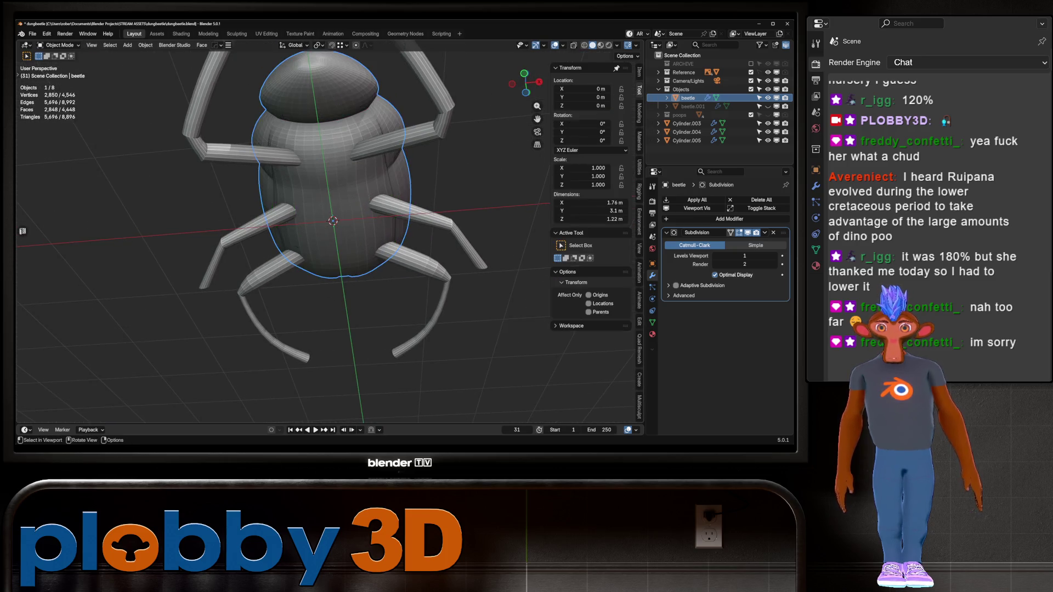
pyautogui.click(397, 140)
pyautogui.press('Tab')
pyautogui.hotkey('alt', 'z')
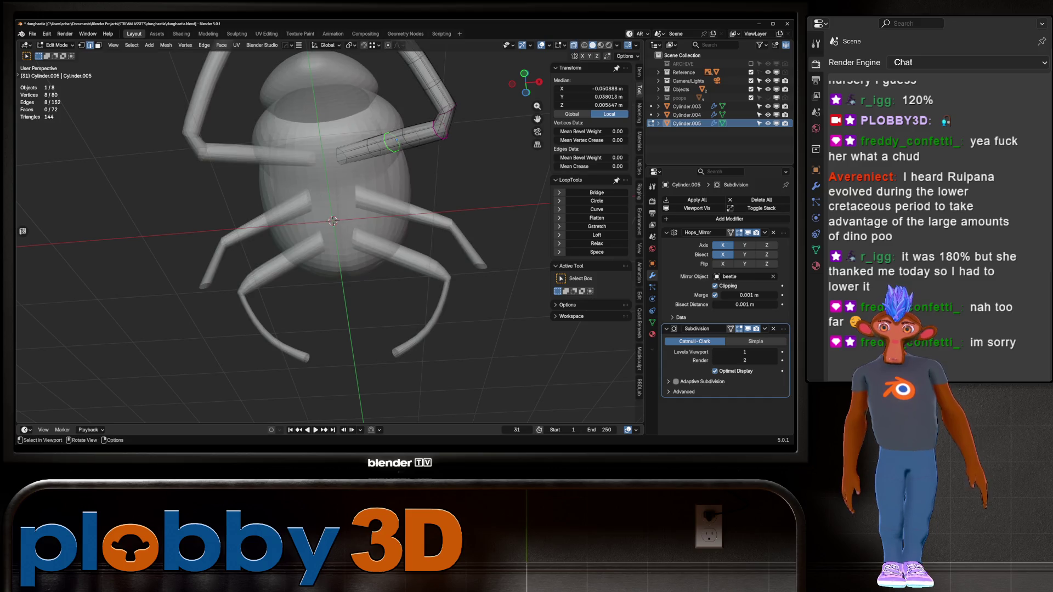
pyautogui.hotkey('ctrl', 'r')
pyautogui.click(400, 148)
pyautogui.moveTo(400, 148); pyautogui.dragTo(412, 174, button='middle')
pyautogui.press('3')
pyautogui.hotkey('alt', 'a')
pyautogui.keyDown('alt'); pyautogui.click(363, 184); pyautogui.keyUp('alt')
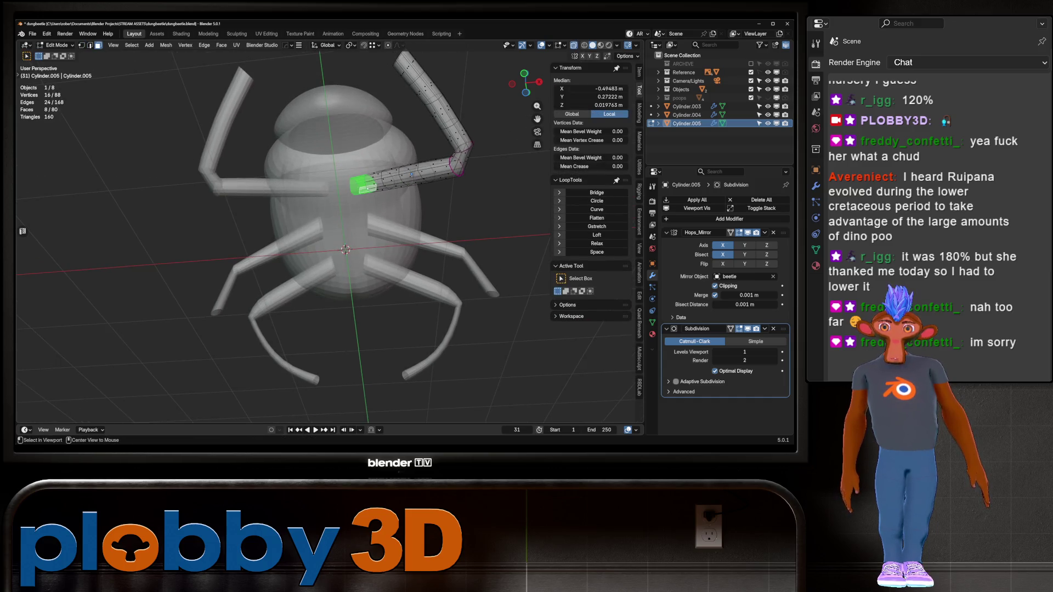
pyautogui.hotkey('alt', 'z')
pyautogui.hotkey('alt', 's')
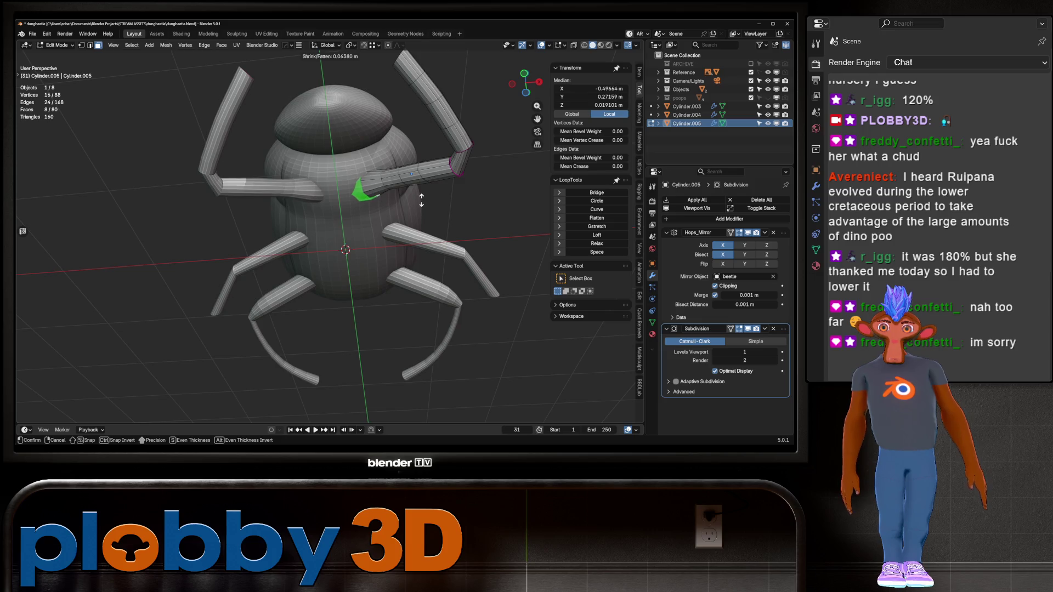
pyautogui.click(422, 198)
# - Scale the inner-end loop of Cylinder.004 to 0.65 and return to Object Mode
pyautogui.keyDown('alt'); pyautogui.click(433, 248); pyautogui.keyUp('alt')
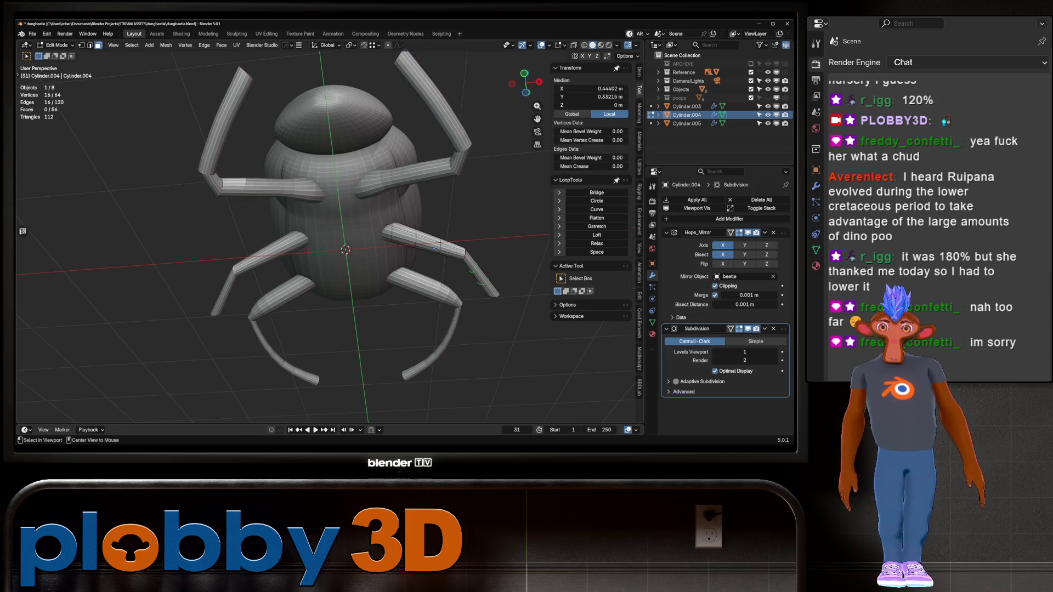
pyautogui.hotkey('alt', 'z')
pyautogui.keyDown('alt'); pyautogui.click(369, 225); pyautogui.keyUp('alt')
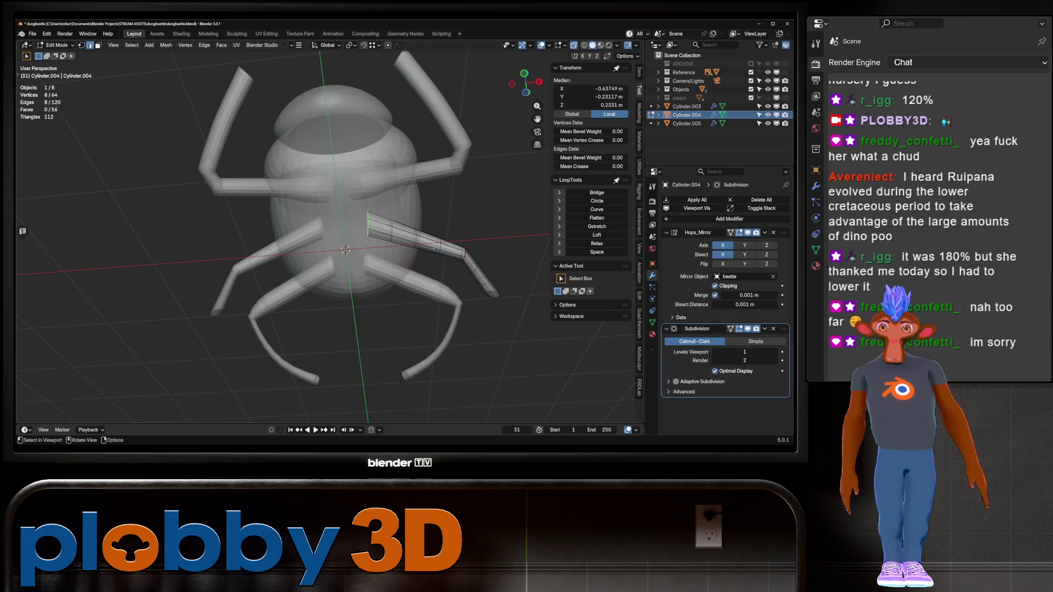
pyautogui.press('s')
pyautogui.press('Return')
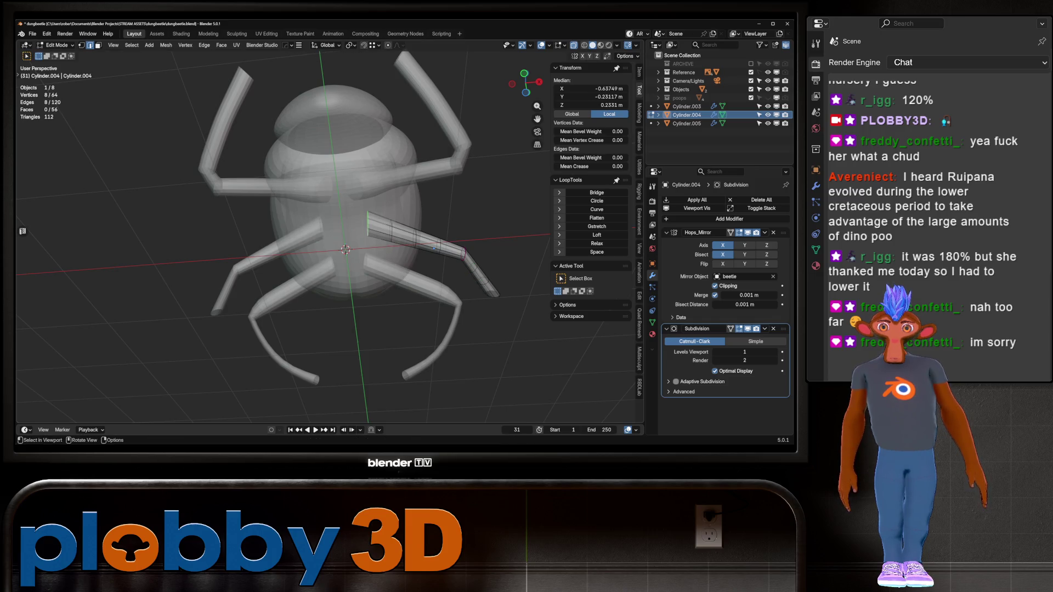
pyautogui.press('Tab')
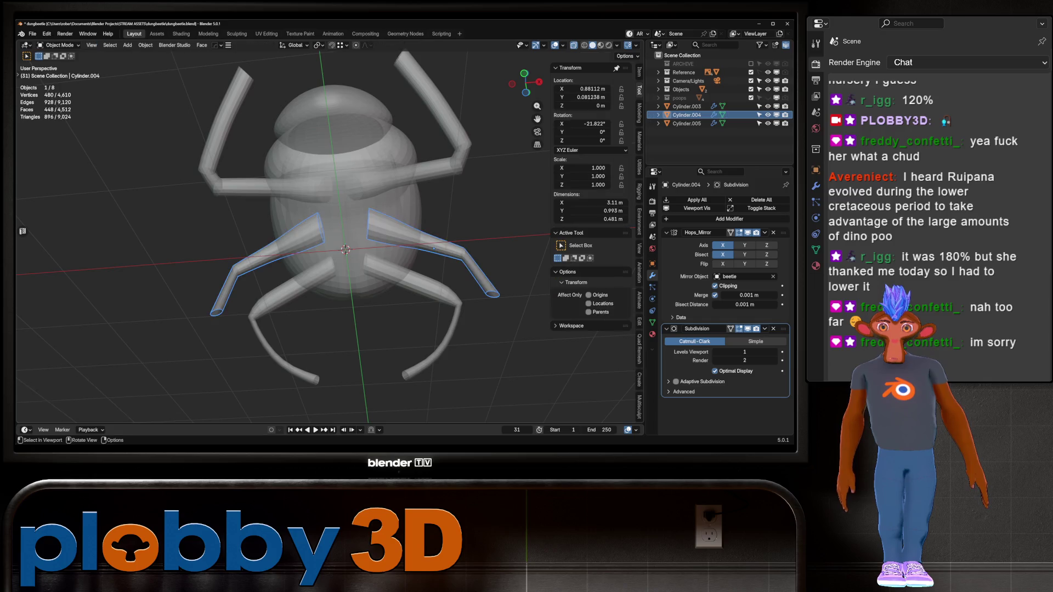
# - Restore solid view, pick the rear leg Cylinder.003 and slightly shrink its lower edge loop
pyautogui.hotkey('alt', 'z')
pyautogui.moveTo(433, 247); pyautogui.dragTo(348, 288, button='middle')
pyautogui.hotkey('alt', 'a')
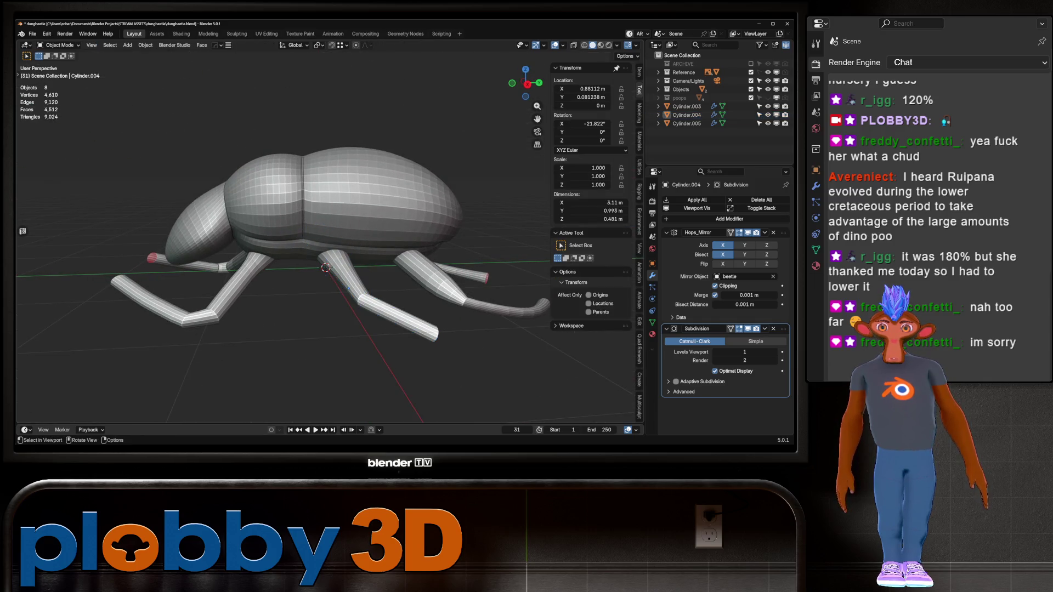
pyautogui.click(433, 272)
pyautogui.press('Tab')
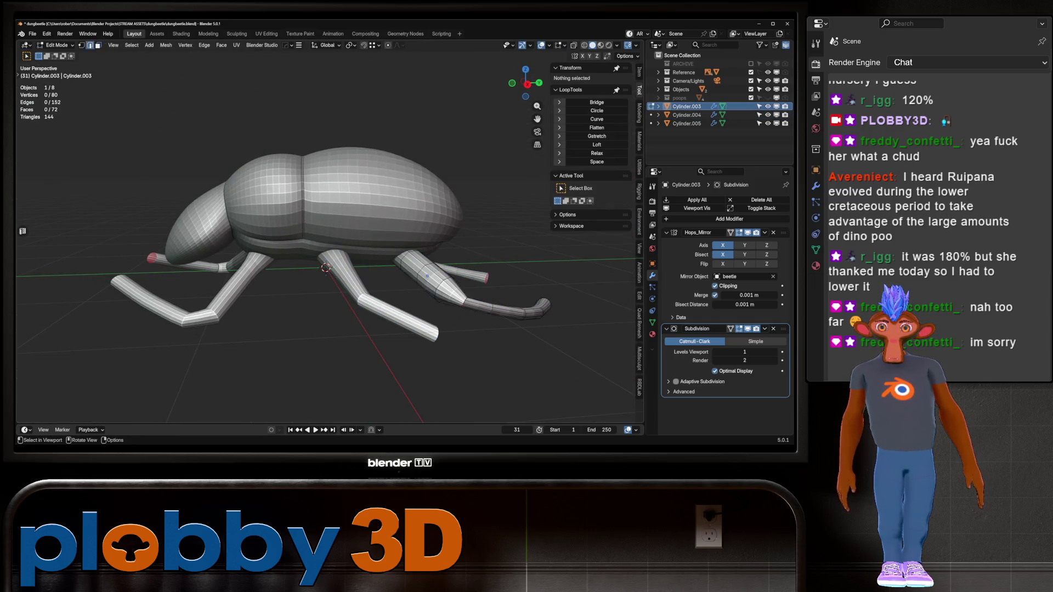
pyautogui.keyDown('alt'); pyautogui.click(434, 274); pyautogui.keyUp('alt')
pyautogui.press('s')
pyautogui.click(412, 282)
# - Shrink a higher loop on the leg, then thin the neighbouring faces with Alt+S
pyautogui.keyDown('alt'); pyautogui.click(412, 262); pyautogui.keyUp('alt')
pyautogui.press('s')
pyautogui.click(416, 280)
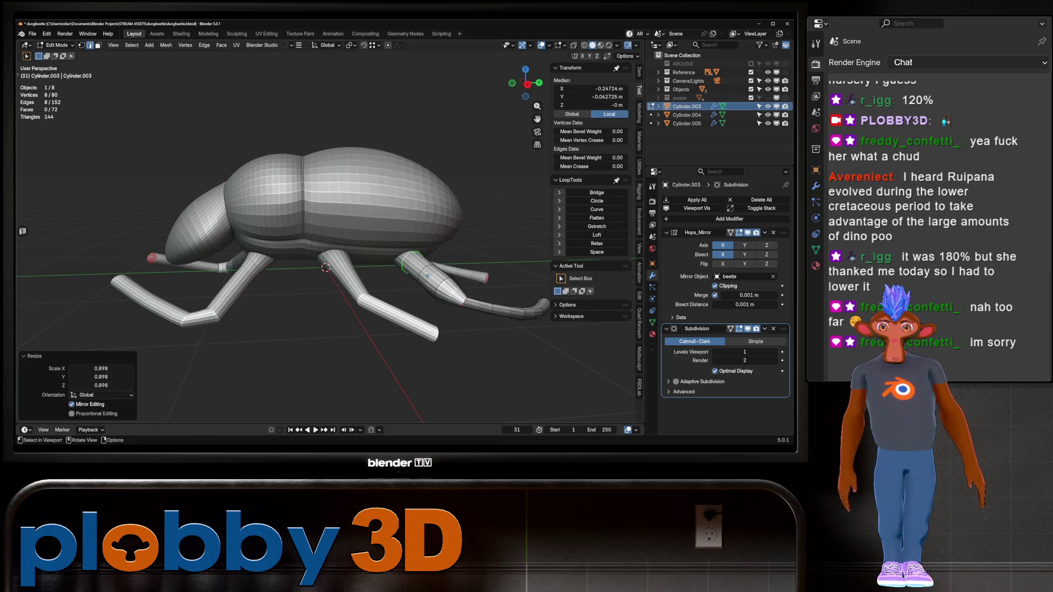
pyautogui.moveTo(415, 280); pyautogui.dragTo(472, 258, button='middle')
pyautogui.keyDown('alt'); pyautogui.keyDown('shift'); pyautogui.click(403, 262); pyautogui.keyUp('shift'); pyautogui.keyUp('alt')
pyautogui.hotkey('alt', 's')
pyautogui.click(438, 262)
# - Return to Object Mode, deselect the leg and view from the right side
pyautogui.press('Tab')
pyautogui.scroll(-5, 300, 333)
pyautogui.hotkey('alt', 'a')
pyautogui.moveTo(301, 334)
pyautogui.mouseDown(button='middle')
pyautogui.moveTo(324, 291)
pyautogui.moveTo(321, 305)
pyautogui.moveTo(236, 291)
pyautogui.mouseUp(button='middle')
pyautogui.press('KP_3')
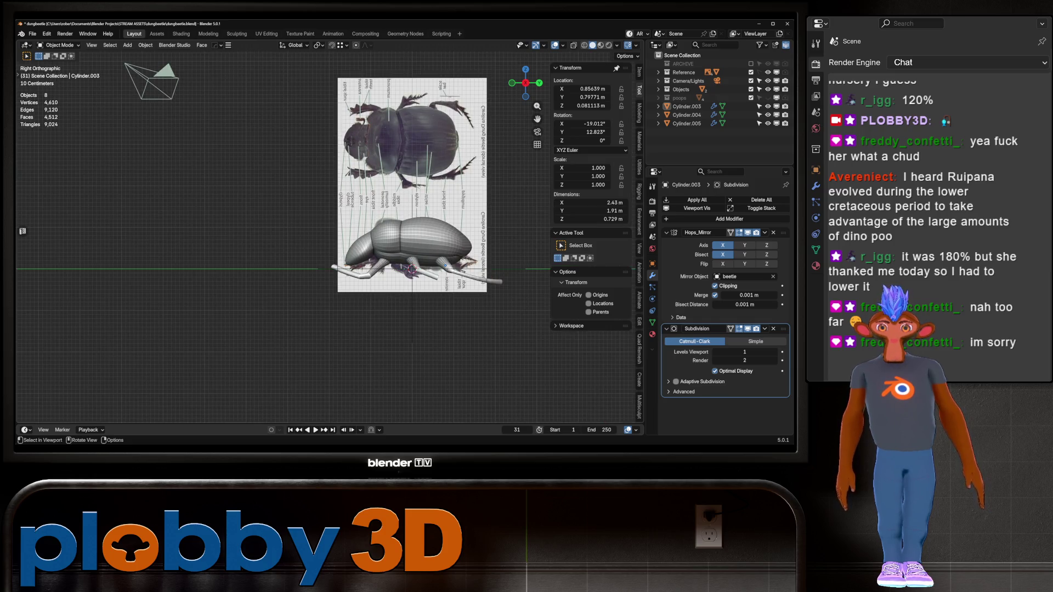
# - Select the front leg and try rotations about Y, Z and X, cancelling them
pyautogui.scroll(3, 377, 261)
pyautogui.click(340, 283)
pyautogui.press('r')
pyautogui.press('Escape')
pyautogui.press('r')
pyautogui.press('y')
pyautogui.press('z')
pyautogui.press('z')
pyautogui.press('x')
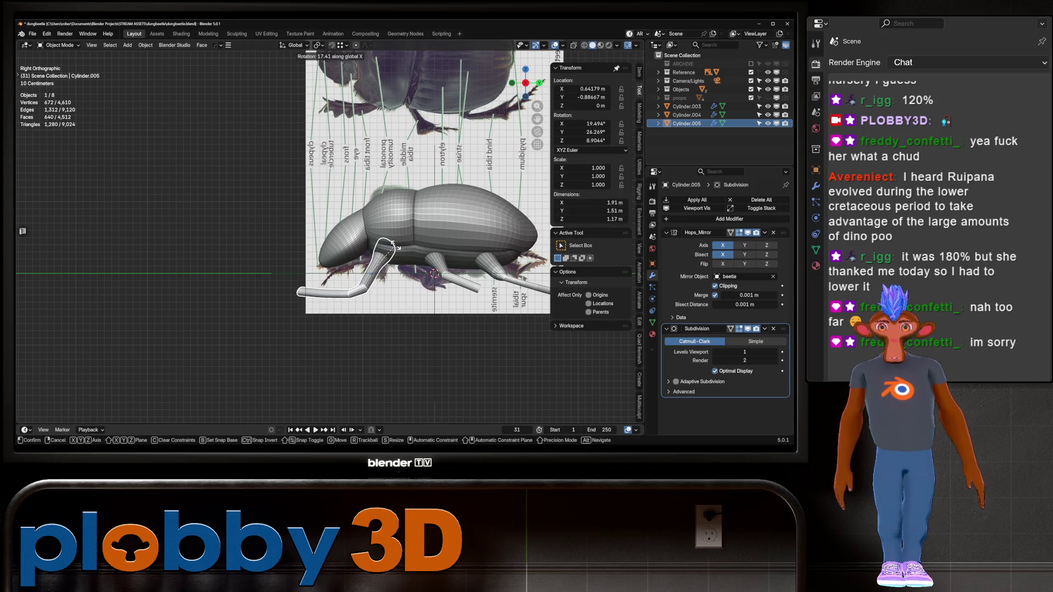
pyautogui.press('Escape')
# - Tilt the front leg about 11° around the global X axis
pyautogui.scroll(-5, 392, 243)
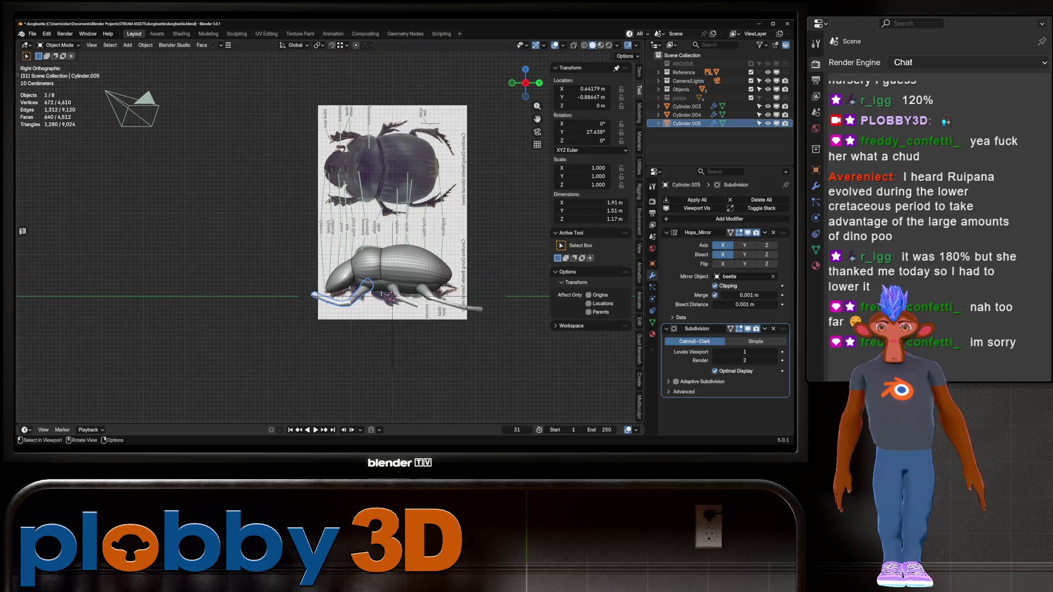
pyautogui.moveTo(391, 298)
pyautogui.mouseDown(button='middle')
pyautogui.moveTo(403, 300)
pyautogui.moveTo(330, 300)
pyautogui.mouseUp(button='middle')
pyautogui.press('r')
pyautogui.press('x')
pyautogui.click(390, 308)
# - In right view, move the leg and scale it to 0.743, then undo that scale and move
pyautogui.press('KP_3')
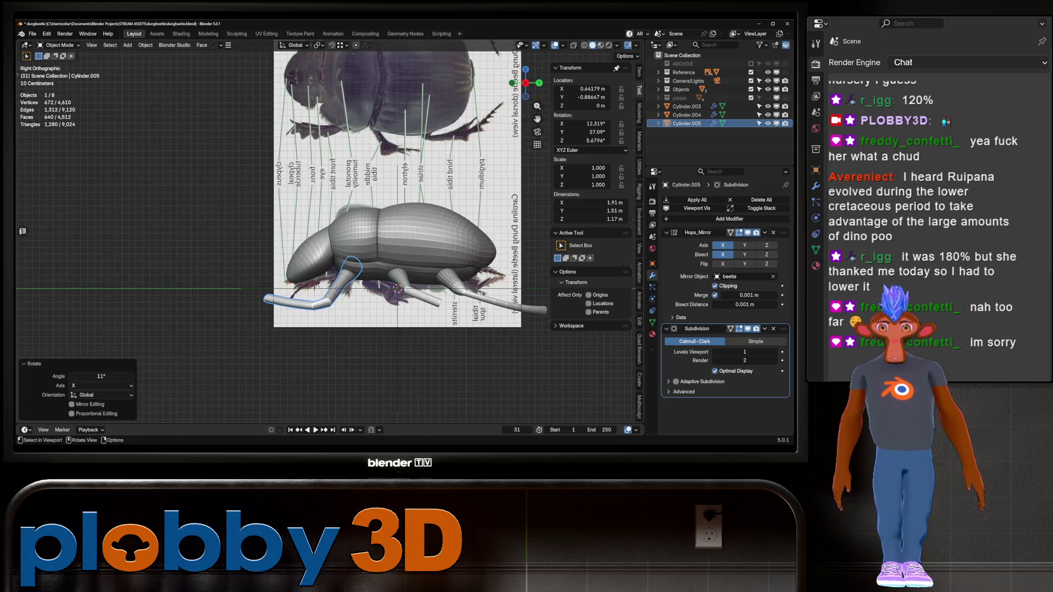
pyautogui.press('g')
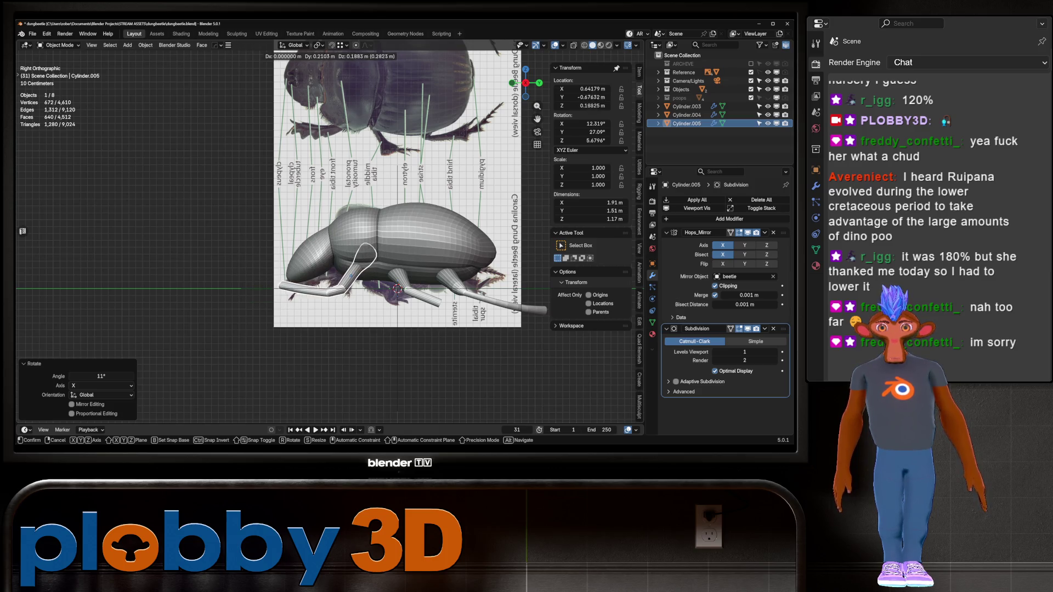
pyautogui.press('Return')
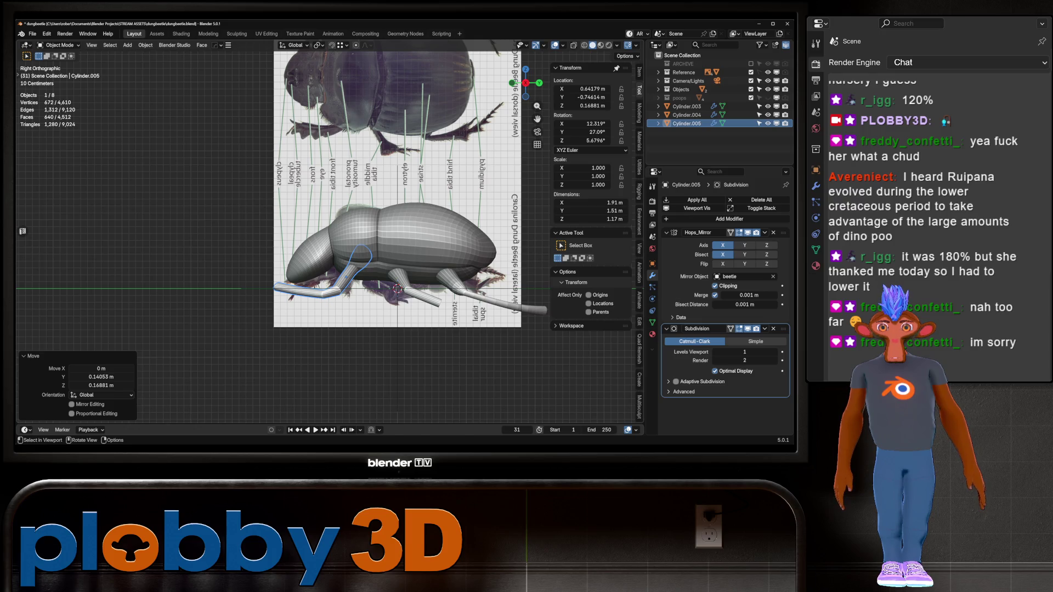
pyautogui.press('s')
pyautogui.press('Return')
pyautogui.press('g')
pyautogui.press('Return')
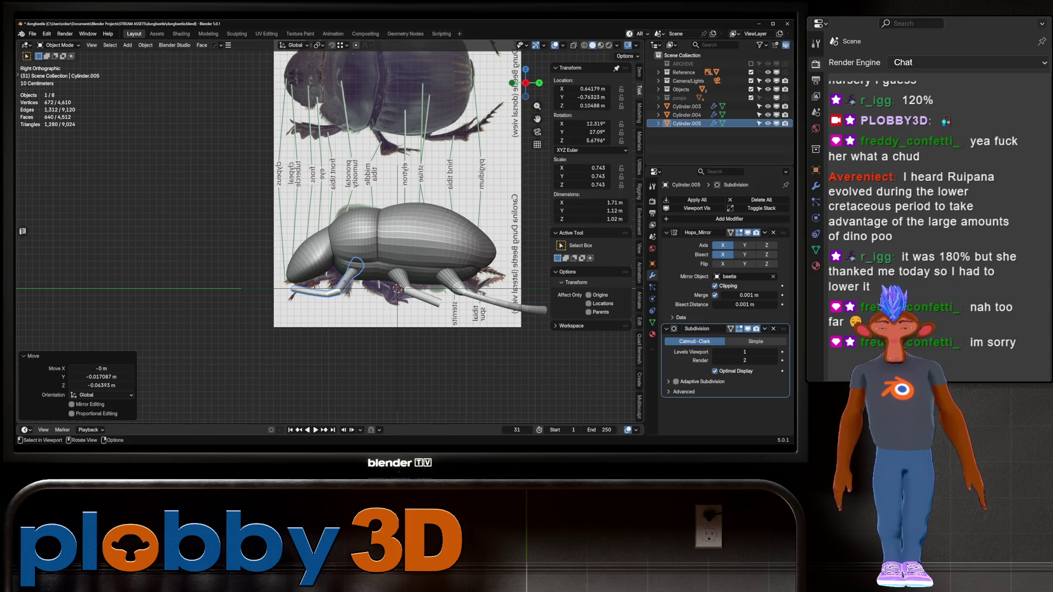
pyautogui.press('KP_7')
pyautogui.hotkey('ctrl', 'z')
pyautogui.hotkey('ctrl', 'z')
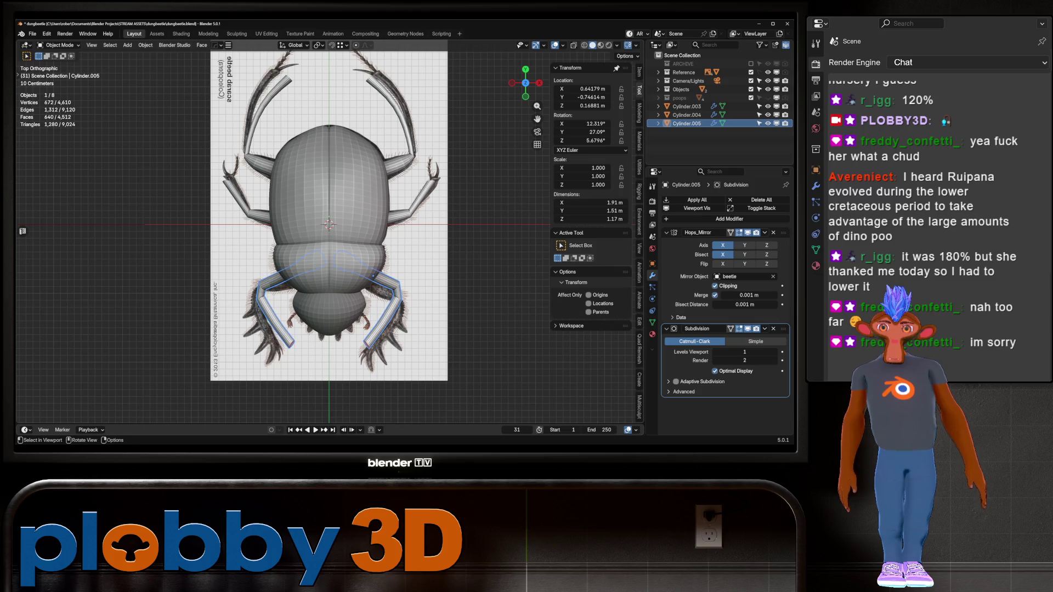
# - Enter Edit Mode, move the leg further along Y, then toggle back out
pyautogui.press('Tab')
pyautogui.press('Tab')
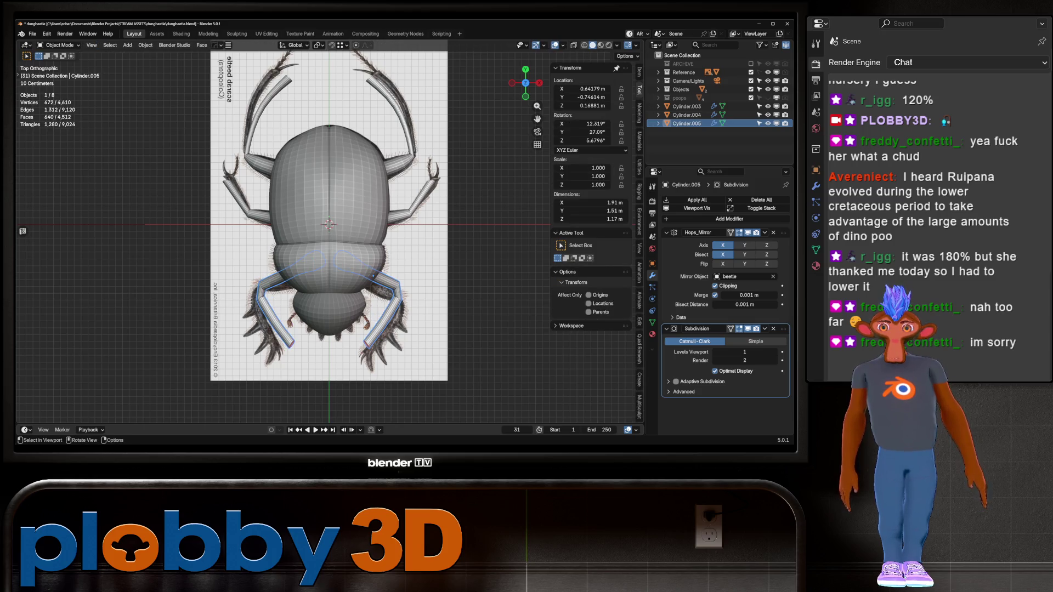
pyautogui.press('g')
pyautogui.click(351, 297)
pyautogui.moveTo(351, 296)
pyautogui.mouseDown(button='middle')
pyautogui.moveTo(368, 208)
pyautogui.moveTo(411, 246)
pyautogui.moveTo(422, 223)
pyautogui.mouseUp(button='middle')
pyautogui.press('Tab')
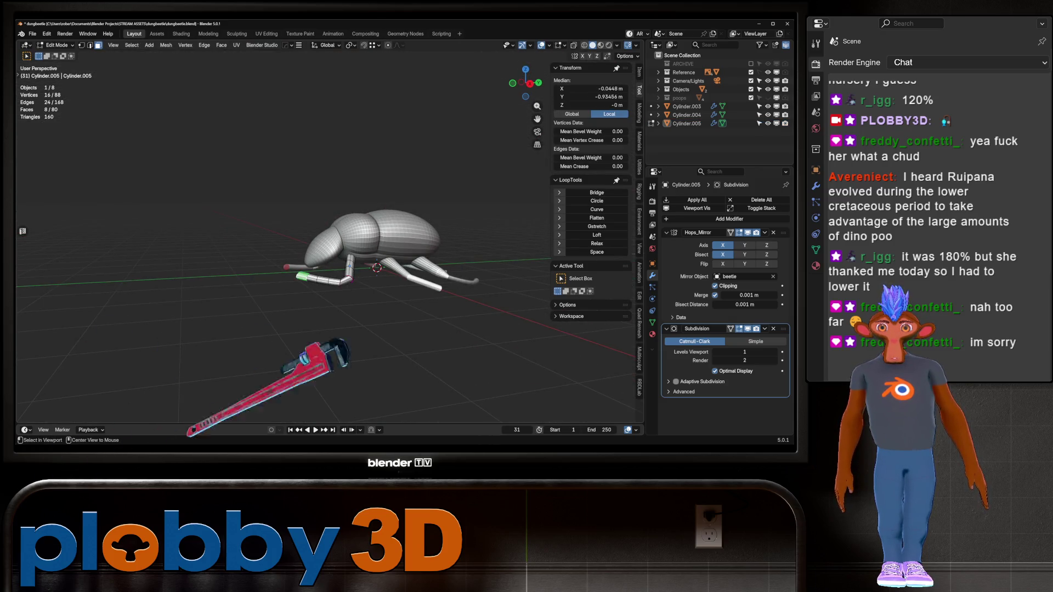
# - Adjust the leg face selection and rotate it about X by 8.49° in right view
pyautogui.press('ctrl+KP_Add')
pyautogui.scroll(1, 333, 272)
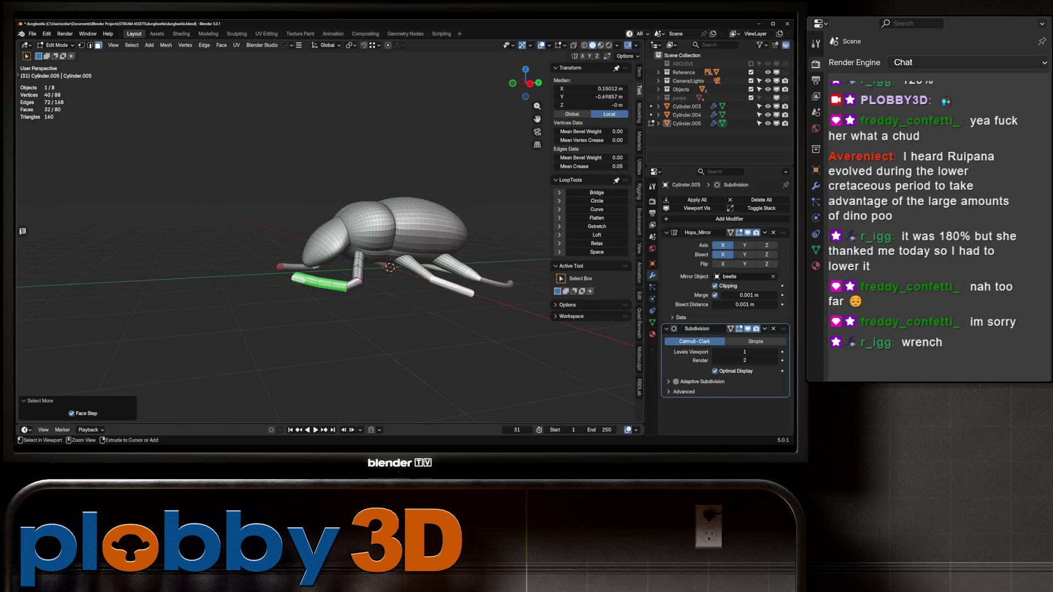
pyautogui.press('ctrl+KP_Subtract')
pyautogui.press('KP_3')
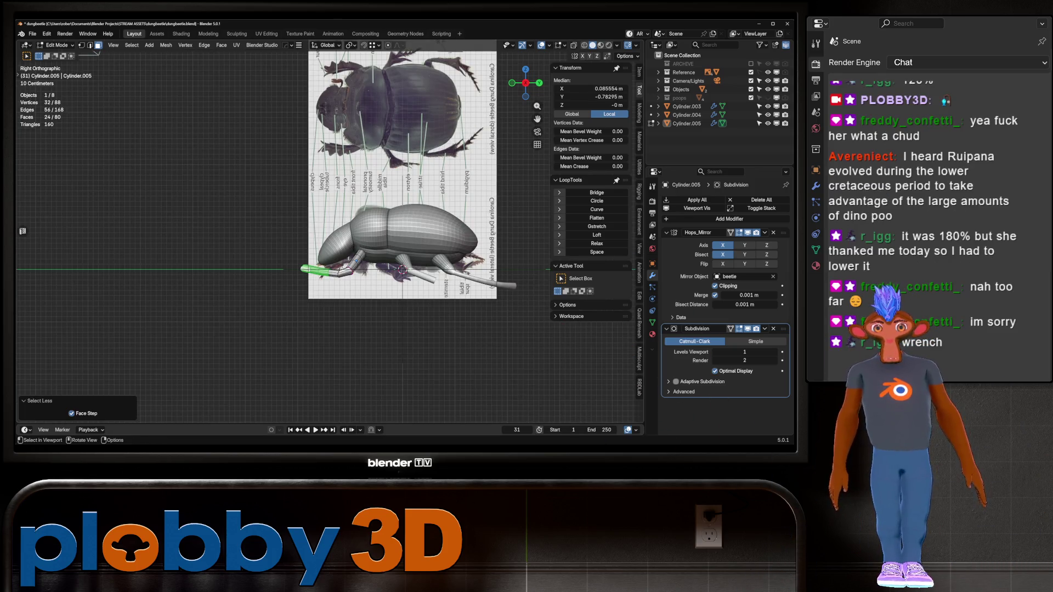
pyautogui.press('r')
pyautogui.press('x')
pyautogui.click(462, 268)
# - Lower the leg faces along Z, then return to Object Mode and frame the beetle's legs
pyautogui.press('g')
pyautogui.press('z')
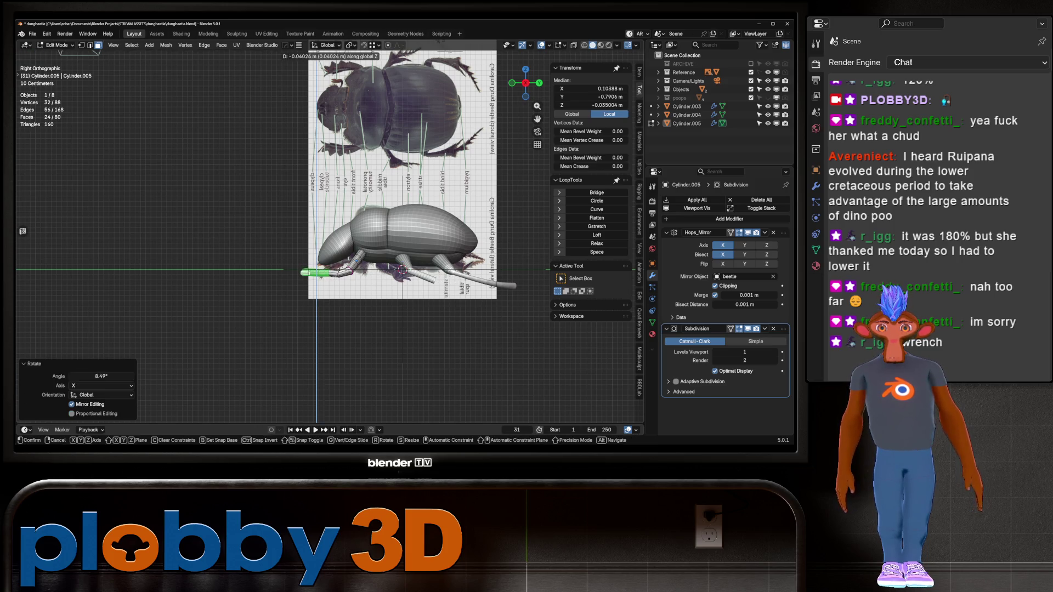
pyautogui.click(462, 272)
pyautogui.scroll(3, 378, 269)
pyautogui.scroll(2, 466, 263)
pyautogui.press('2')
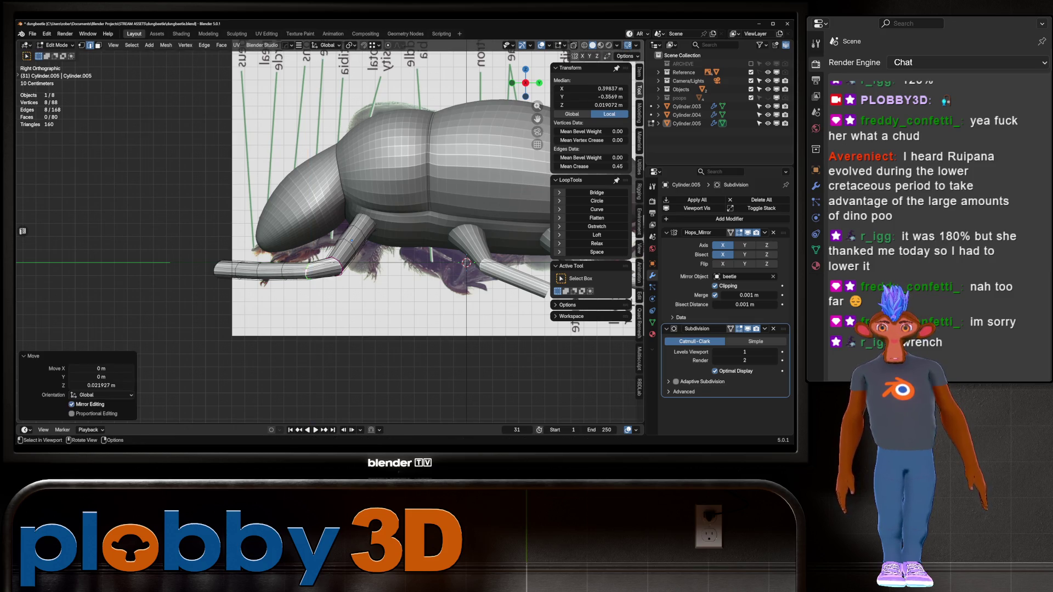
pyautogui.press('Tab')
pyautogui.scroll(-2, 406, 220)
pyautogui.scroll(1, 406, 219)
pyautogui.keyDown('shift'); pyautogui.moveTo(405, 220); pyautogui.dragTo(406, 272, button='middle'); pyautogui.keyUp('shift')
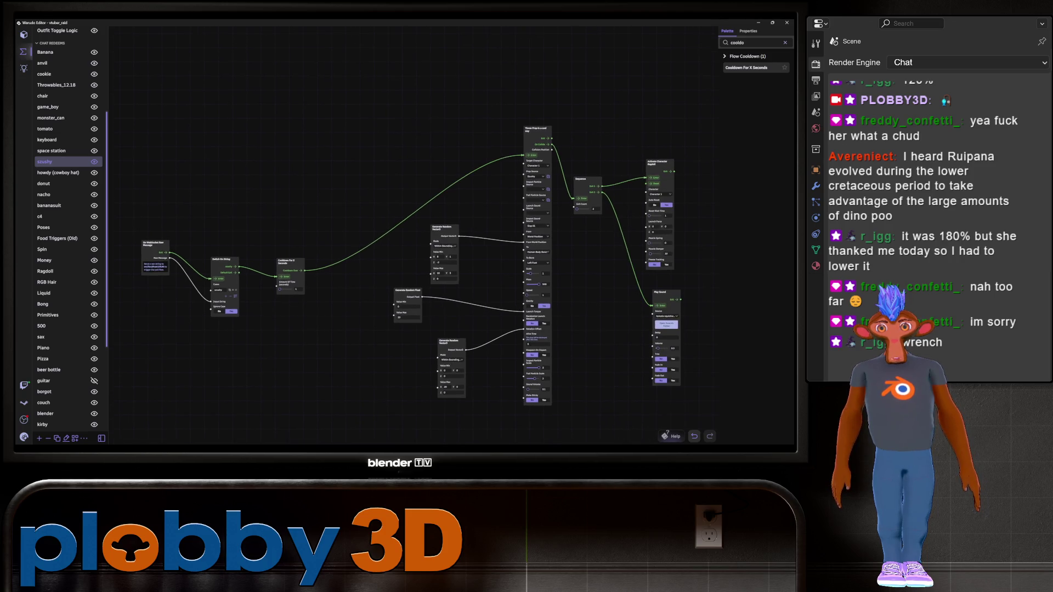
# - Scroll up the Warudo blueprint list and open the Banana chat-redeem blueprint
pyautogui.scroll(3, 69, 230)
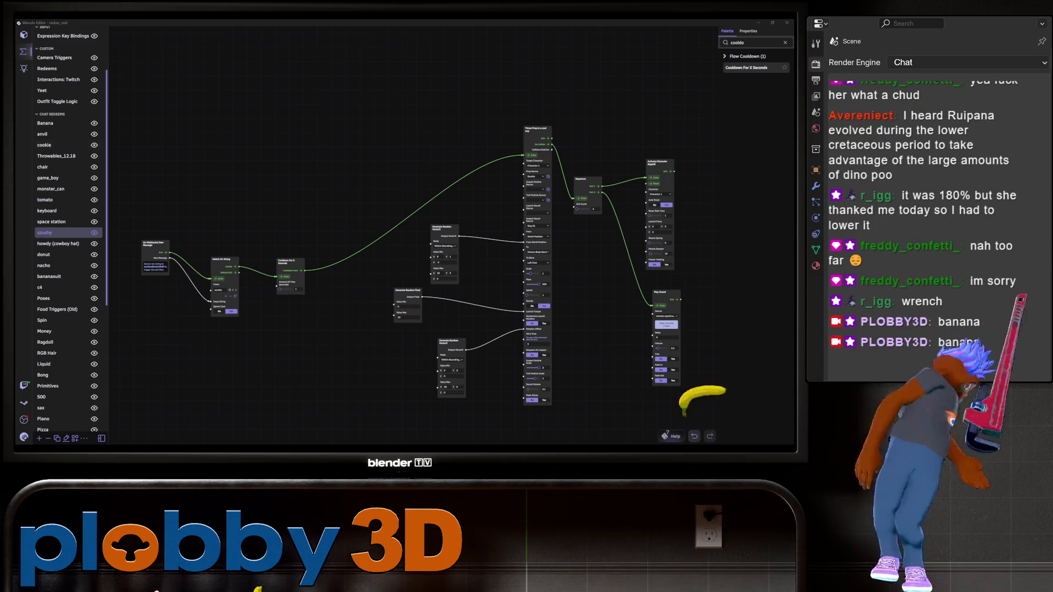
pyautogui.click(45, 123)
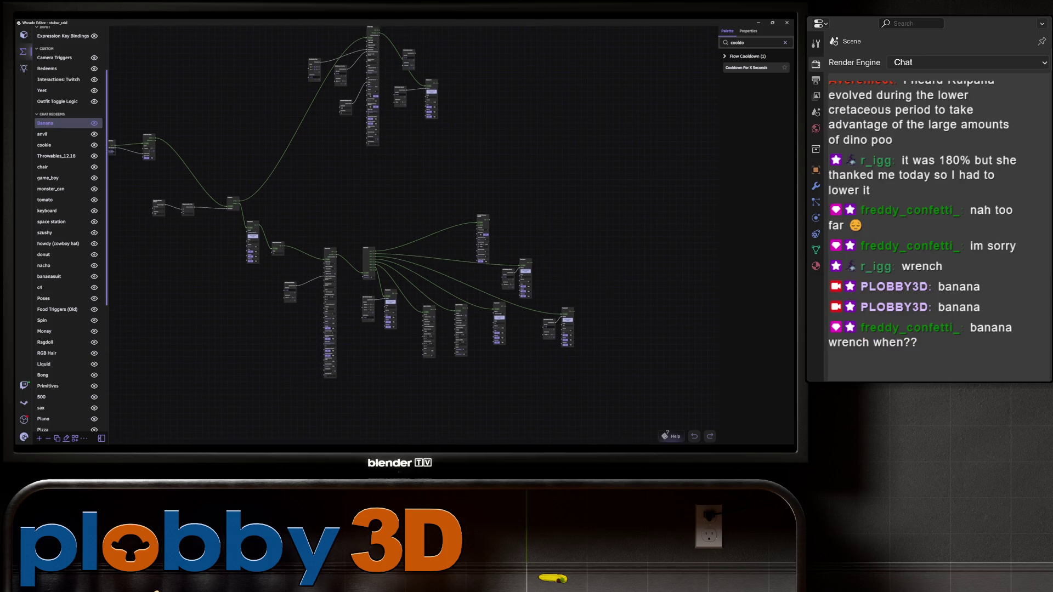
# - Set the Throw Prop node's Launch Torque to 3.31, leaving Randomize Launch Rotation at No
pyautogui.scroll(5, 156, 214)
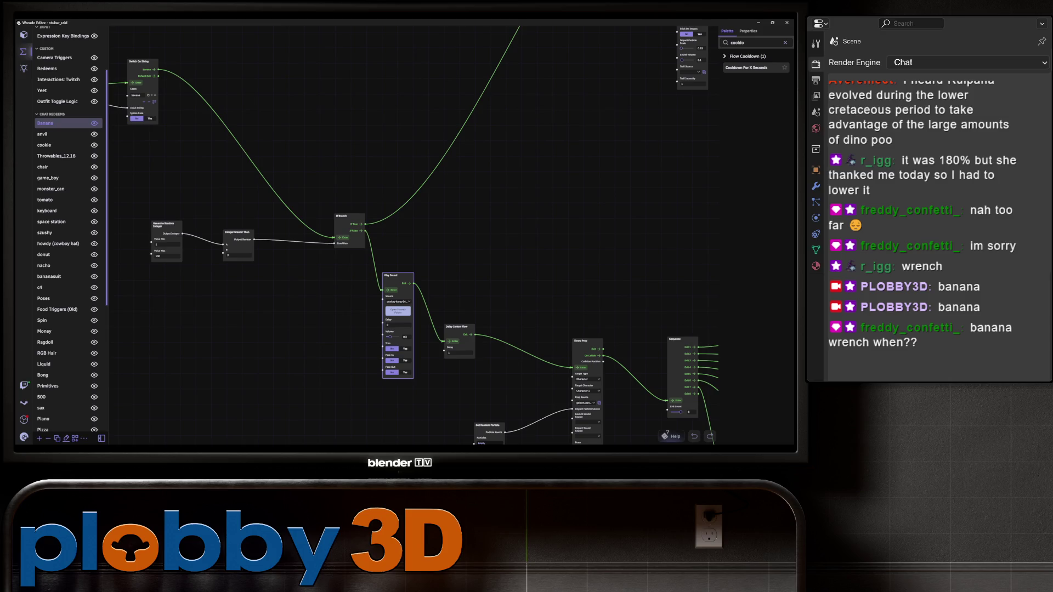
pyautogui.scroll(-5, 406, 236)
pyautogui.scroll(5, 412, 235)
pyautogui.moveTo(549, 307); pyautogui.dragTo(222, 156, button='middle')
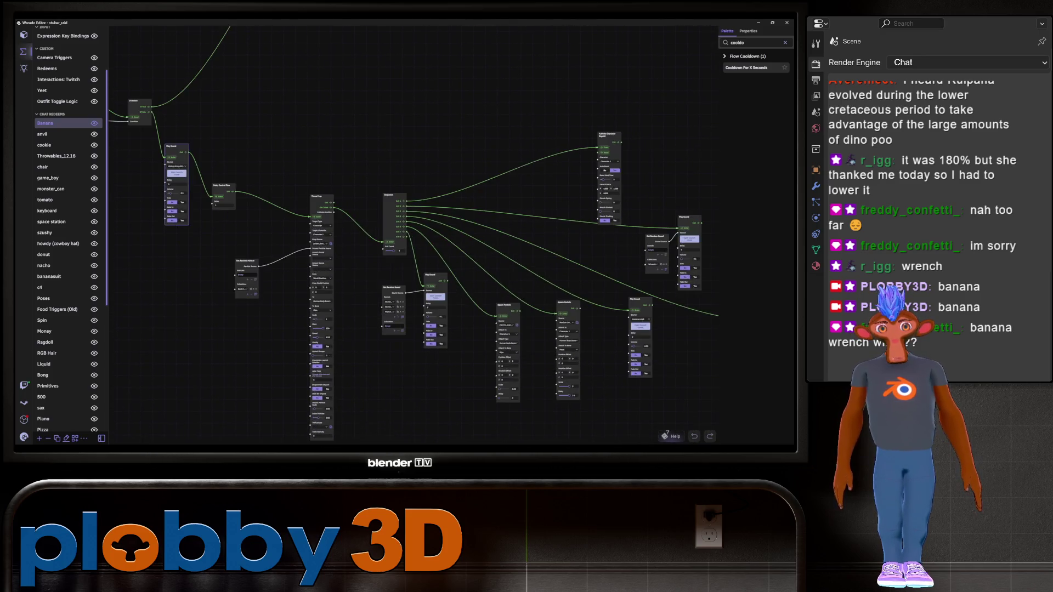
pyautogui.scroll(3, 259, 373)
pyautogui.moveTo(259, 373); pyautogui.dragTo(307, 368, button='middle')
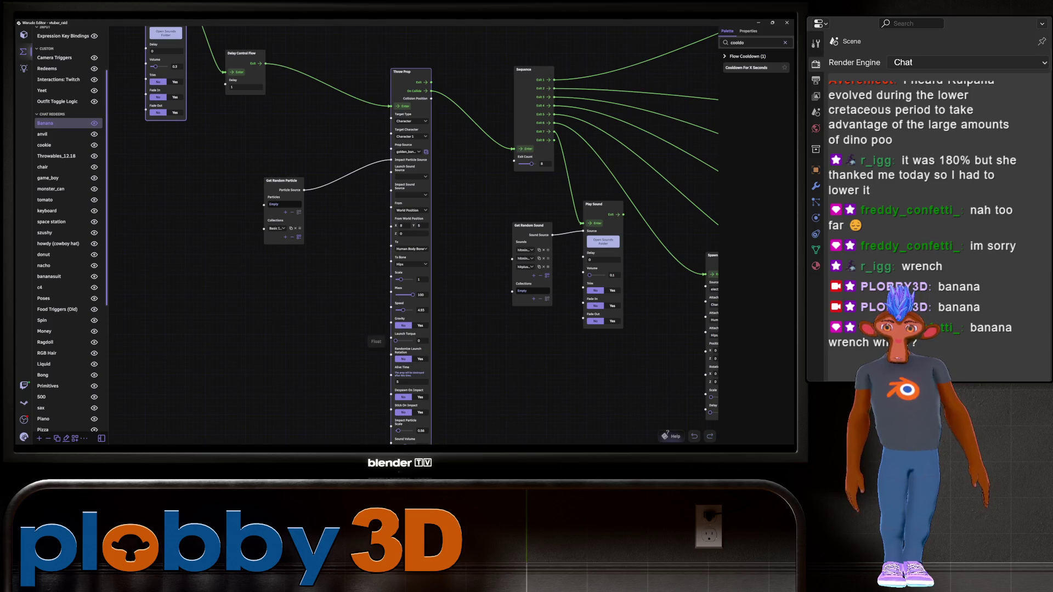
pyautogui.click(401, 340)
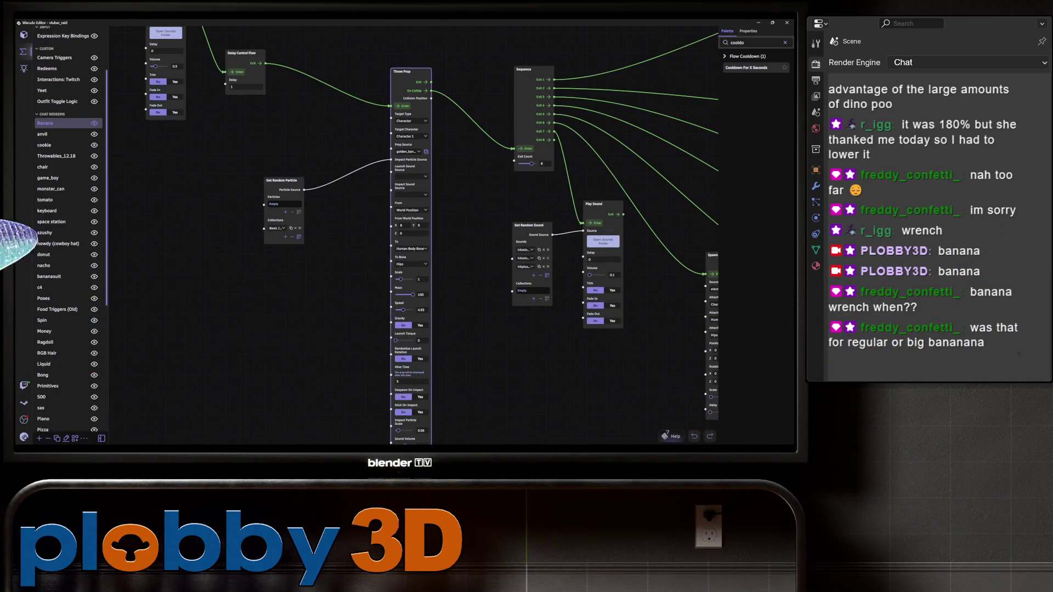
pyautogui.click(421, 359)
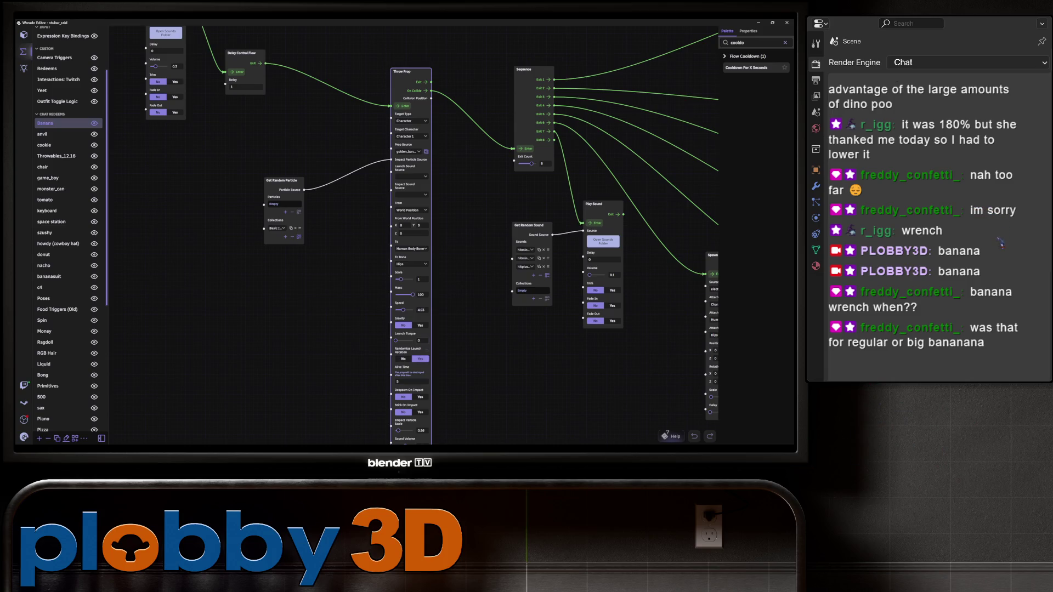
pyautogui.click(403, 359)
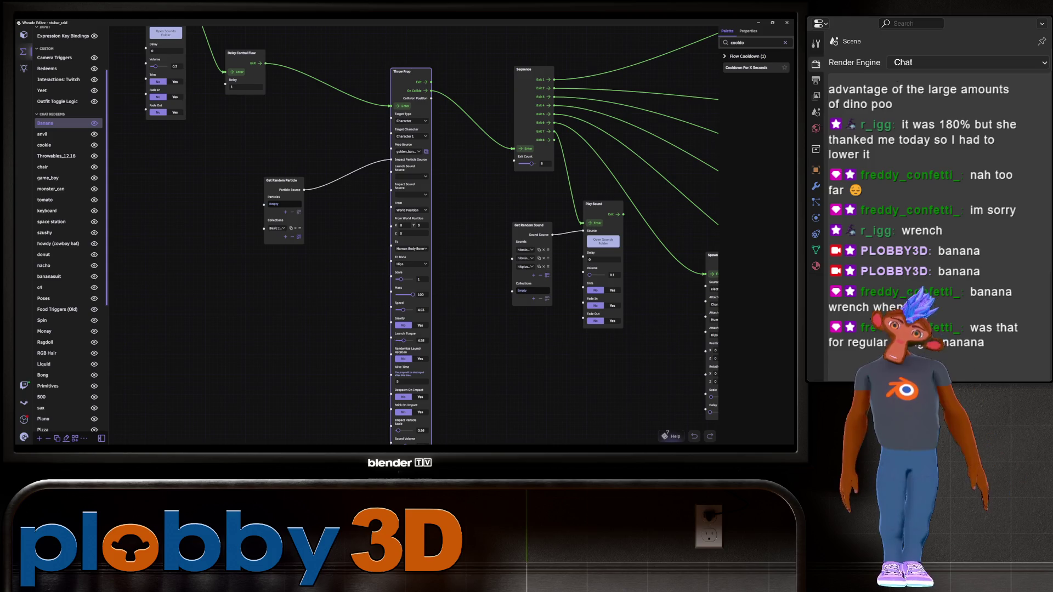
pyautogui.moveTo(416, 236)
pyautogui.mouseDown()
pyautogui.moveTo(362, 176)
pyautogui.moveTo(365, 214)
pyautogui.moveTo(390, 250)
pyautogui.moveTo(496, 321)
pyautogui.moveTo(494, 354)
pyautogui.mouseUp()
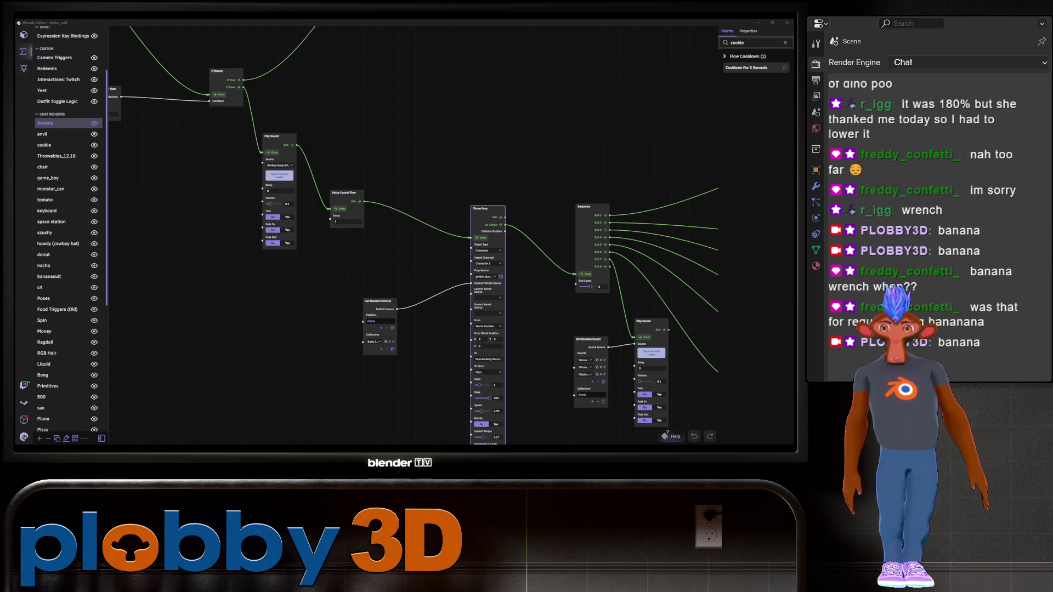
# - Zoom in and out over the Banana graph's random-chance If Branch section
pyautogui.scroll(-2, 412, 236)
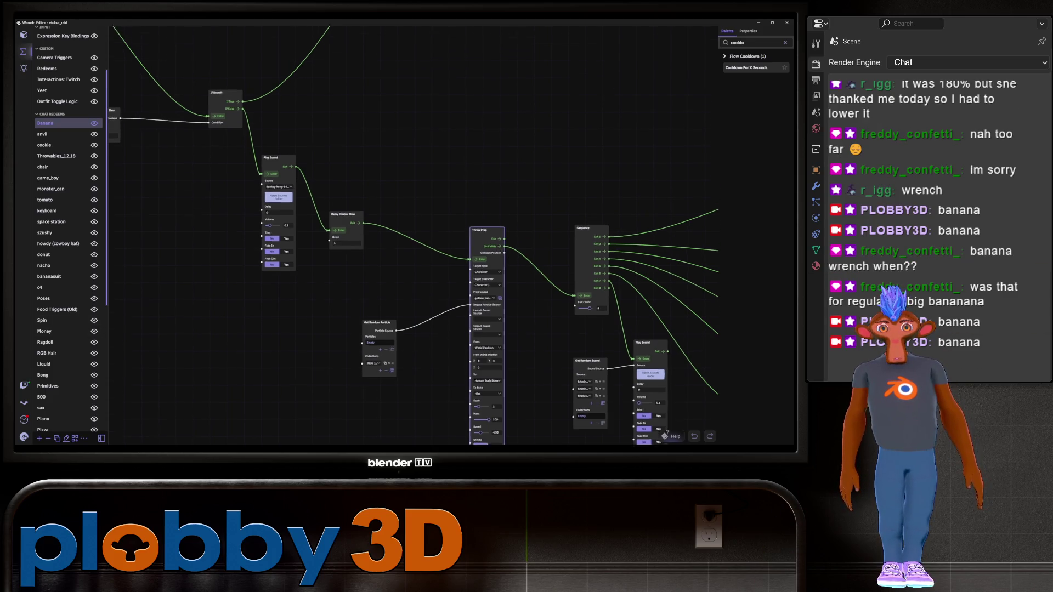
pyautogui.scroll(-1, 412, 236)
pyautogui.scroll(-3, 412, 236)
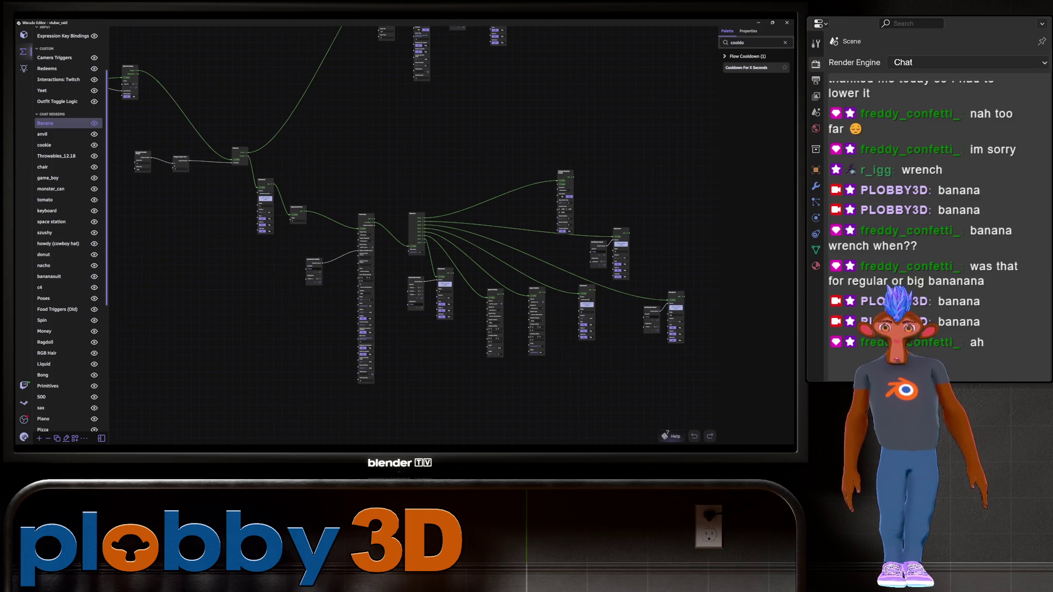
pyautogui.scroll(3, 411, 236)
pyautogui.scroll(5, 213, 266)
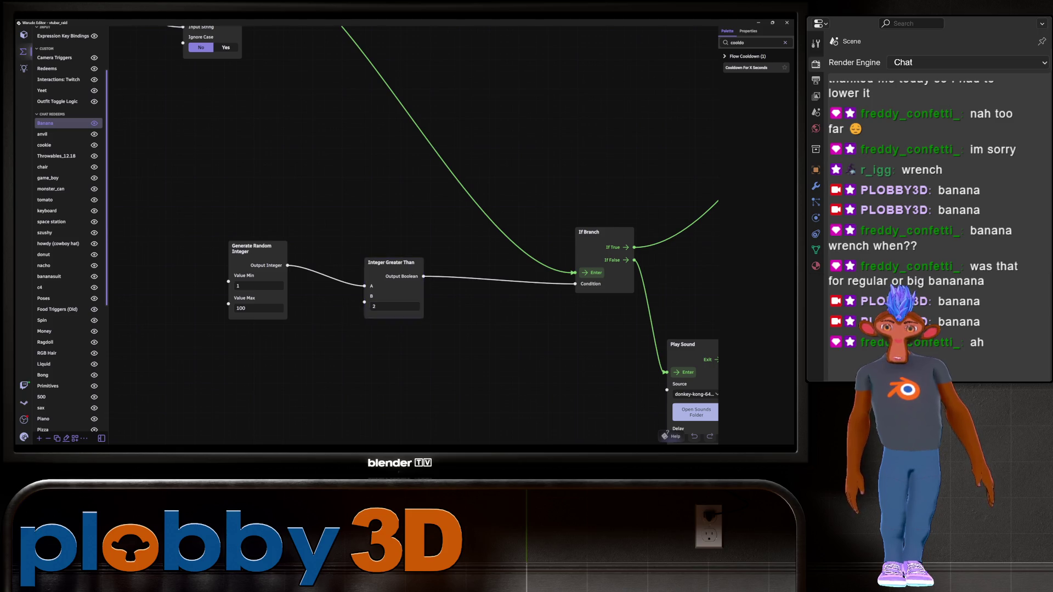
pyautogui.scroll(-3, 411, 236)
pyautogui.scroll(3, 137, 307)
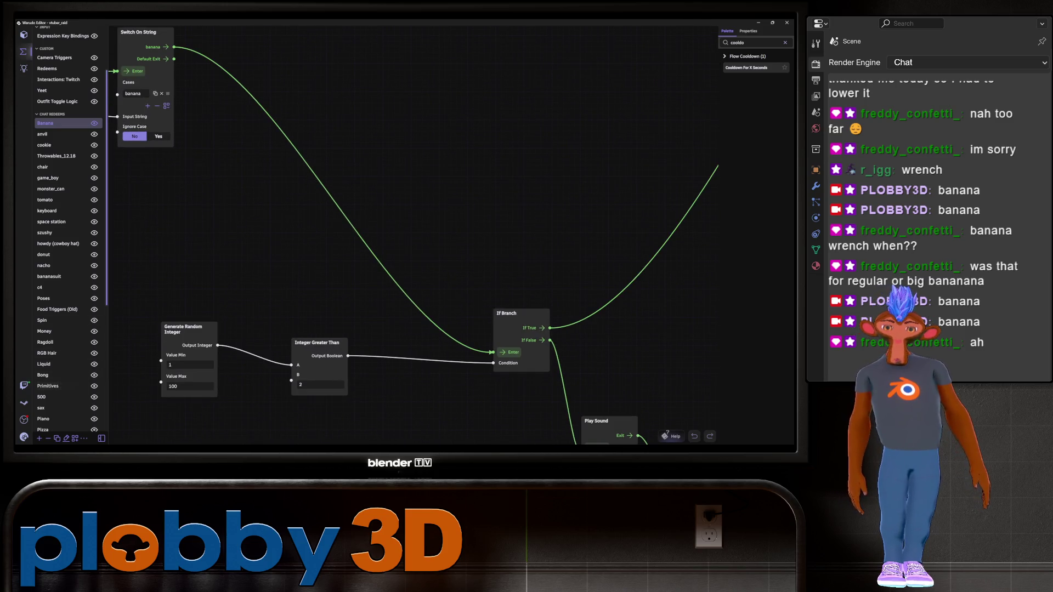
pyautogui.scroll(-2, 647, 282)
# - Frame the whole Banana graph, box-select all its nodes, and open the Redeems blueprint
pyautogui.moveTo(604, 329)
pyautogui.mouseDown()
pyautogui.moveTo(439, 305)
pyautogui.moveTo(285, 102)
pyautogui.moveTo(402, 268)
pyautogui.mouseUp()
pyautogui.scroll(-1, 402, 267)
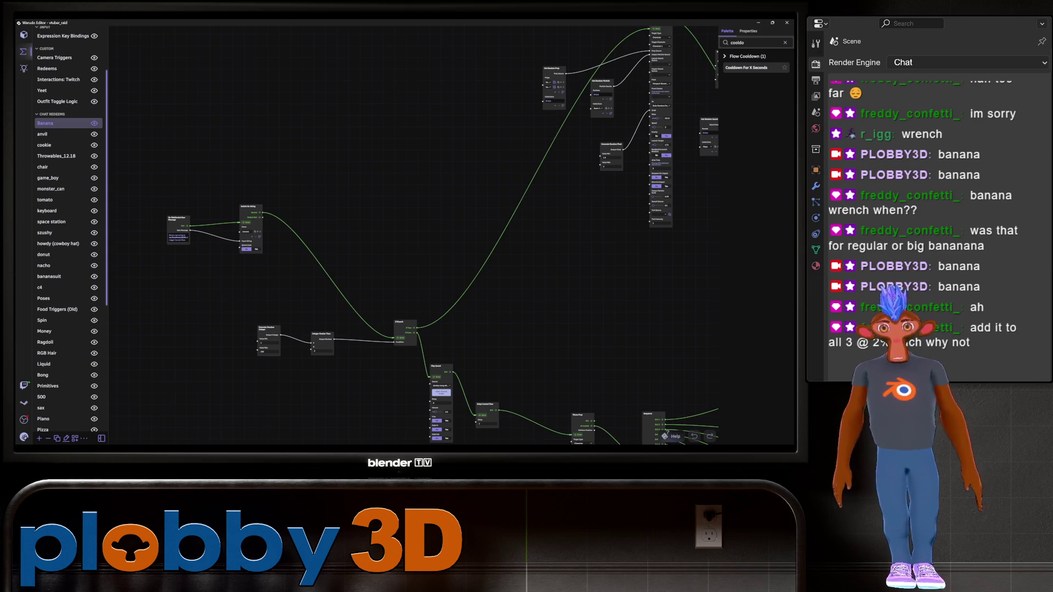
pyautogui.scroll(-5, 321, 216)
pyautogui.scroll(3, 470, 343)
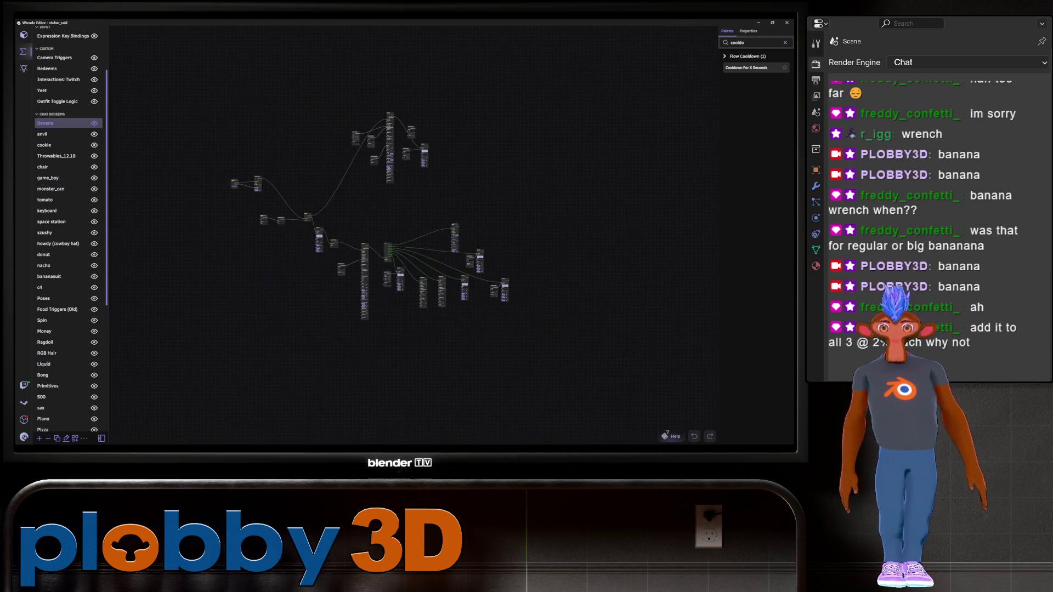
pyautogui.moveTo(469, 342); pyautogui.dragTo(398, 358)
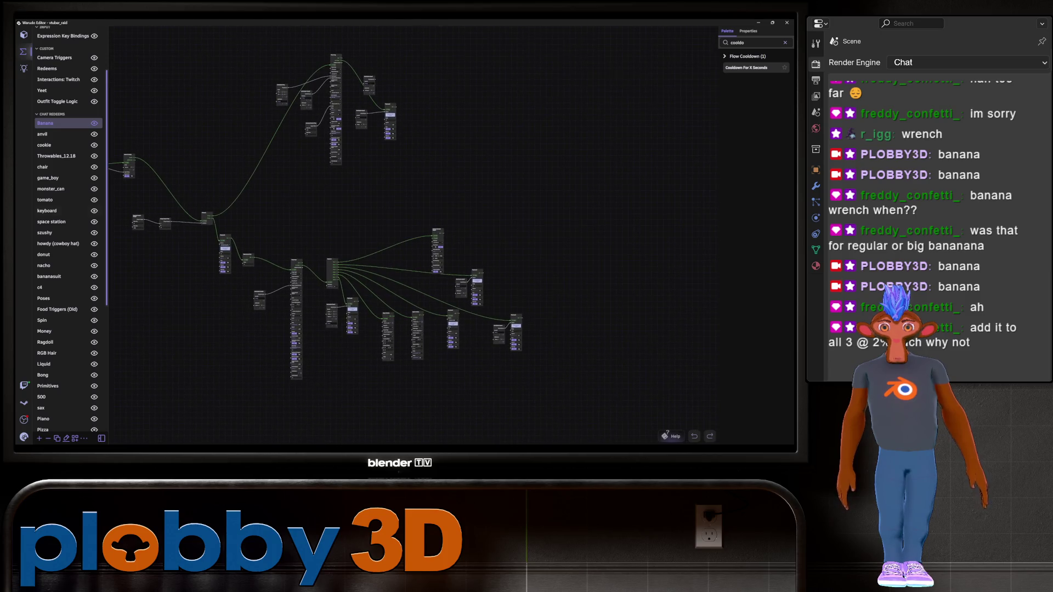
pyautogui.moveTo(121, 186)
pyautogui.mouseDown()
pyautogui.moveTo(383, 342)
pyautogui.moveTo(576, 409)
pyautogui.mouseUp()
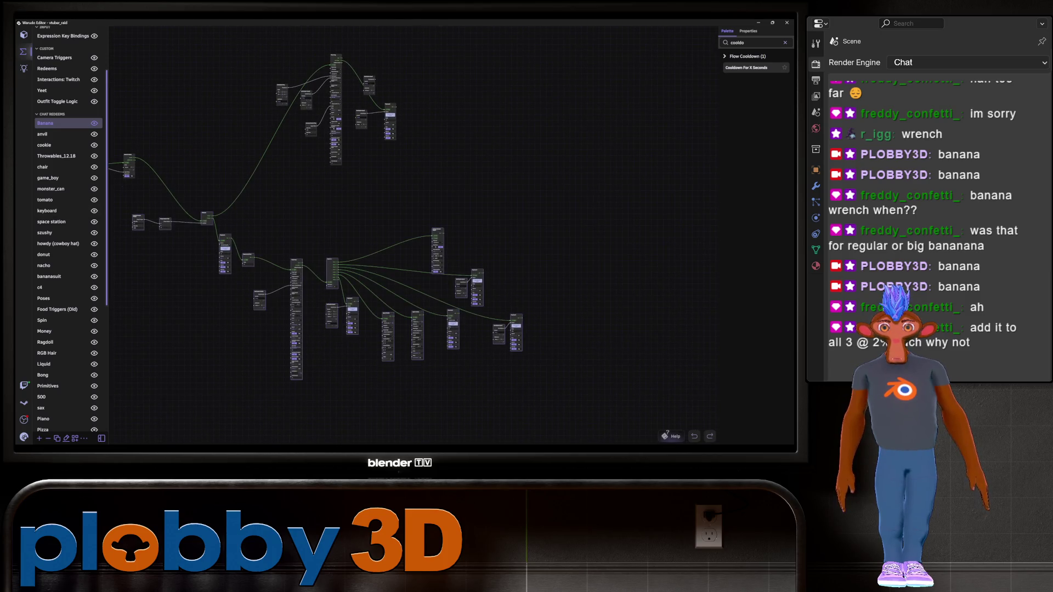
pyautogui.click(47, 69)
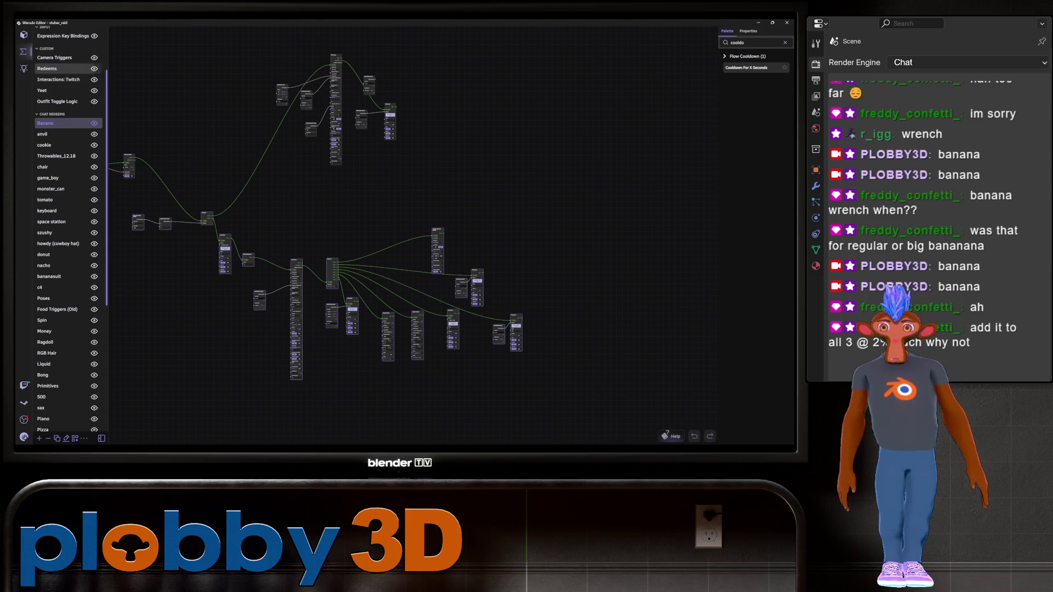
# - Box-select the upper group of Redeems nodes and move it up and left
pyautogui.scroll(-3, 271, 257)
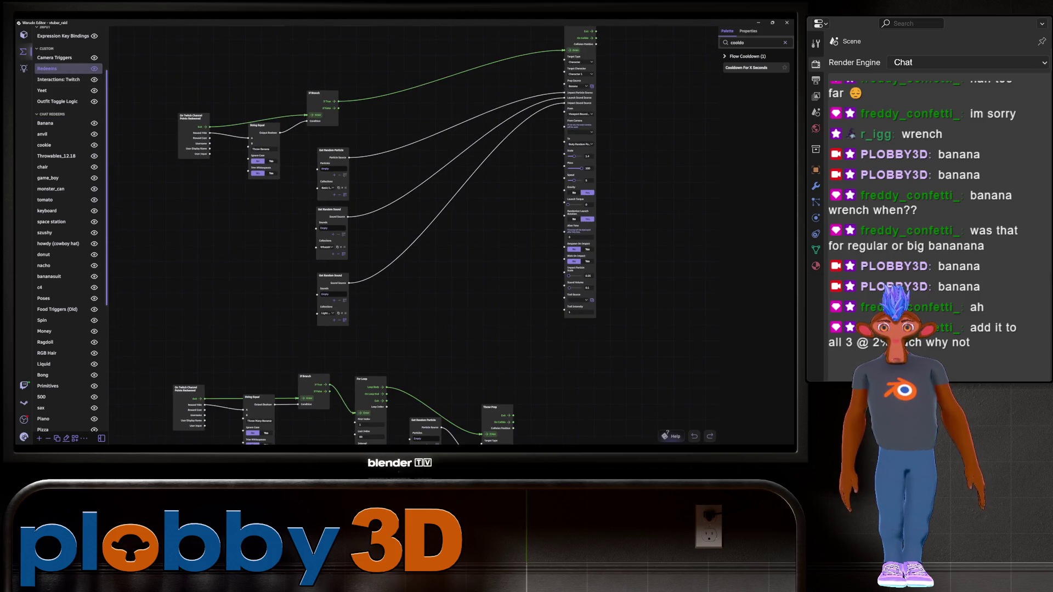
pyautogui.scroll(-2, 236, 239)
pyautogui.moveTo(236, 239); pyautogui.dragTo(183, 271, button='middle')
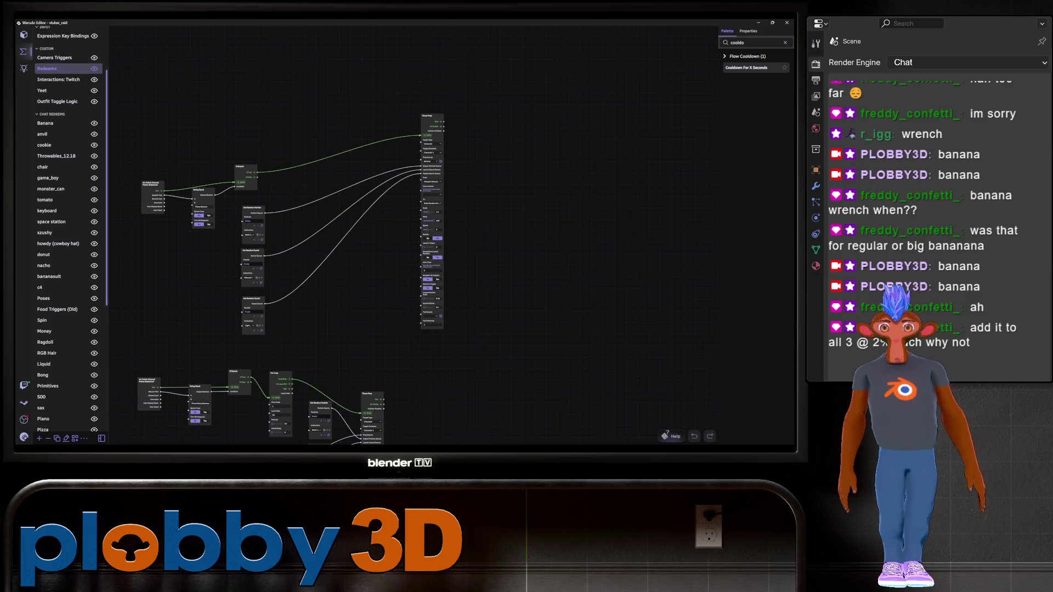
pyautogui.moveTo(119, 69); pyautogui.dragTo(482, 351)
pyautogui.scroll(-3, 477, 299)
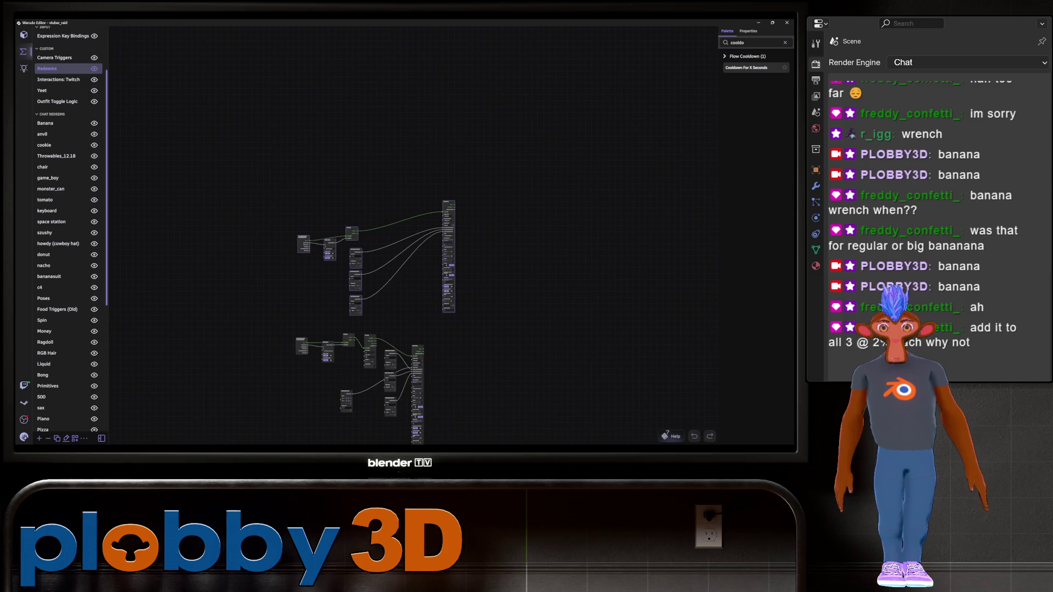
pyautogui.moveTo(449, 247); pyautogui.dragTo(398, 98)
pyautogui.scroll(5, 315, 111)
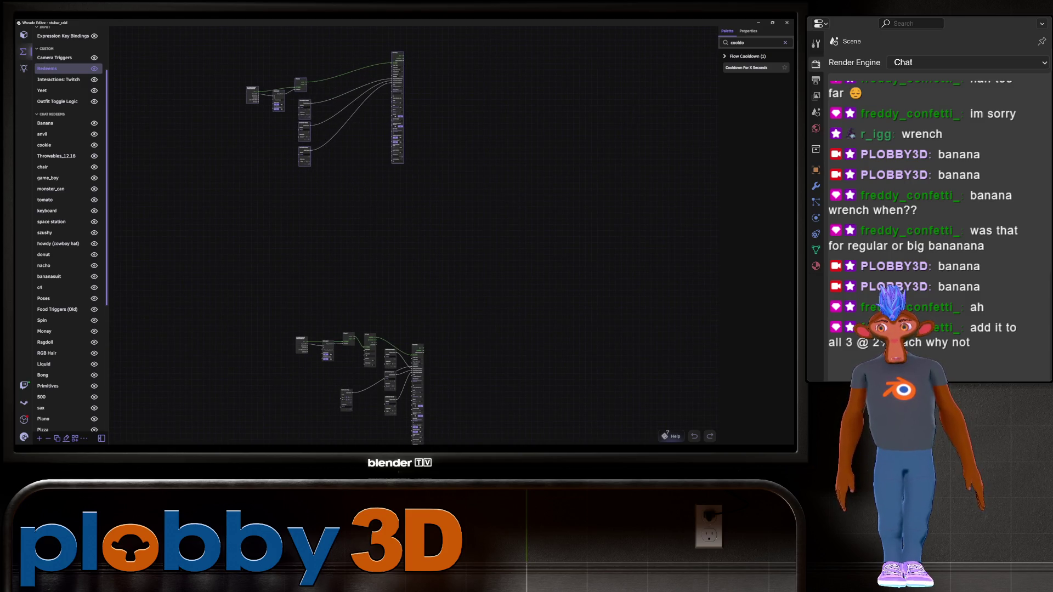
# - Box-select the throw-prop sequence node group and move it to the left
pyautogui.scroll(-1, 326, 159)
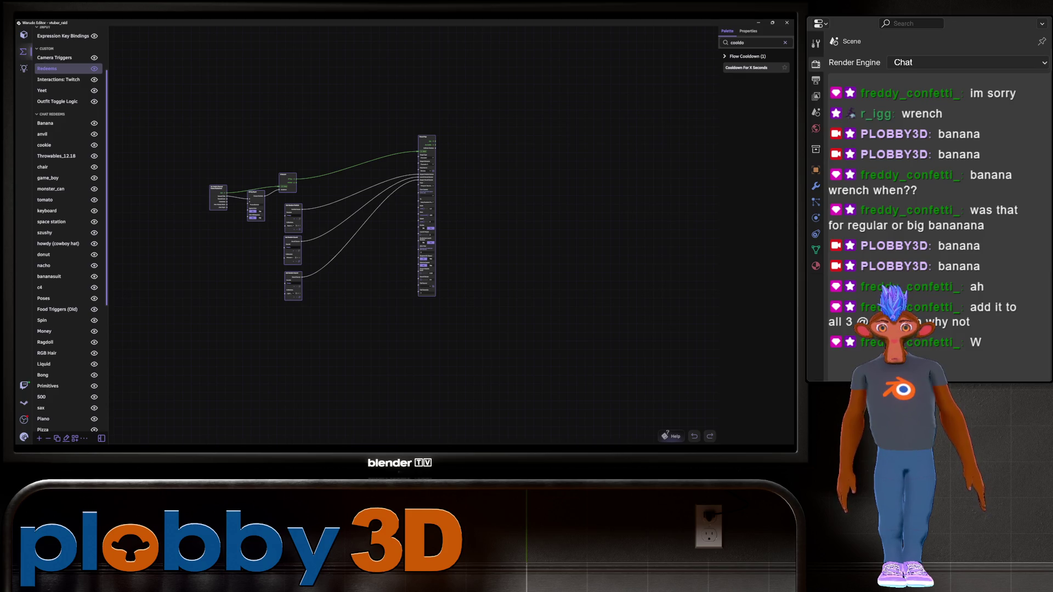
pyautogui.moveTo(417, 274)
pyautogui.mouseDown(button='middle')
pyautogui.moveTo(343, 244)
pyautogui.moveTo(257, 242)
pyautogui.mouseUp(button='middle')
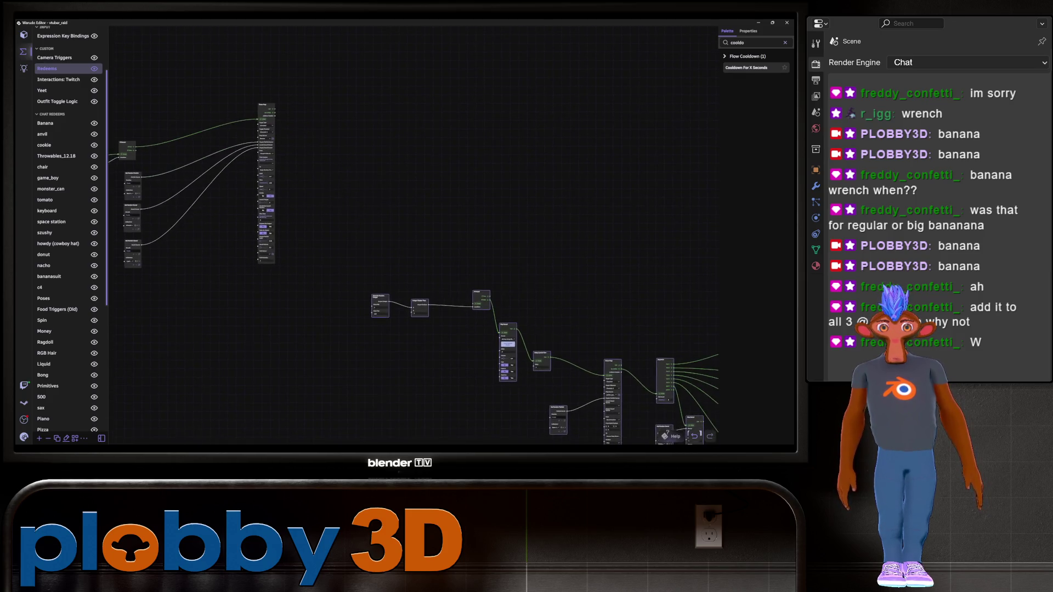
pyautogui.scroll(-5, 373, 263)
pyautogui.moveTo(346, 240); pyautogui.dragTo(664, 415)
pyautogui.moveTo(487, 351); pyautogui.dragTo(310, 340)
# - Shift the upper-left group, lining up Channel Points Redeemed, String Equal and If Branch further left
pyautogui.moveTo(189, 159); pyautogui.dragTo(350, 266)
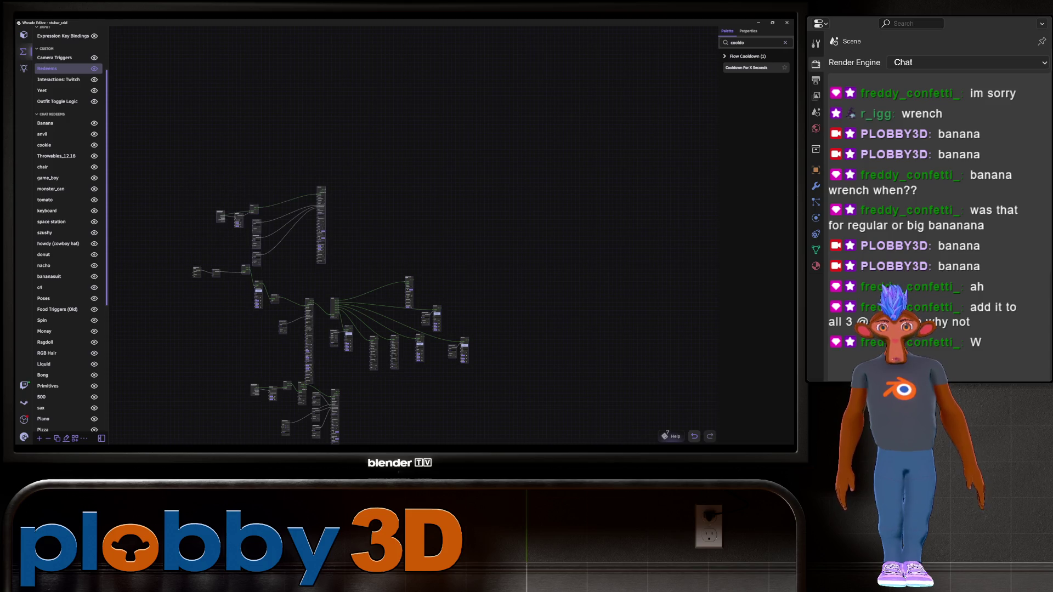
pyautogui.moveTo(321, 230); pyautogui.dragTo(336, 208)
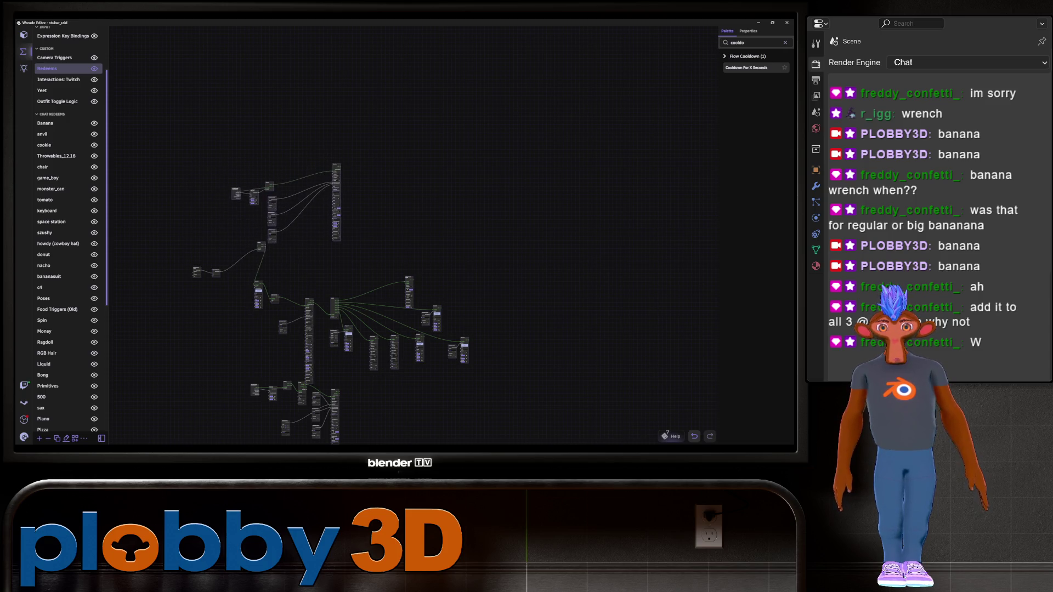
pyautogui.scroll(3, 312, 254)
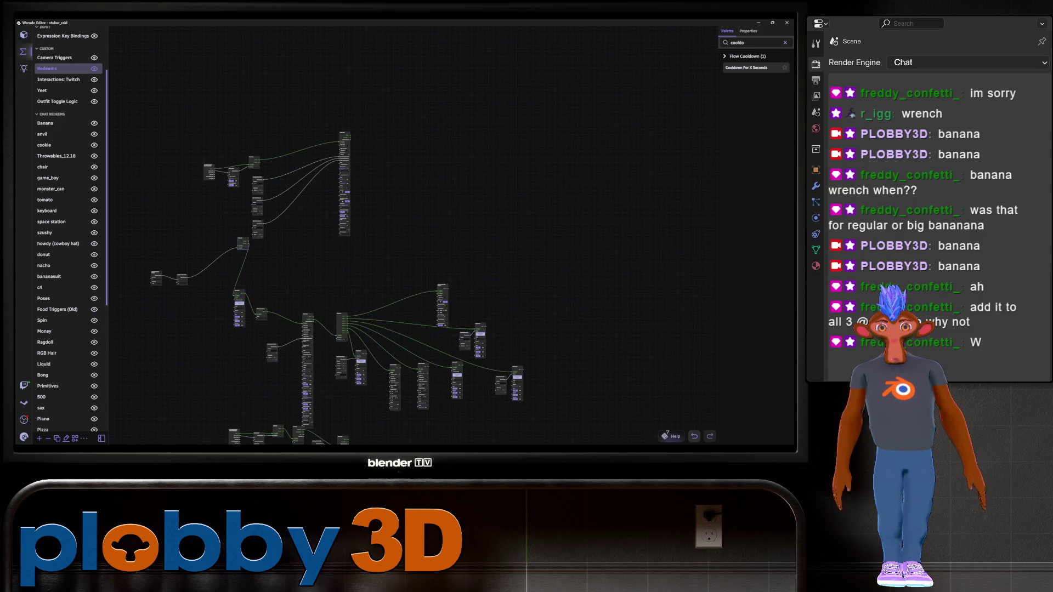
pyautogui.scroll(5, 222, 203)
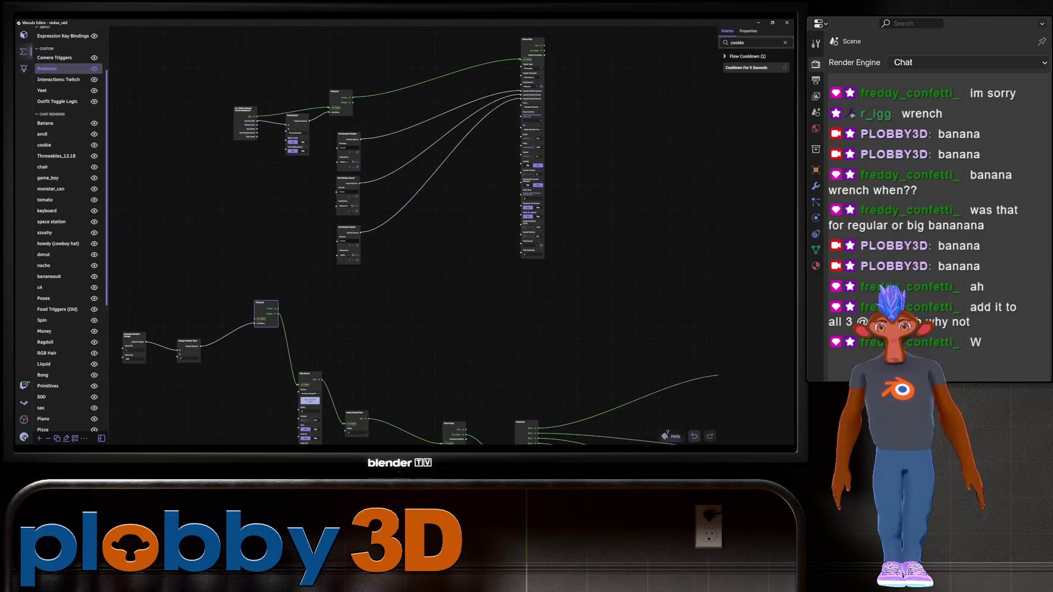
pyautogui.moveTo(245, 108)
pyautogui.mouseDown()
pyautogui.moveTo(137, 134)
pyautogui.moveTo(119, 108)
pyautogui.mouseUp()
pyautogui.moveTo(294, 115); pyautogui.dragTo(160, 127)
pyautogui.moveTo(340, 92); pyautogui.dragTo(210, 120)
pyautogui.moveTo(384, 285); pyautogui.dragTo(417, 292, button='middle')
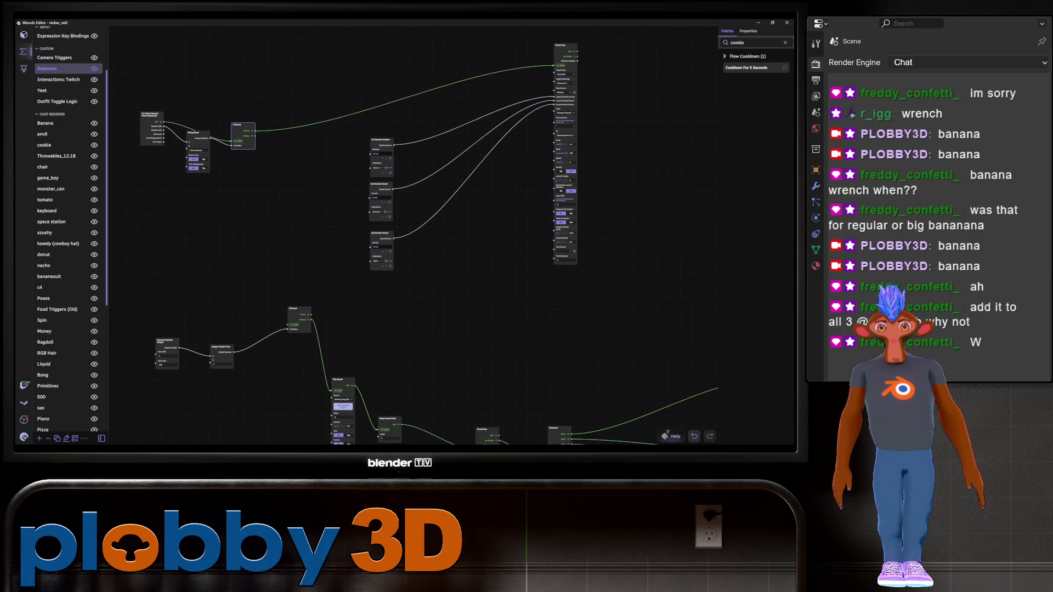
# - Unplug the If Branch from Throw Prop and wire it into the lower If Branch
pyautogui.moveTo(554, 66); pyautogui.dragTo(483, 88)
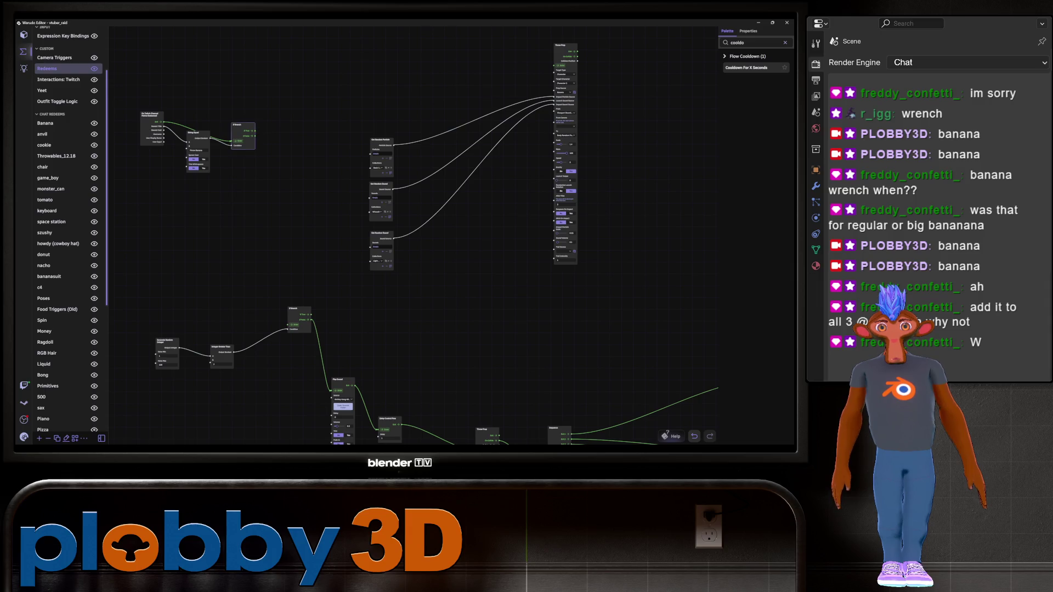
pyautogui.moveTo(267, 131); pyautogui.dragTo(255, 131)
pyautogui.moveTo(301, 228); pyautogui.dragTo(288, 324)
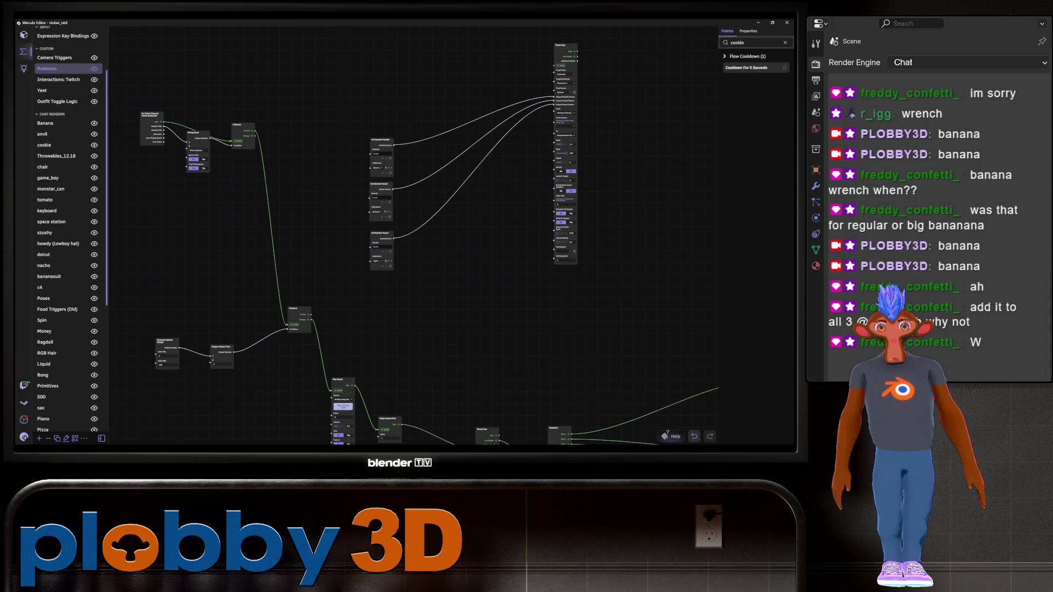
pyautogui.moveTo(288, 325); pyautogui.dragTo(302, 284, button='right')
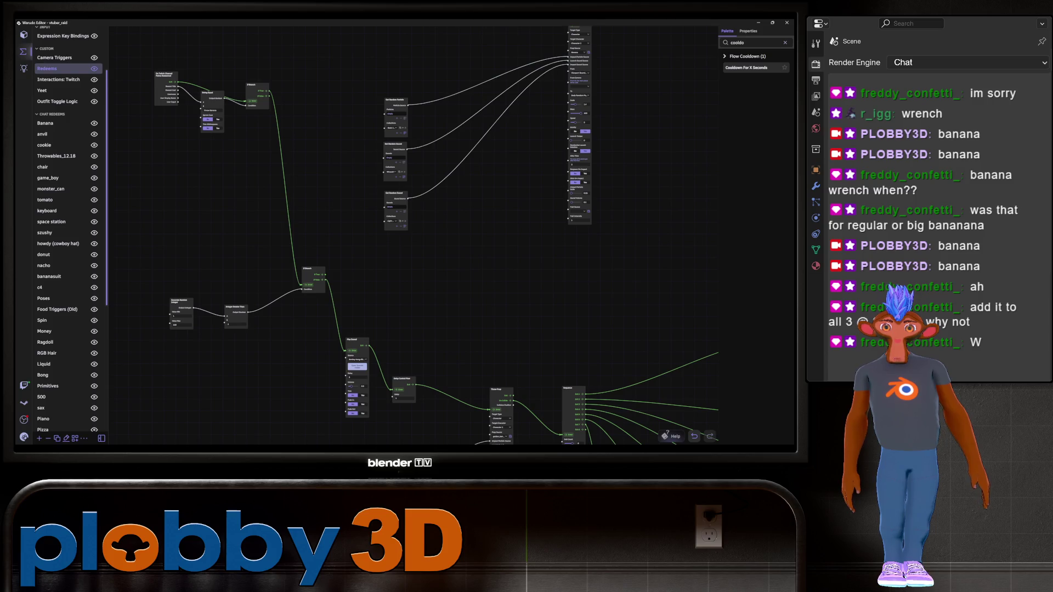
# - Connect the lower If Branch's If True output to Throw Prop's Enter input, then reposition Throw Prop
pyautogui.scroll(2, 395, 94)
pyautogui.moveTo(312, 301)
pyautogui.mouseDown()
pyautogui.moveTo(378, 245)
pyautogui.moveTo(510, 42)
pyautogui.moveTo(546, 53)
pyautogui.moveTo(516, 71)
pyautogui.moveTo(520, 257)
pyautogui.mouseUp()
pyautogui.scroll(-3, 383, 236)
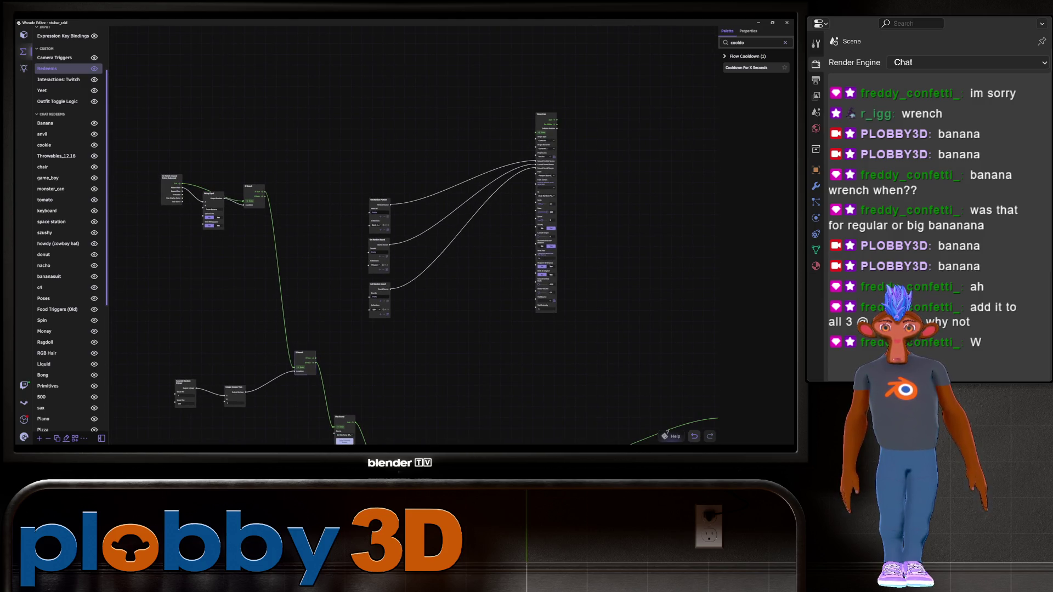
pyautogui.moveTo(316, 359); pyautogui.dragTo(537, 132)
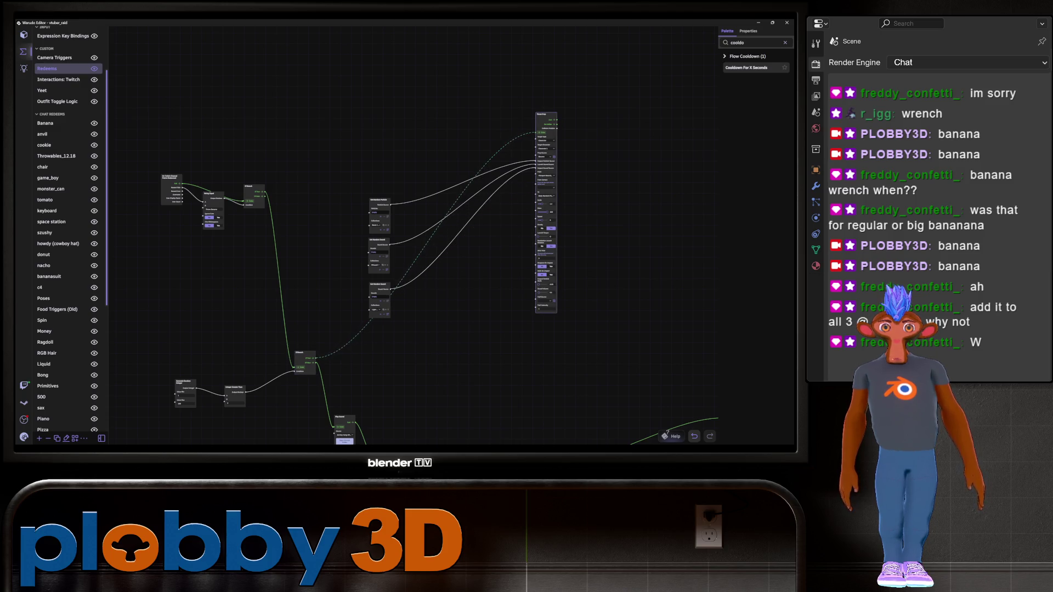
pyautogui.scroll(-5, 384, 235)
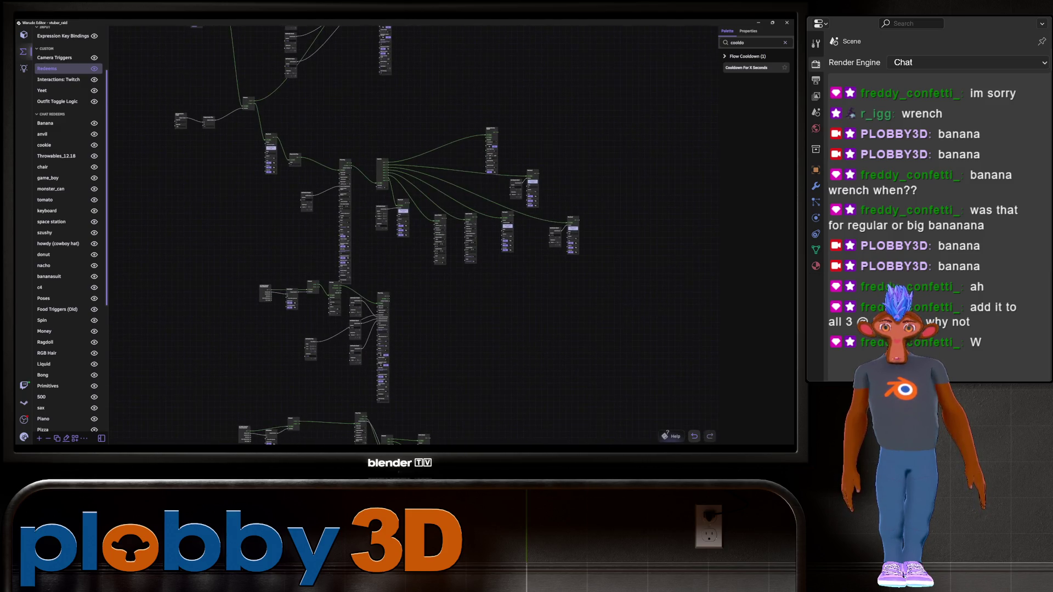
pyautogui.scroll(1, 326, 219)
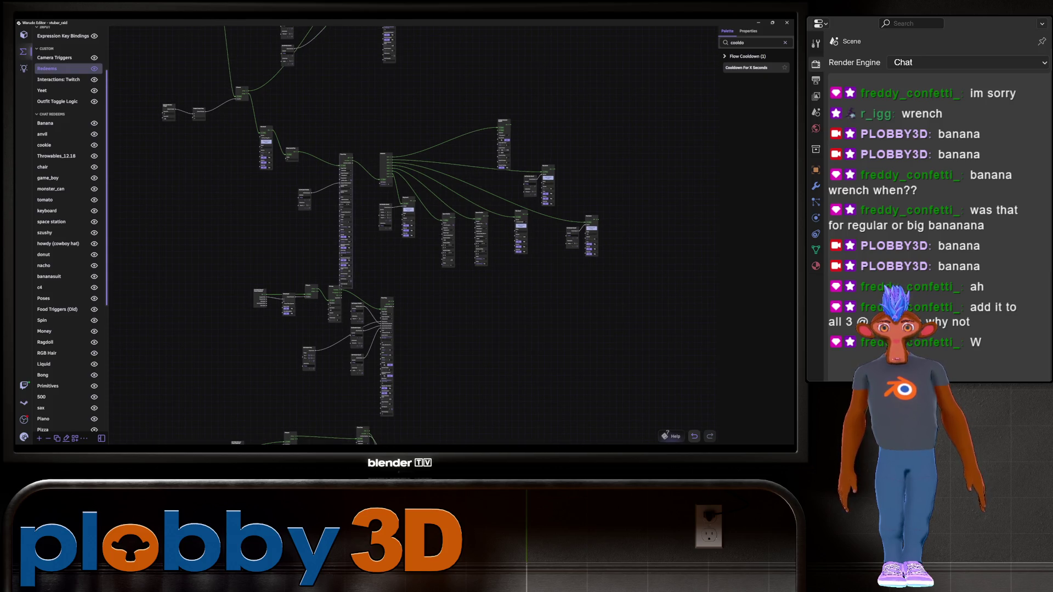
pyautogui.moveTo(346, 156); pyautogui.dragTo(358, 105)
# - Drag the bottom node cluster further down to spread the three groups apart
pyautogui.scroll(4, 264, 329)
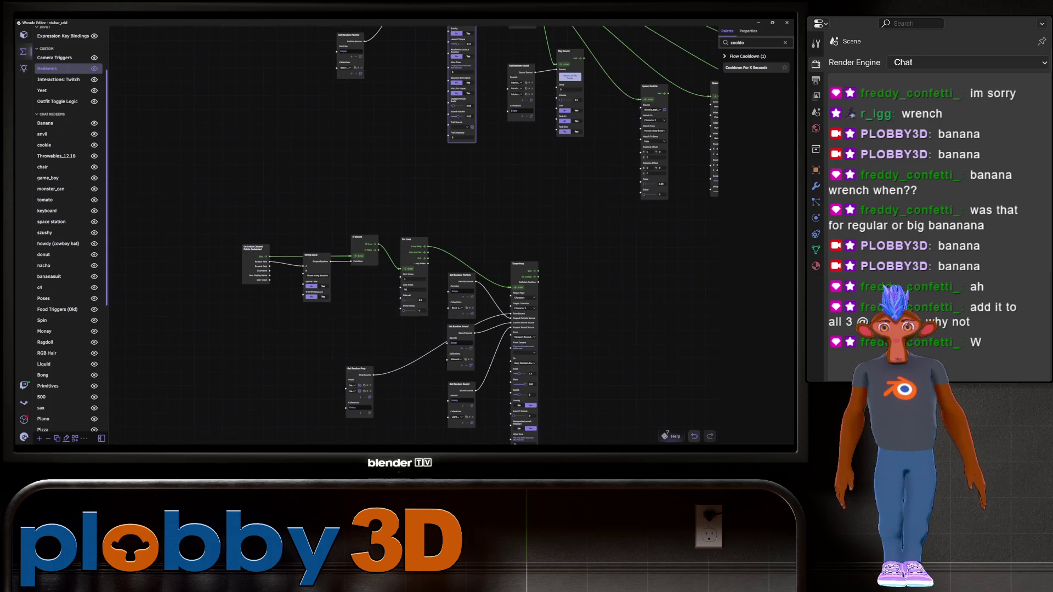
pyautogui.scroll(-4, 220, 154)
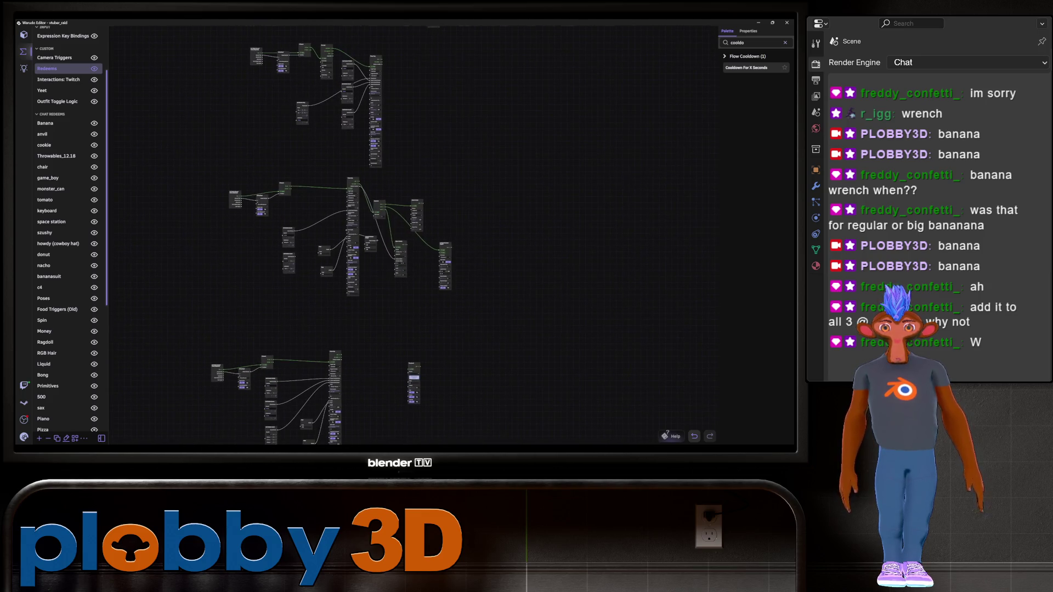
pyautogui.scroll(2, 262, 58)
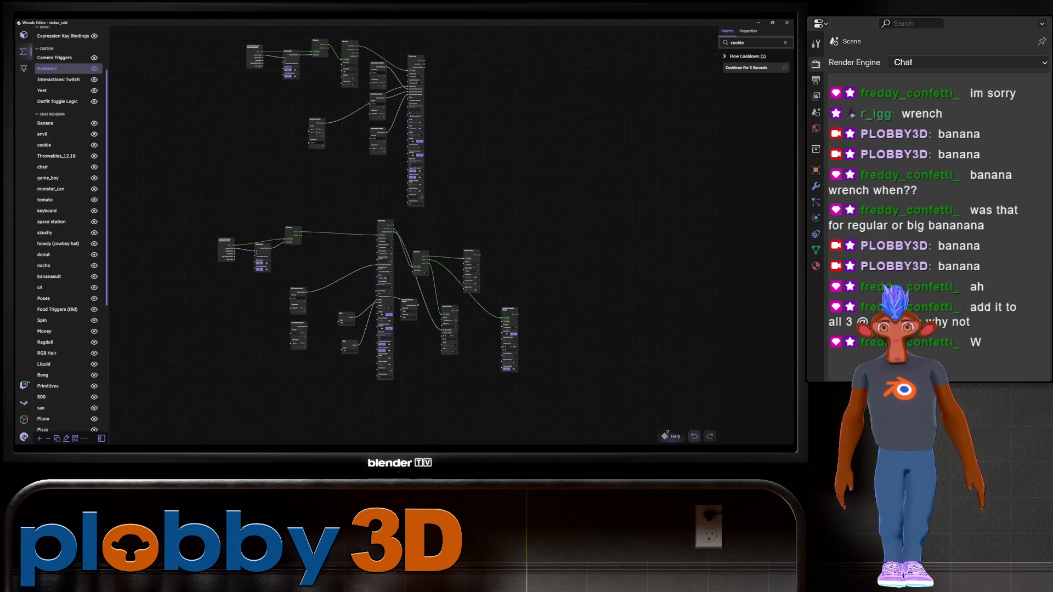
pyautogui.scroll(3, 323, 85)
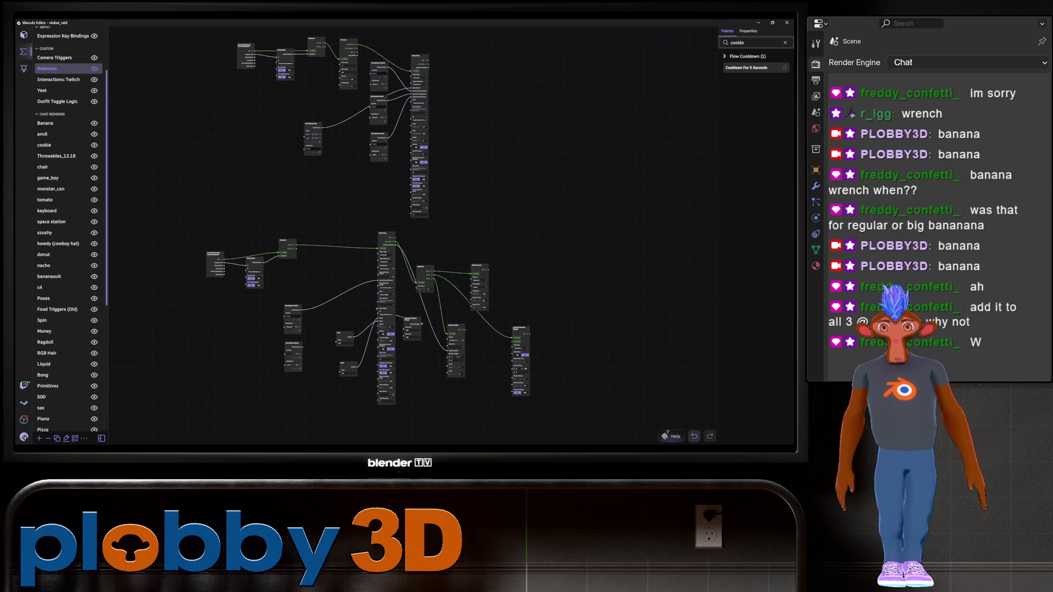
pyautogui.scroll(-4, 287, 121)
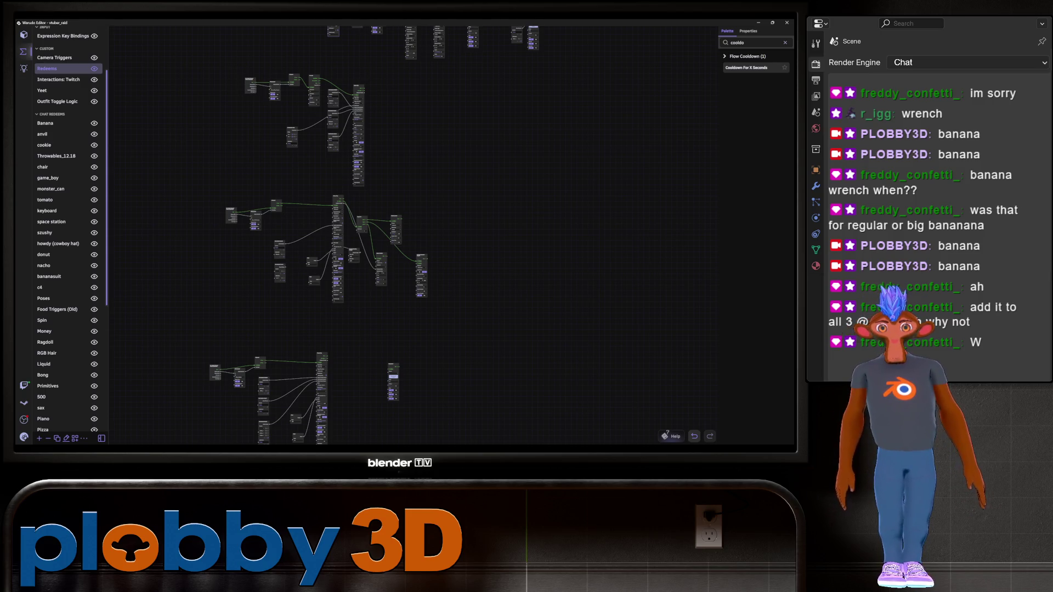
pyautogui.scroll(3, 264, 287)
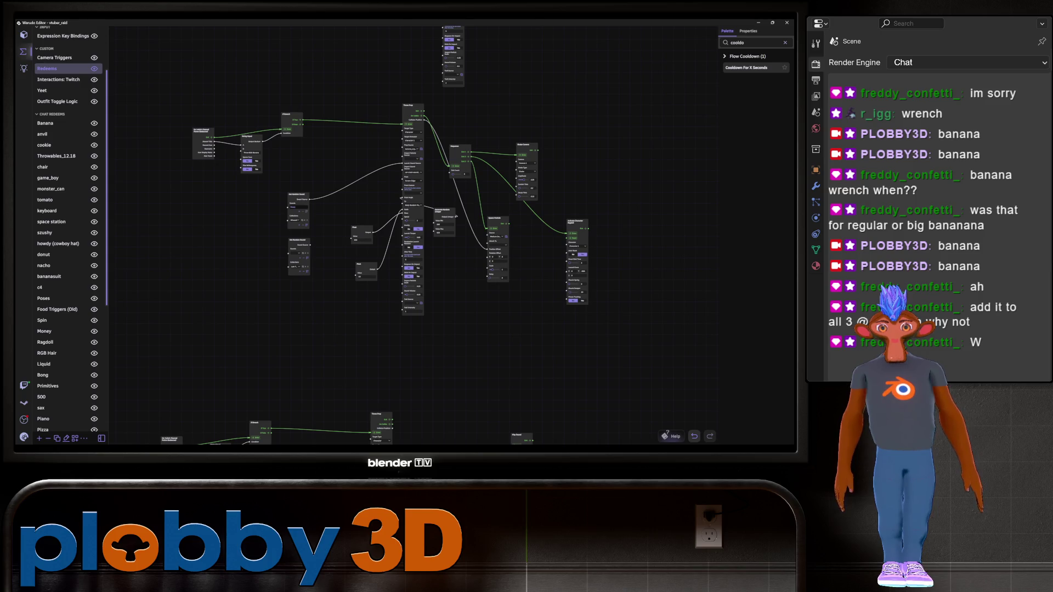
pyautogui.scroll(-10, 373, 165)
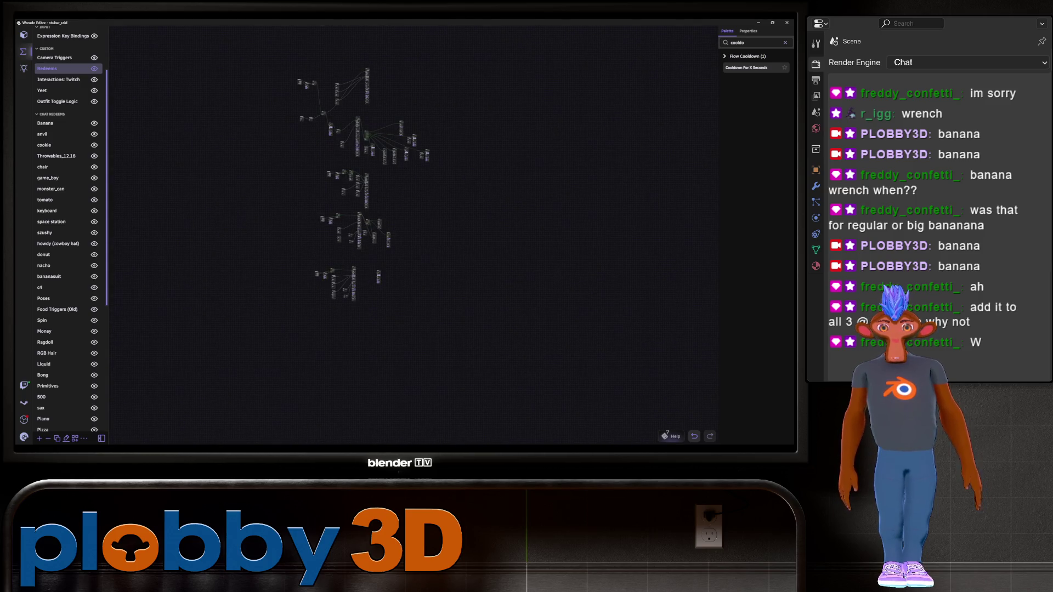
pyautogui.scroll(5, 373, 276)
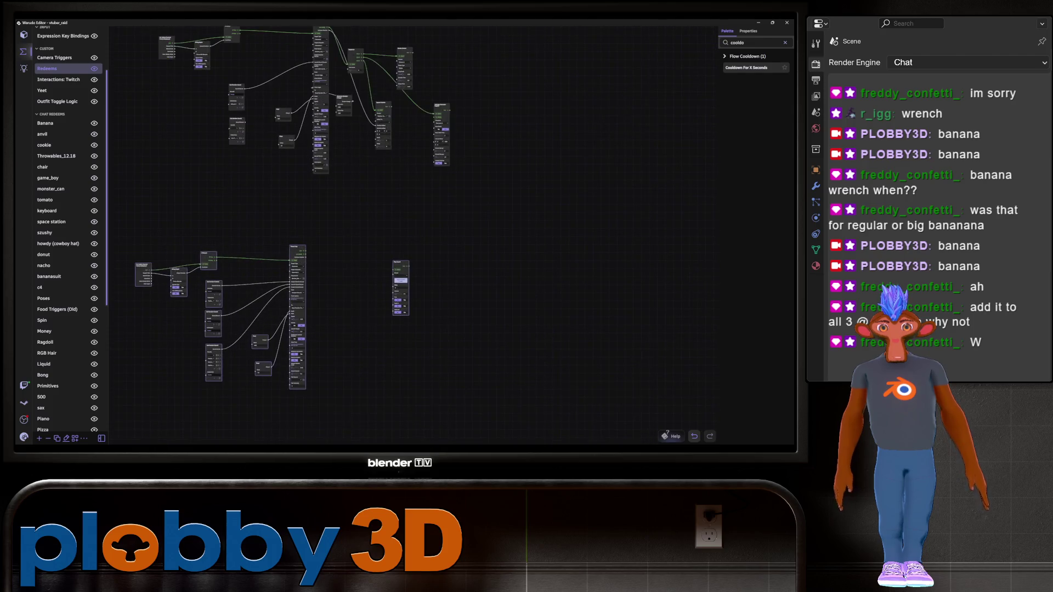
pyautogui.scroll(-3, 318, 244)
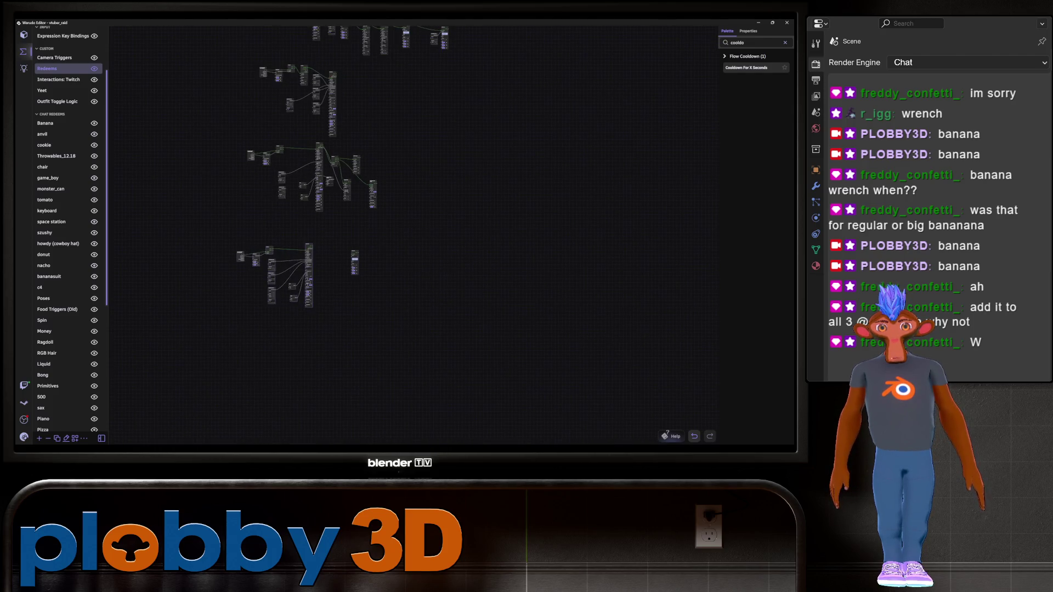
pyautogui.moveTo(309, 274); pyautogui.dragTo(312, 409)
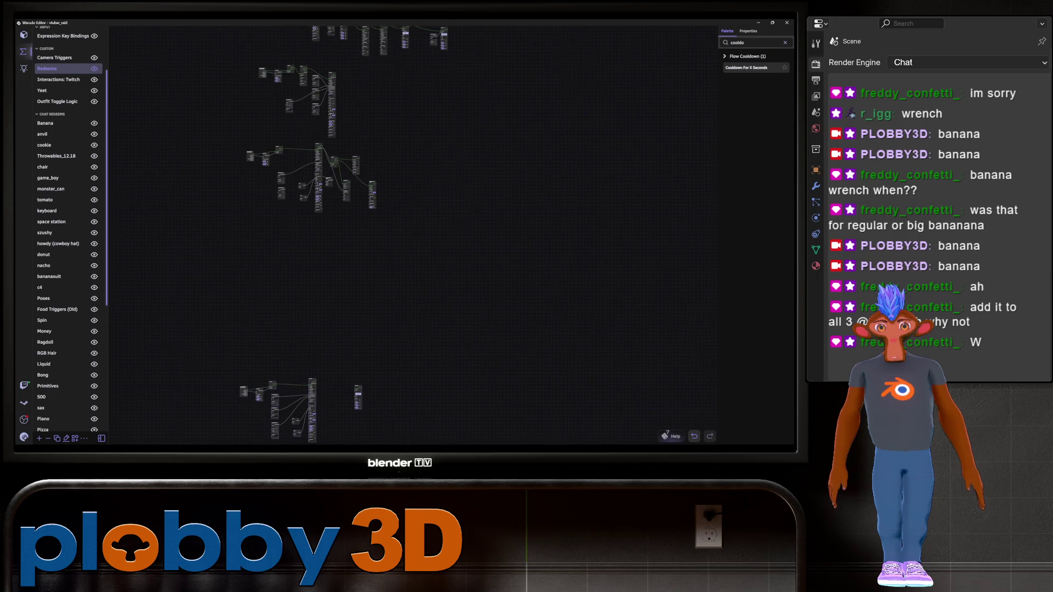
pyautogui.scroll(5, 373, 236)
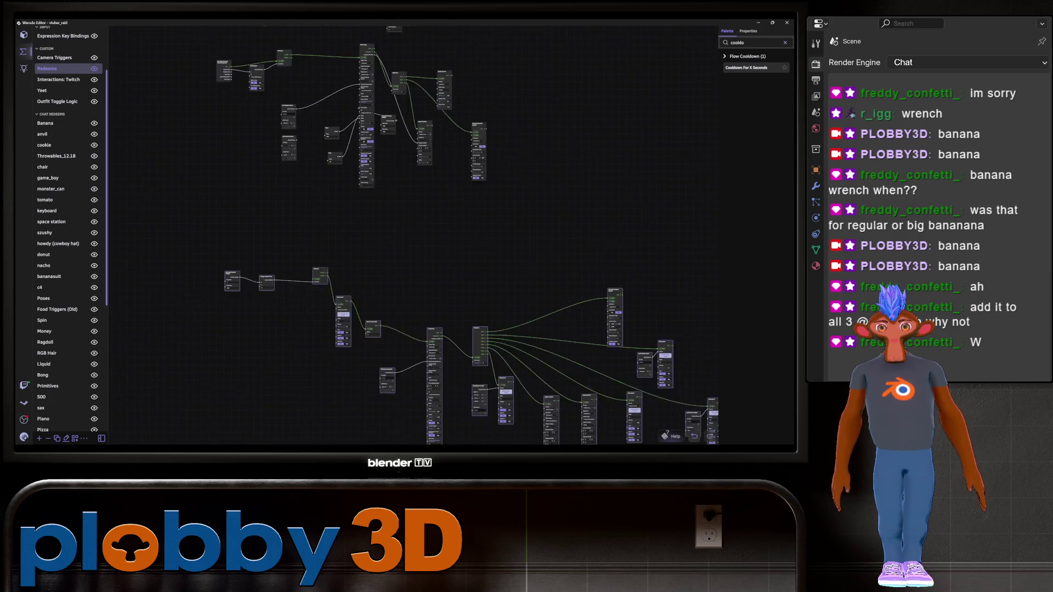
pyautogui.moveTo(417, 241); pyautogui.dragTo(421, 284, button='middle')
pyautogui.moveTo(196, 59); pyautogui.dragTo(301, 129)
pyautogui.moveTo(289, 92); pyautogui.dragTo(176, 136)
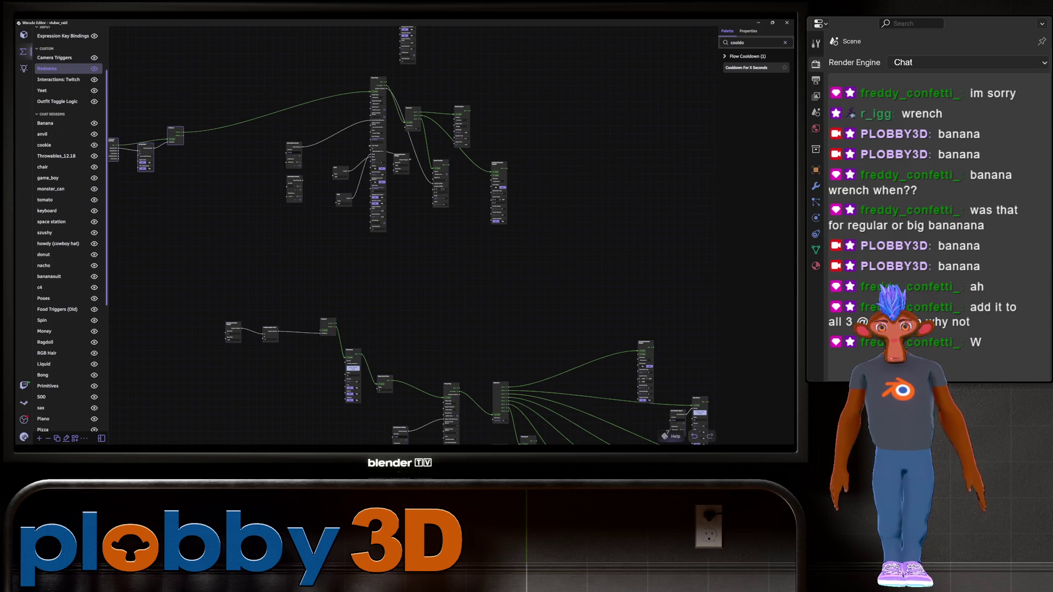
pyautogui.moveTo(371, 91); pyautogui.dragTo(219, 256)
pyautogui.moveTo(278, 318); pyautogui.dragTo(322, 331)
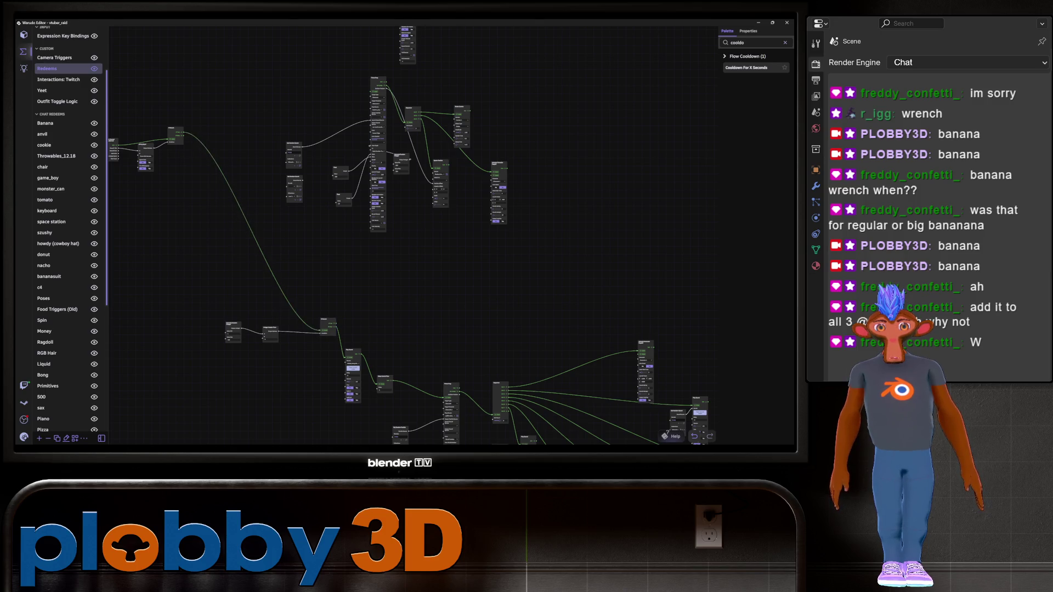
pyautogui.scroll(3, 466, 296)
pyautogui.click(280, 332)
pyautogui.scroll(3, 414, 236)
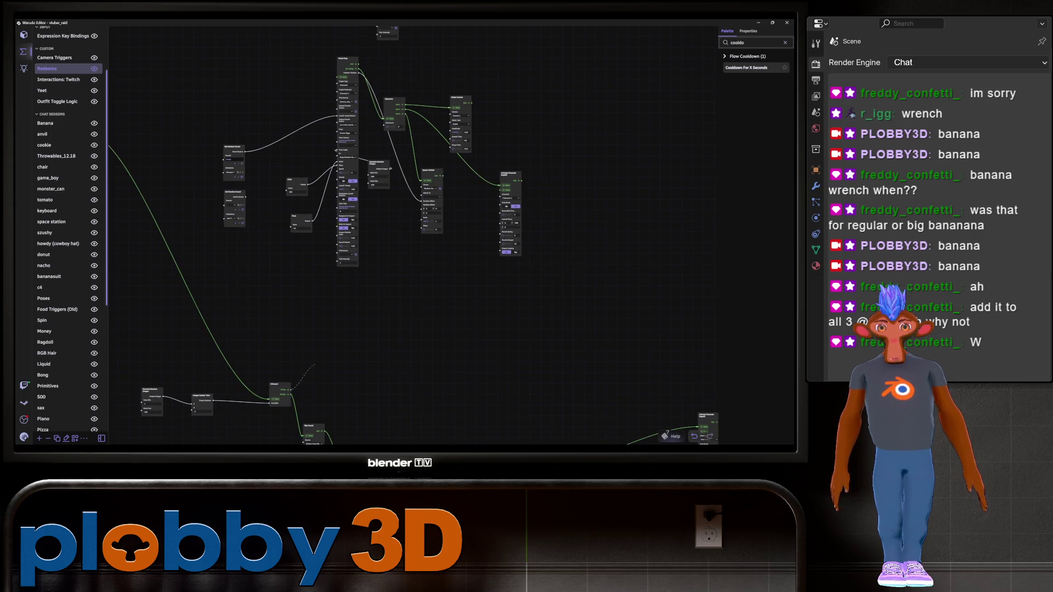
pyautogui.moveTo(383, 329); pyautogui.dragTo(390, 327, button='middle')
pyautogui.moveTo(295, 387)
pyautogui.mouseDown()
pyautogui.moveTo(330, 318)
pyautogui.moveTo(316, 247)
pyautogui.moveTo(341, 74)
pyautogui.mouseUp()
pyautogui.scroll(-6, 329, 220)
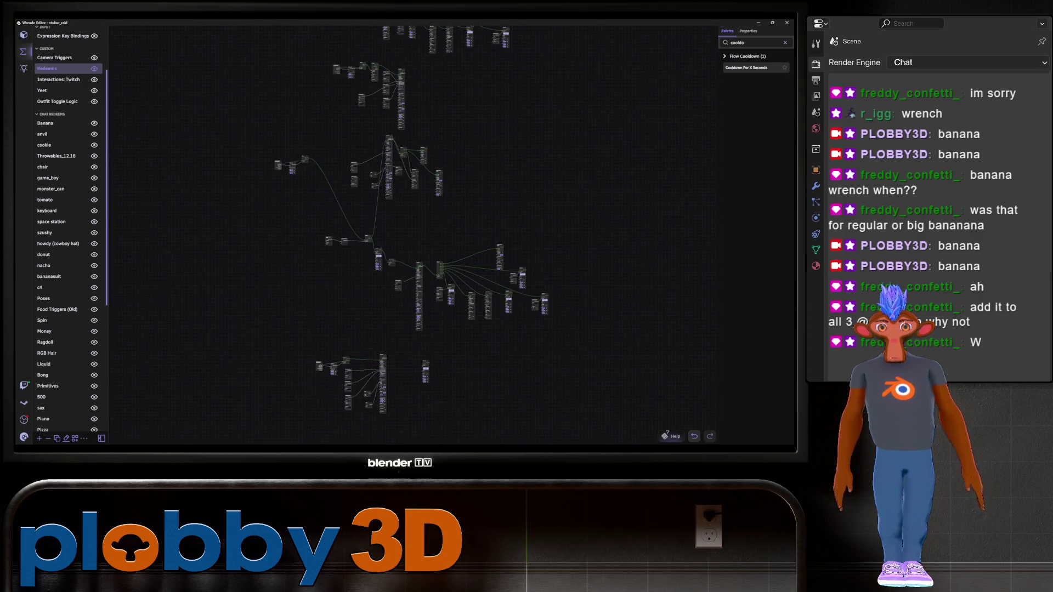
pyautogui.scroll(5, 293, 315)
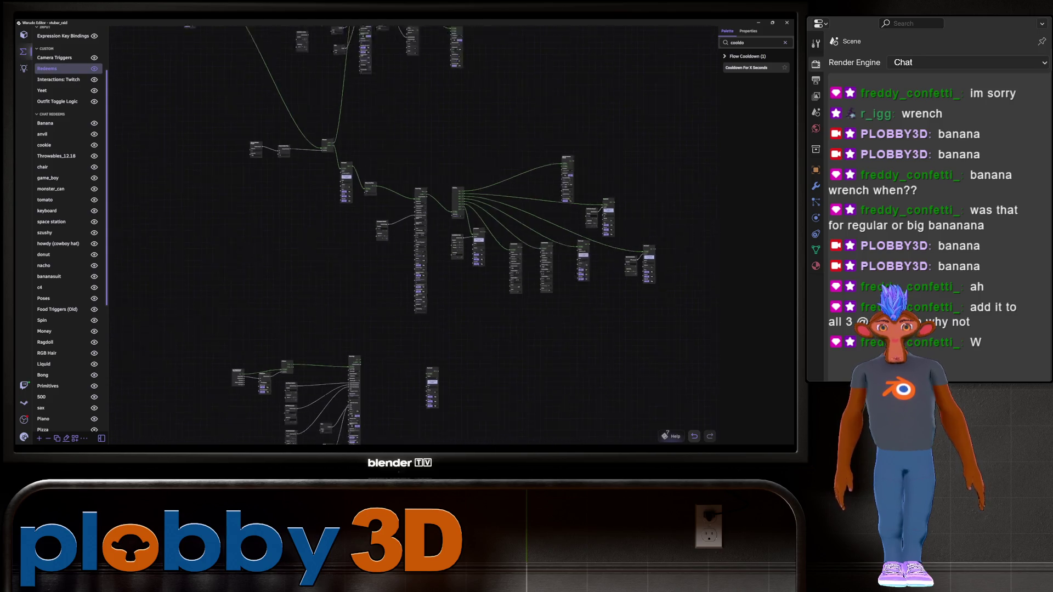
pyautogui.scroll(-5, 351, 236)
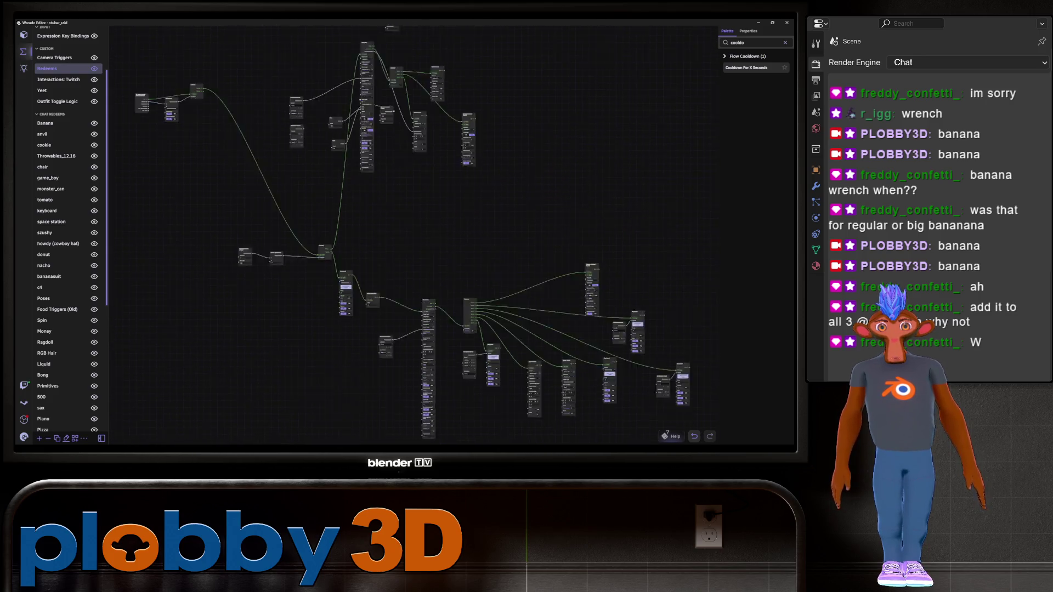
pyautogui.scroll(5, 351, 247)
pyautogui.scroll(5, 231, 236)
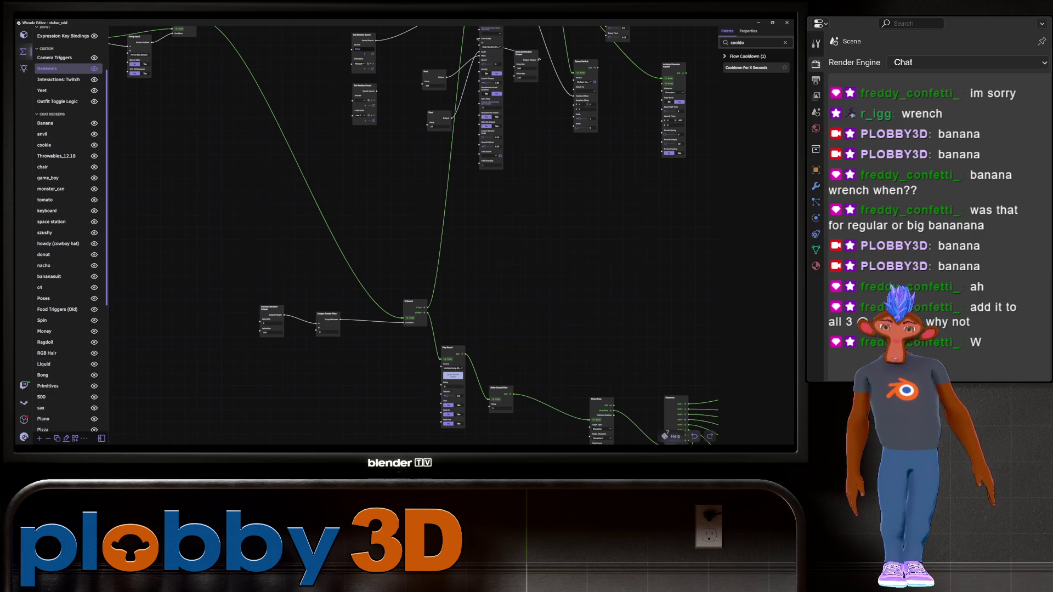
pyautogui.scroll(-3, 340, 193)
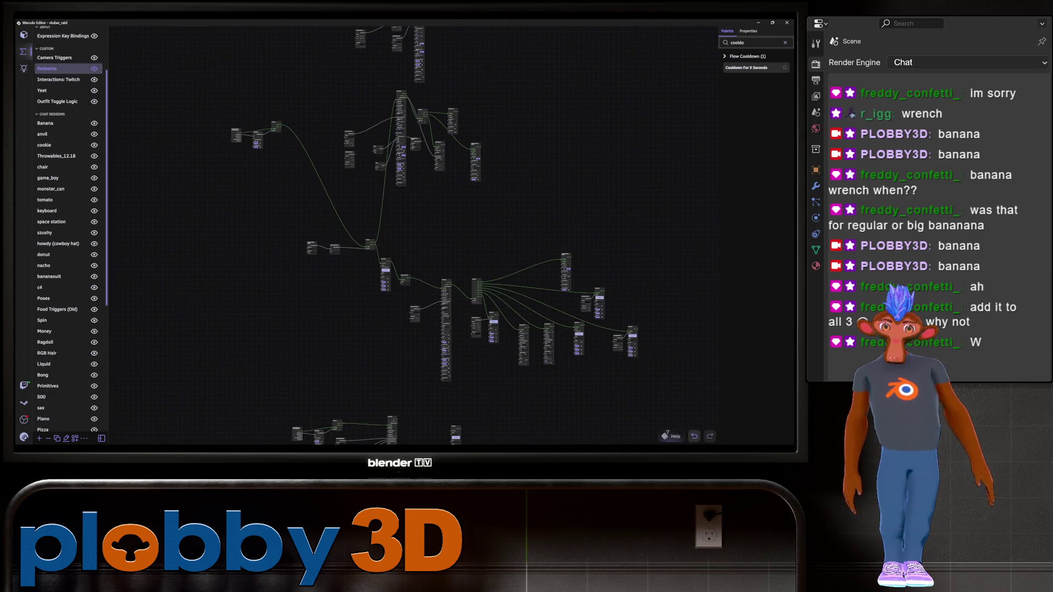
pyautogui.moveTo(281, 202); pyautogui.dragTo(652, 392)
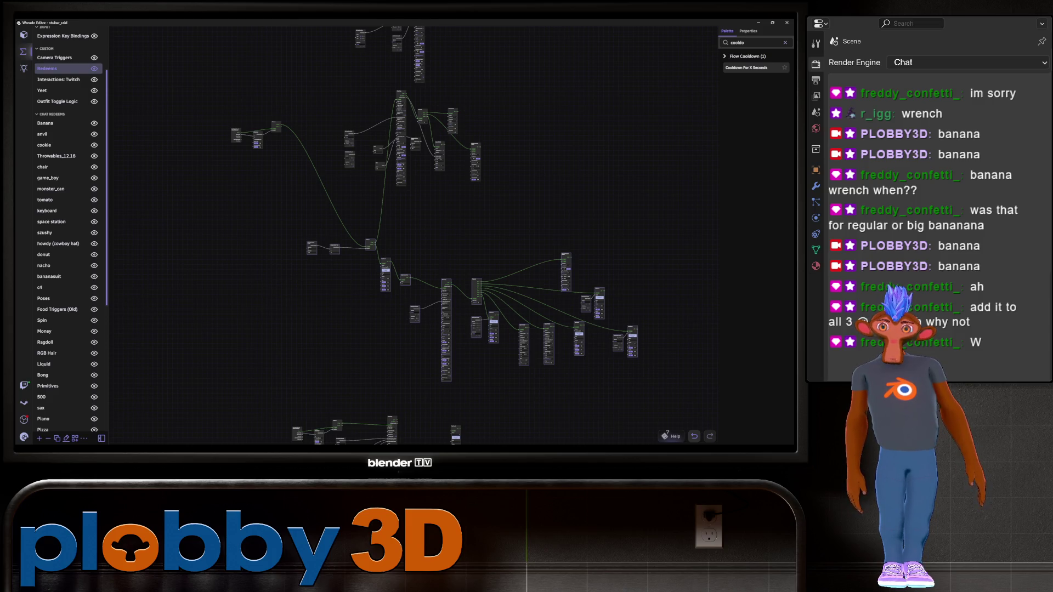
pyautogui.scroll(3, 413, 129)
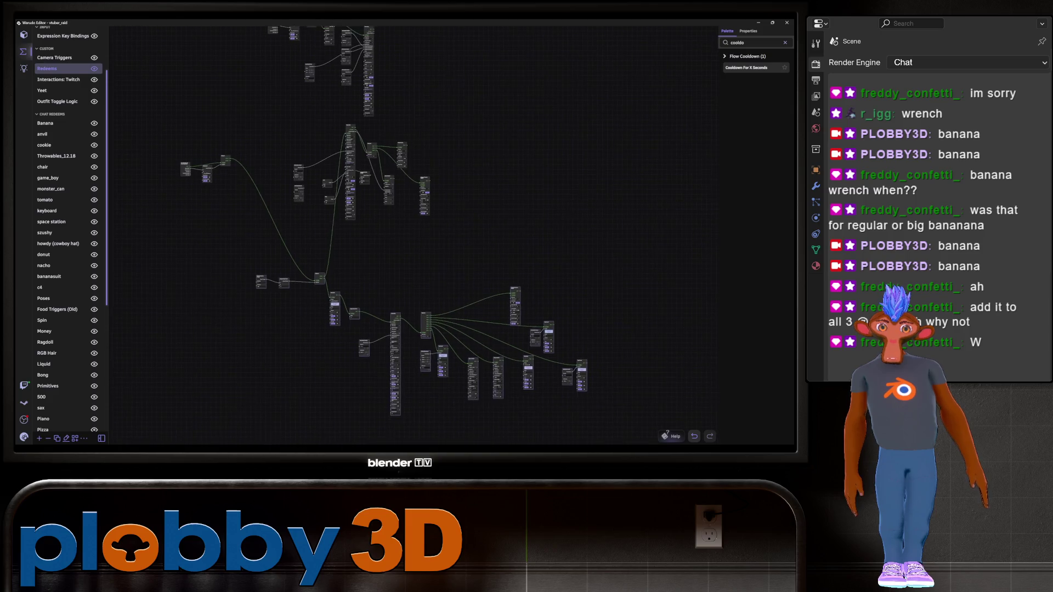
# - Select the tall middle-chain node, then box-select a group of nodes in the Redeems graph
pyautogui.scroll(2, 413, 130)
pyautogui.click(389, 145)
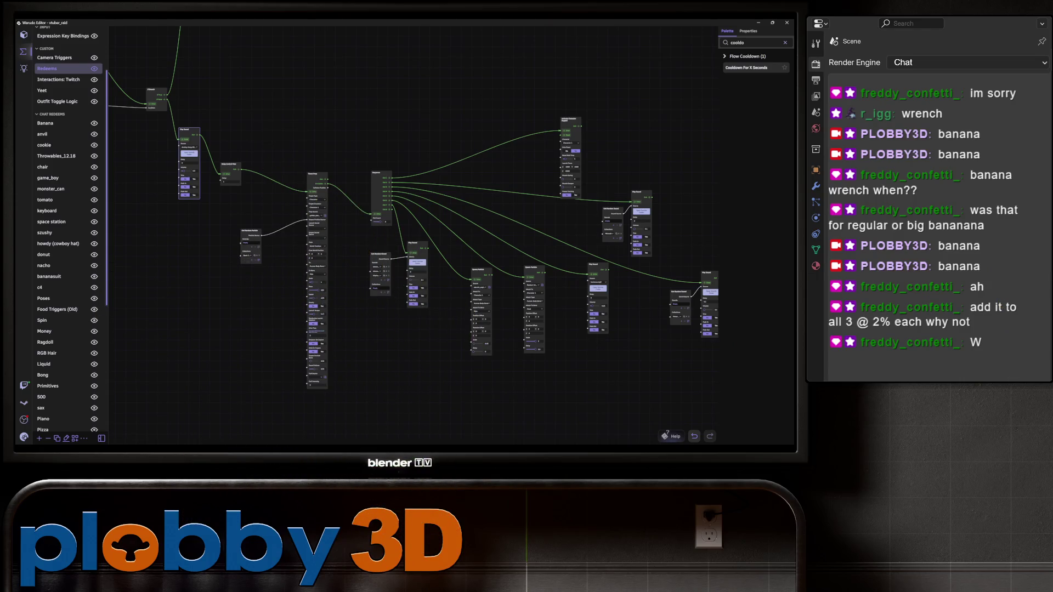
pyautogui.scroll(-2, 395, 219)
pyautogui.moveTo(395, 220); pyautogui.dragTo(371, 234)
pyautogui.scroll(-3, 223, 336)
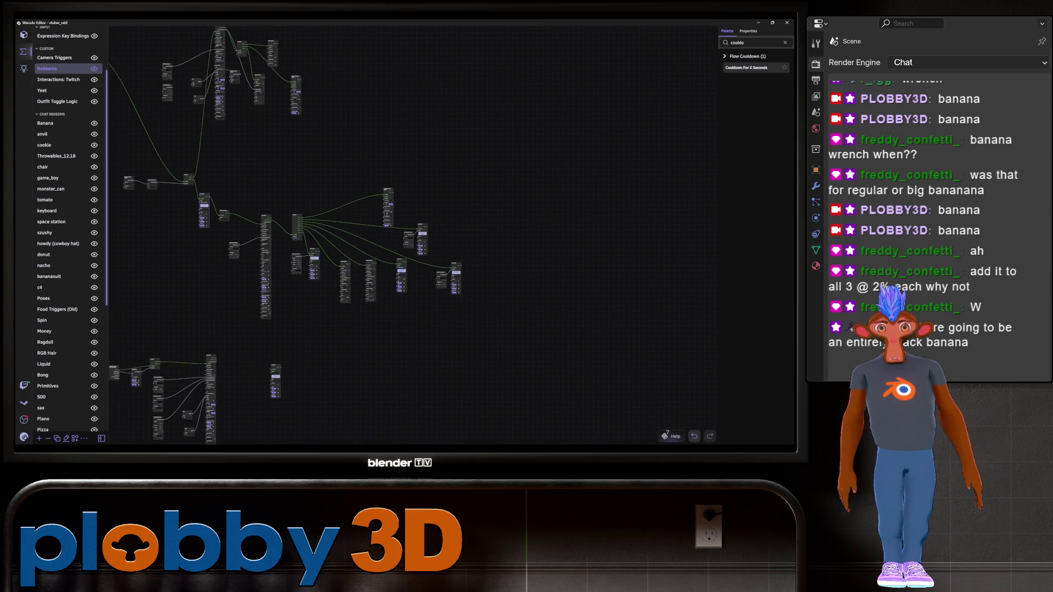
pyautogui.scroll(3, 171, 222)
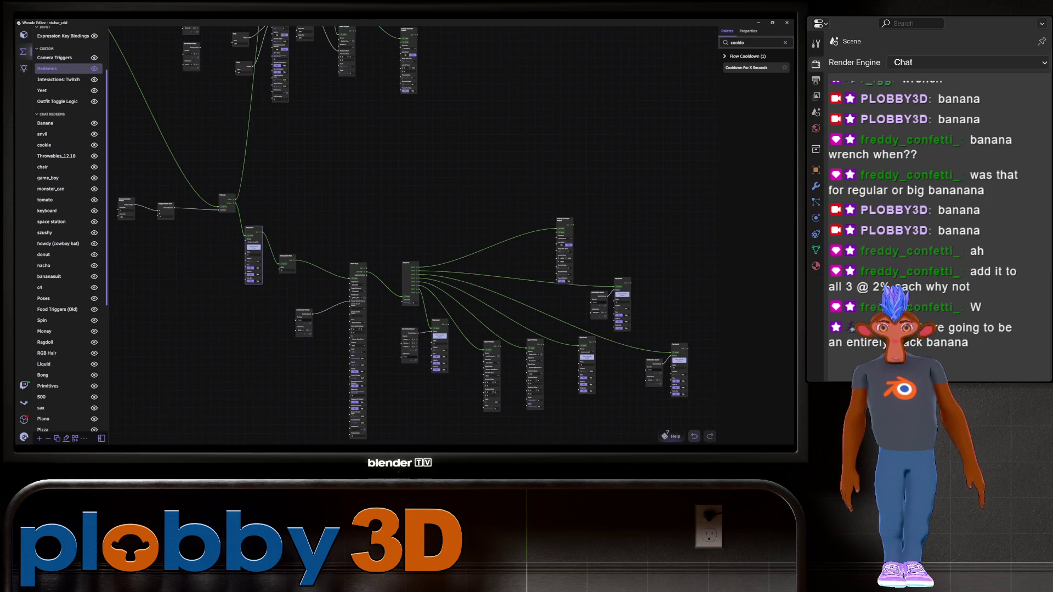
pyautogui.scroll(-3, 500, 344)
pyautogui.scroll(4, 357, 307)
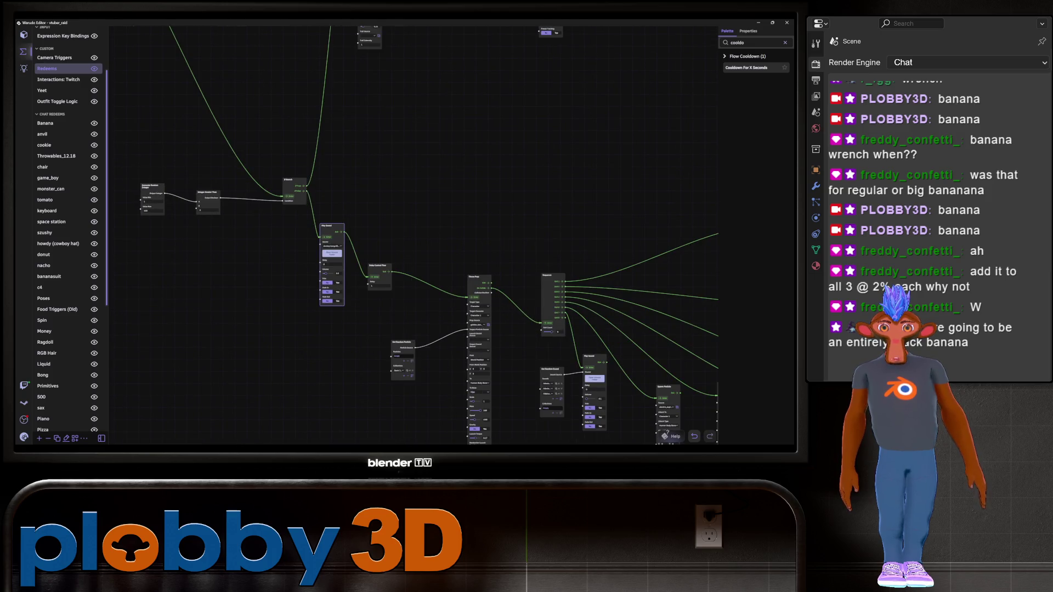
pyautogui.scroll(-4, 208, 240)
pyautogui.moveTo(137, 166)
pyautogui.mouseDown()
pyautogui.moveTo(541, 375)
pyautogui.moveTo(568, 365)
pyautogui.mouseUp()
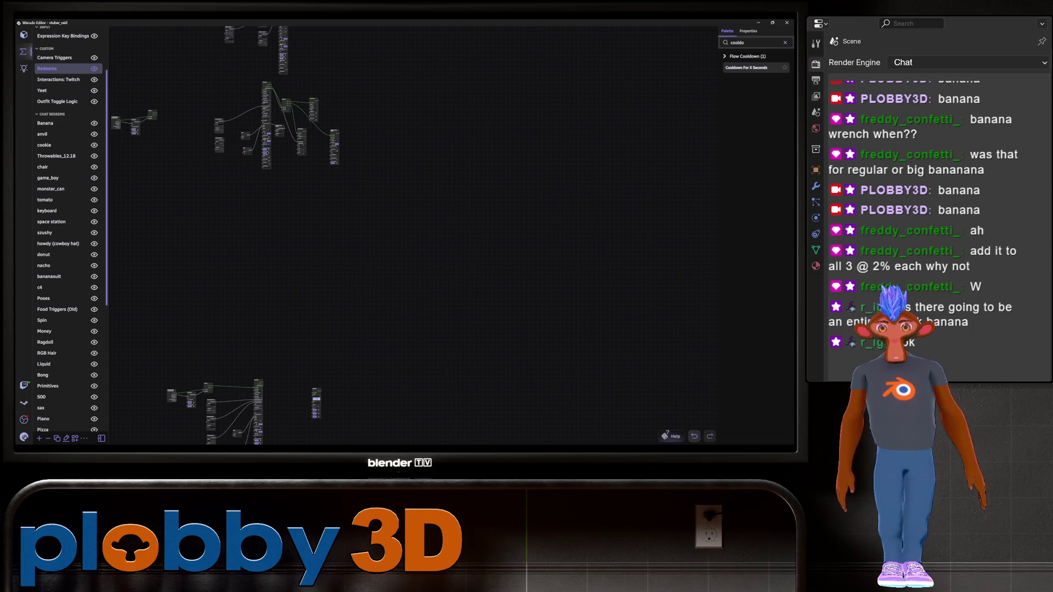
pyautogui.scroll(-2, 351, 236)
pyautogui.scroll(2, 373, 176)
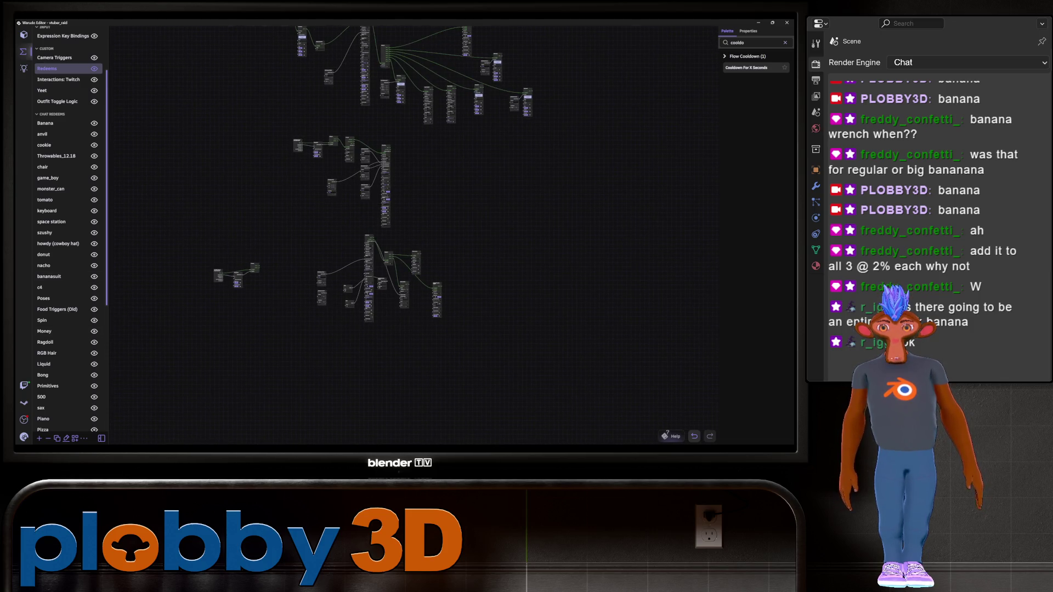
pyautogui.scroll(5, 290, 274)
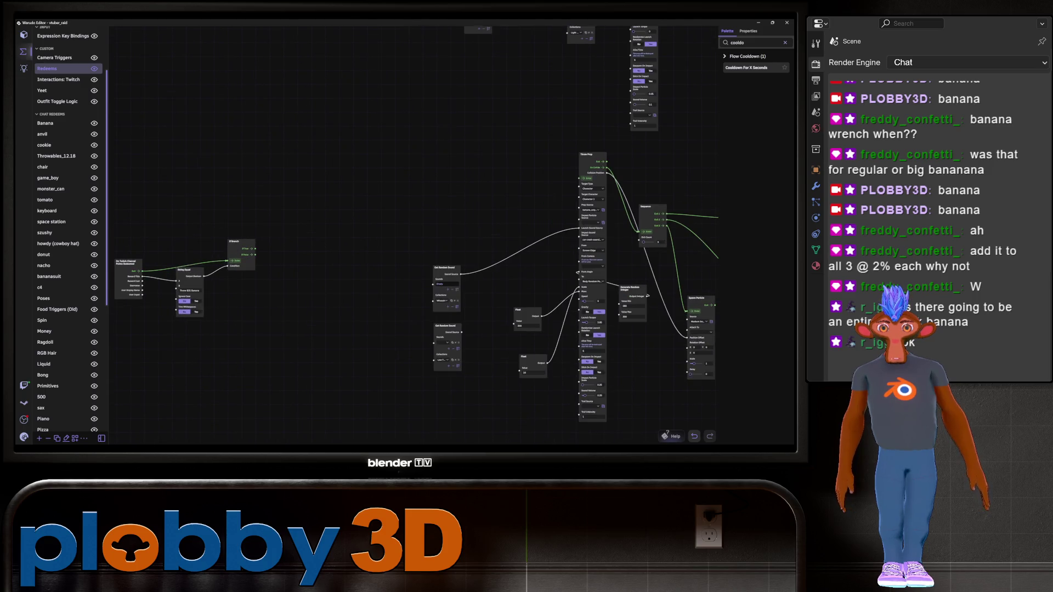
# - Link If Branch's If True output to Throw Prop's Enter input, then reframe the lower node group
pyautogui.moveTo(258, 251); pyautogui.dragTo(222, 236, button='middle')
pyautogui.moveTo(217, 233); pyautogui.dragTo(543, 163)
pyautogui.scroll(-2, 137, 233)
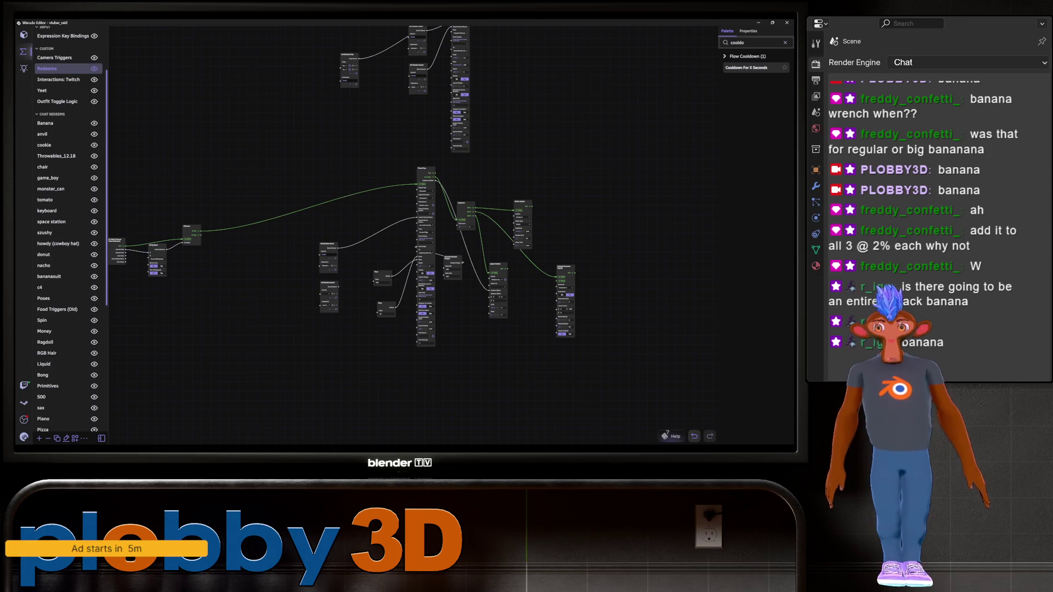
pyautogui.moveTo(463, 263); pyautogui.dragTo(432, 263)
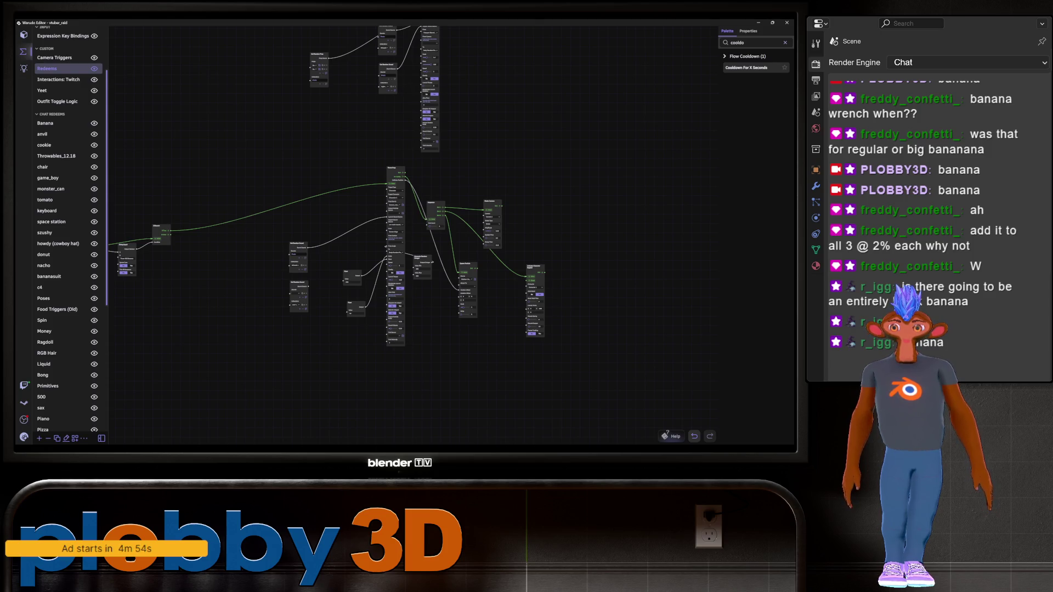
pyautogui.moveTo(433, 263)
pyautogui.mouseDown()
pyautogui.moveTo(496, 346)
pyautogui.moveTo(482, 335)
pyautogui.moveTo(390, 355)
pyautogui.moveTo(446, 187)
pyautogui.mouseUp()
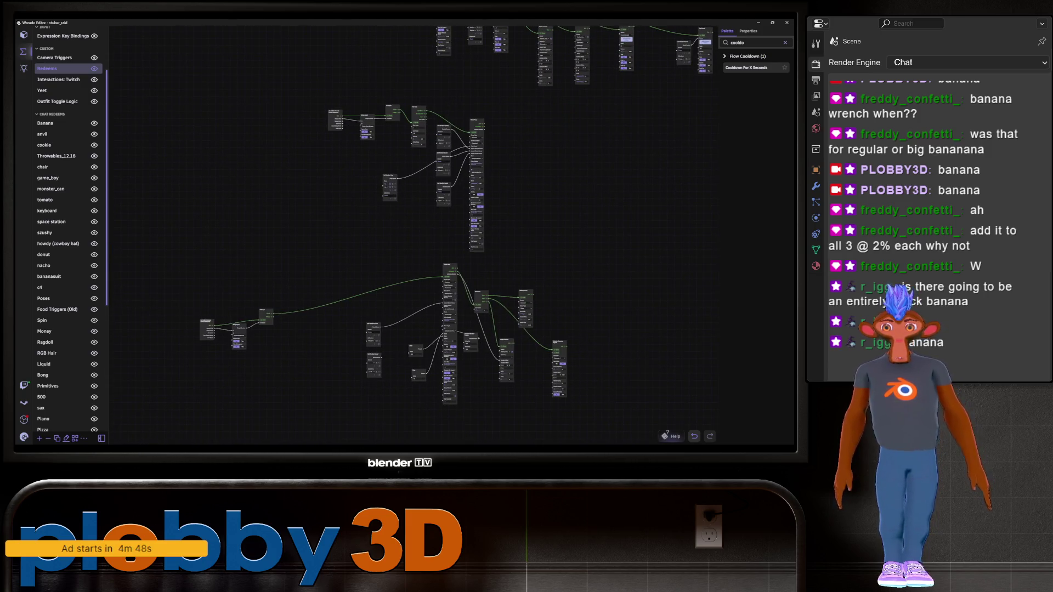
pyautogui.scroll(5, 297, 341)
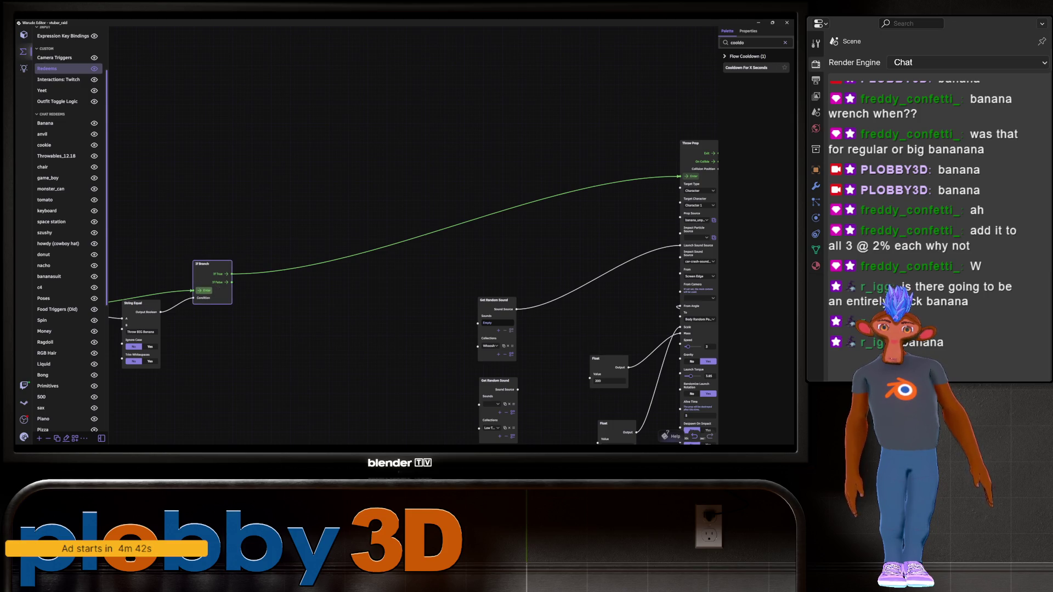
pyautogui.moveTo(384, 219); pyautogui.dragTo(218, 163)
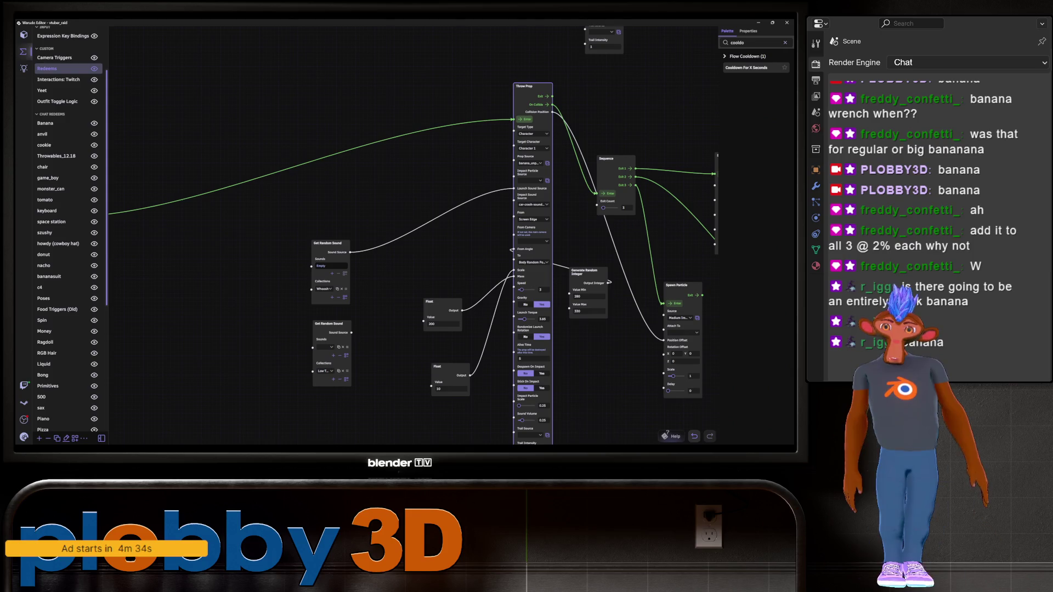
pyautogui.scroll(-3, 384, 235)
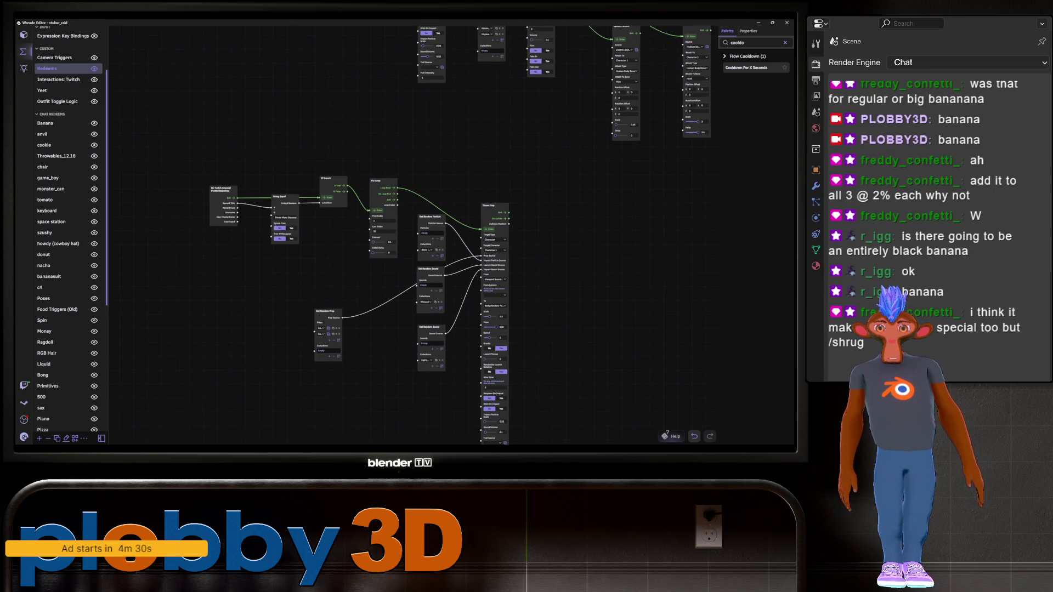
pyautogui.scroll(-3, 384, 236)
pyautogui.scroll(-3, 494, 329)
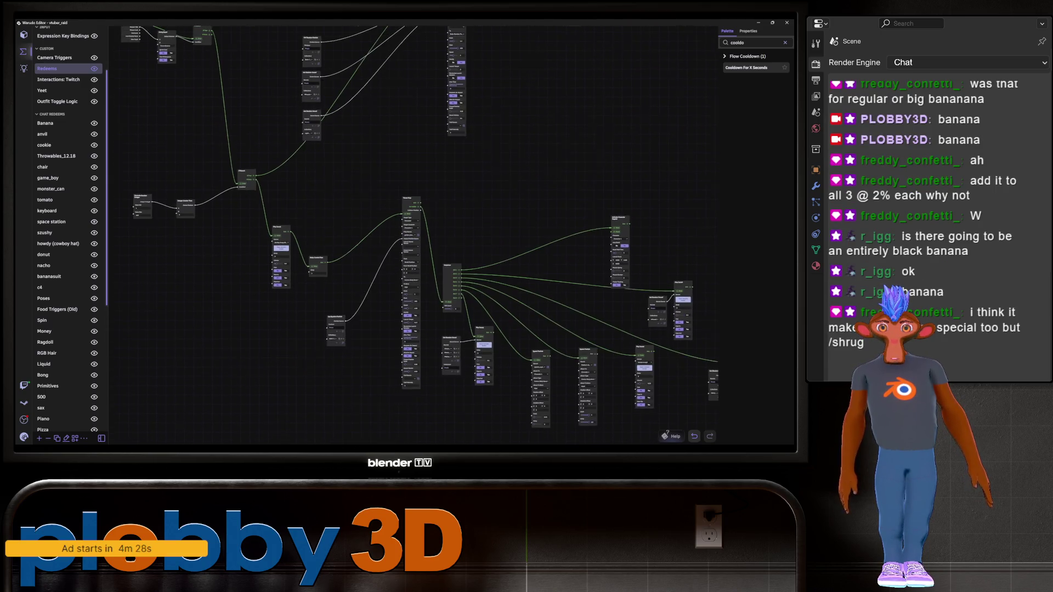
pyautogui.scroll(3, 368, 101)
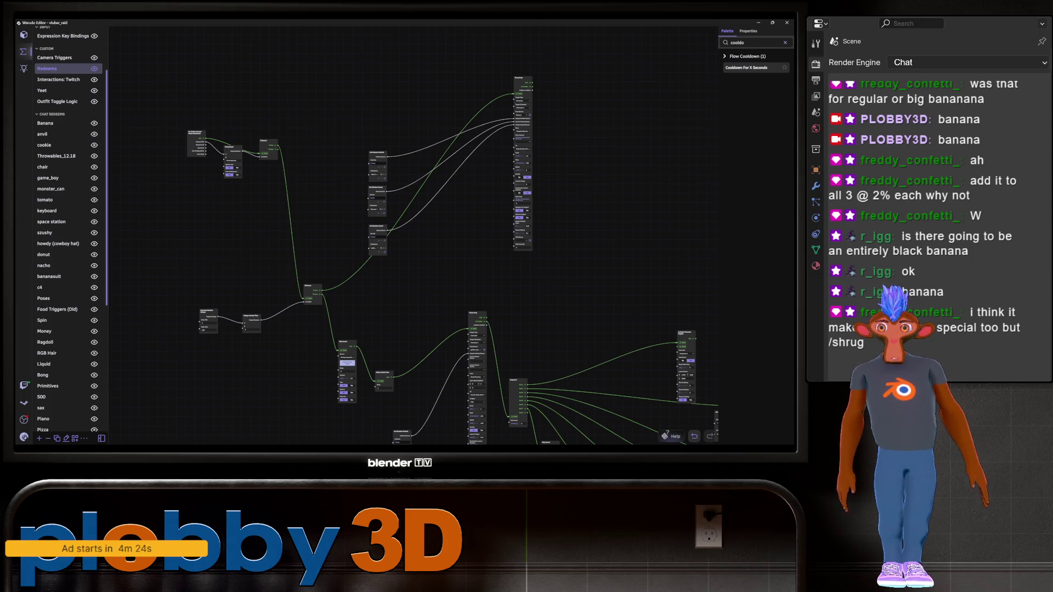
pyautogui.scroll(-3, 384, 235)
pyautogui.scroll(3, 494, 329)
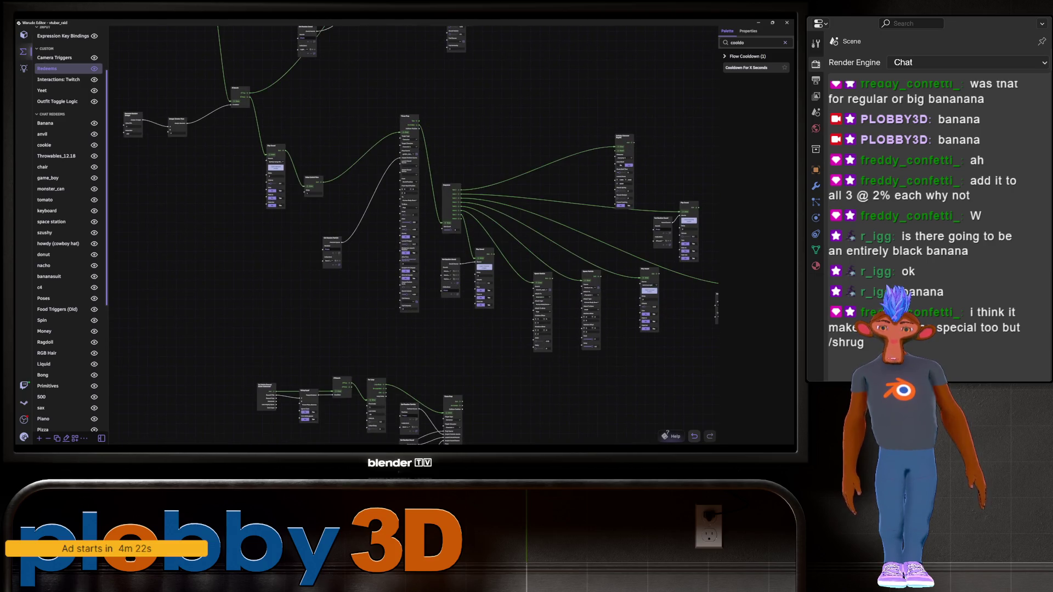
pyautogui.scroll(-3, 439, 192)
pyautogui.scroll(3, 357, 258)
pyautogui.moveTo(439, 274); pyautogui.dragTo(393, 169, button='middle')
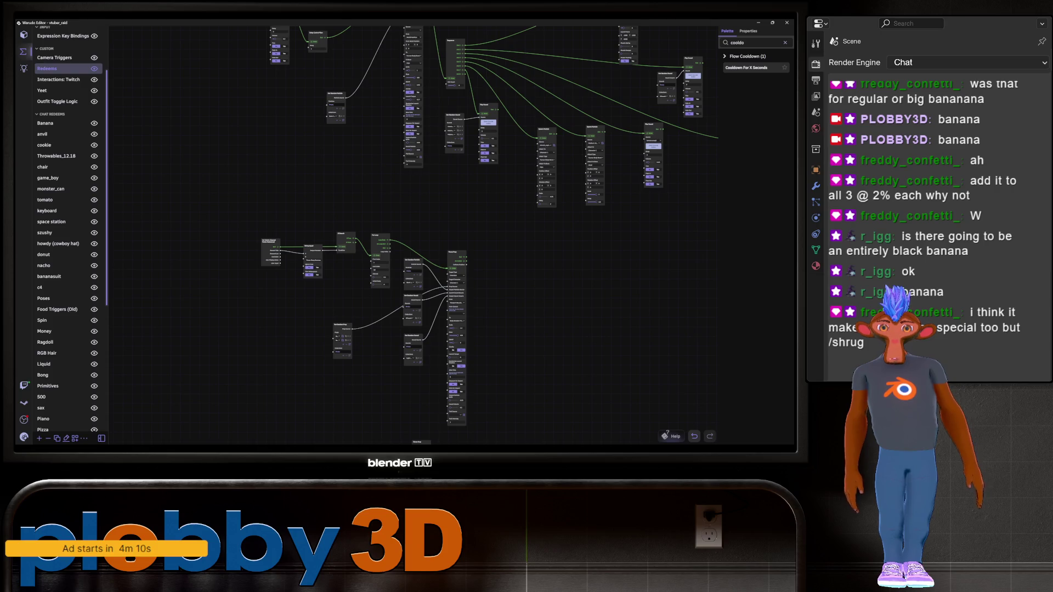
pyautogui.moveTo(548, 275); pyautogui.dragTo(460, 236)
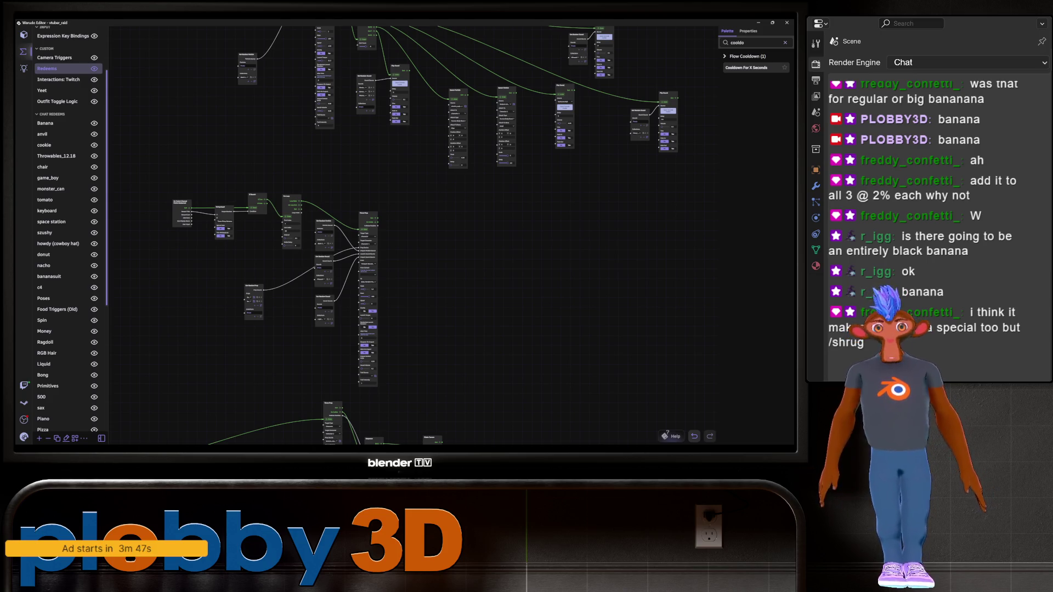
pyautogui.scroll(4, 503, 214)
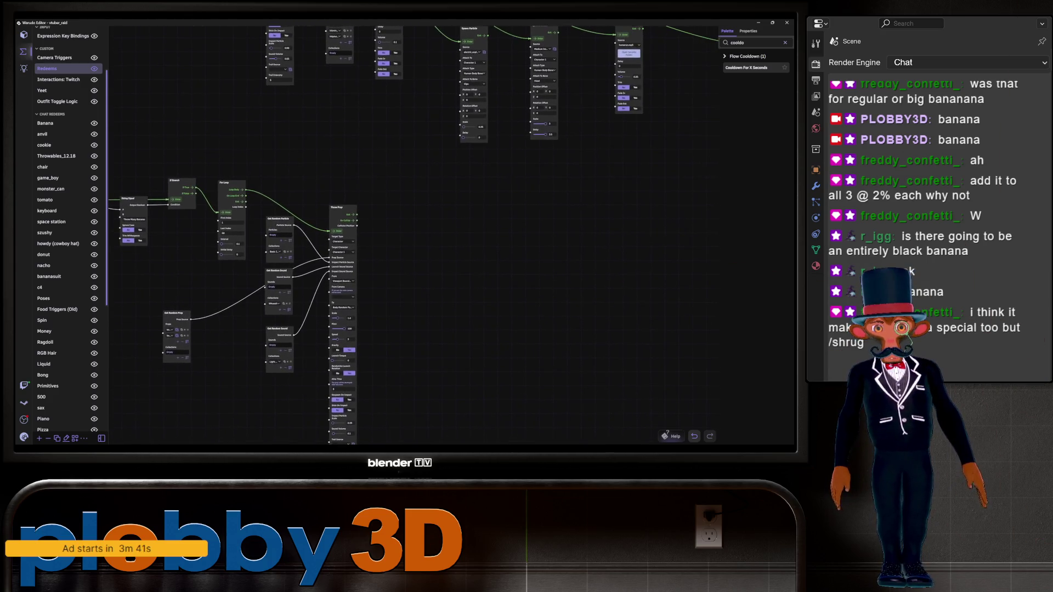
pyautogui.moveTo(439, 219); pyautogui.dragTo(468, 407, button='middle')
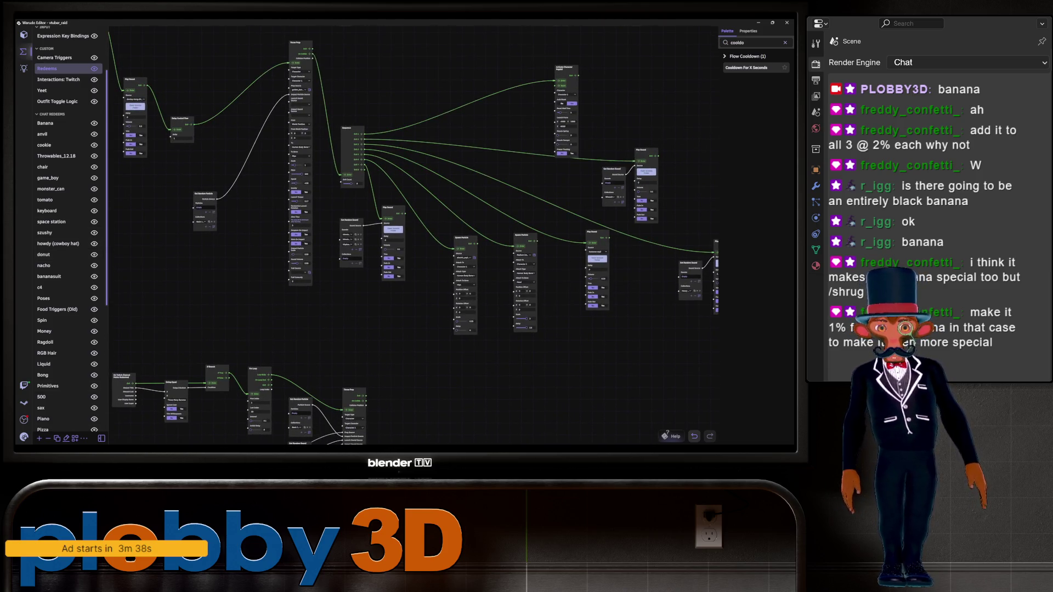
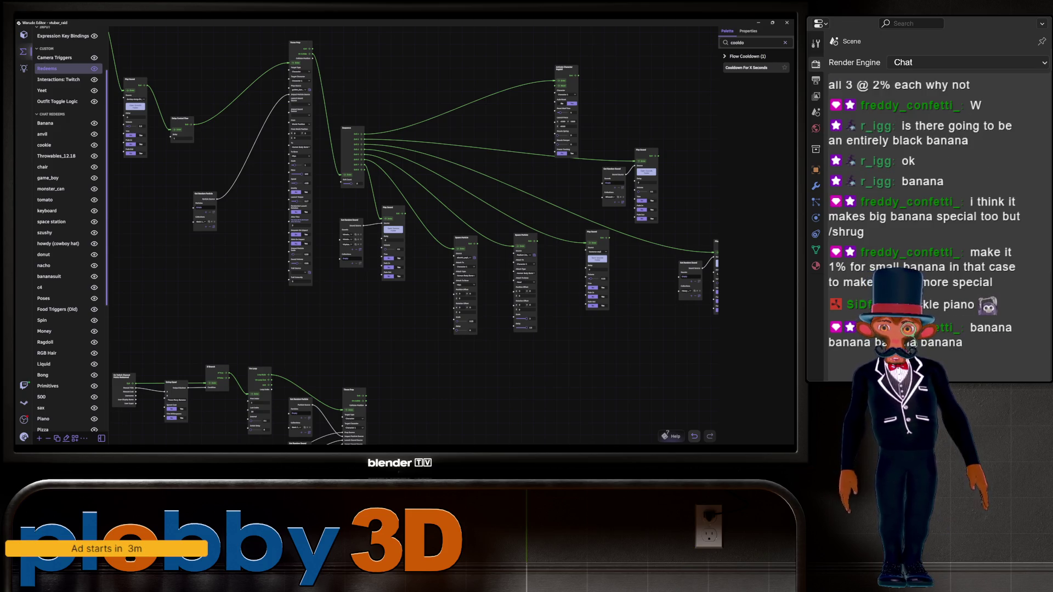
# - Inspect the Redeems graph's Integer Greater Than node, then open the Banana blueprint's node graph
pyautogui.scroll(3, 406, 236)
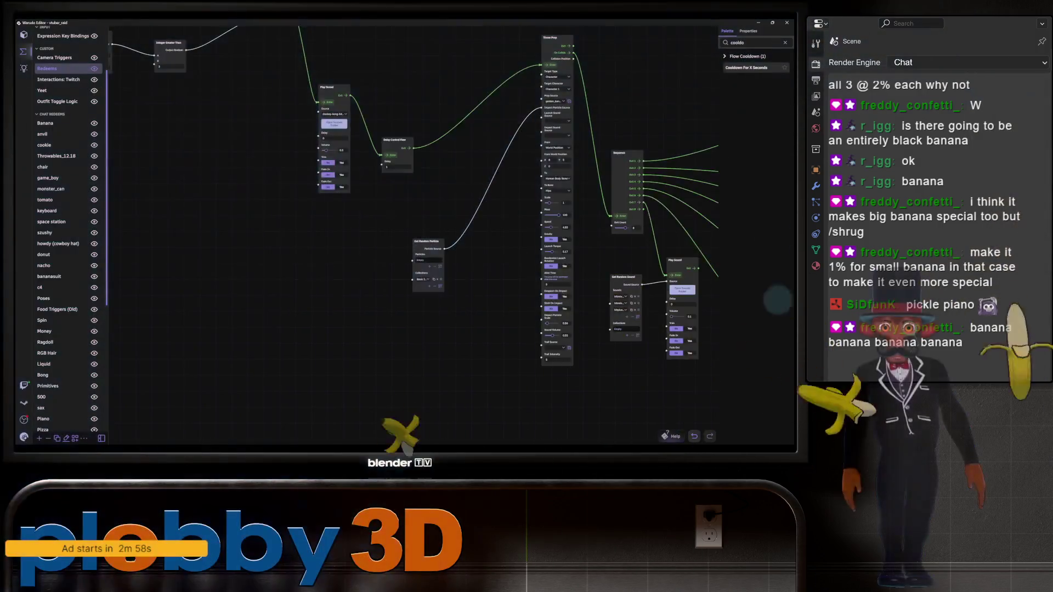
pyautogui.scroll(-3, 406, 236)
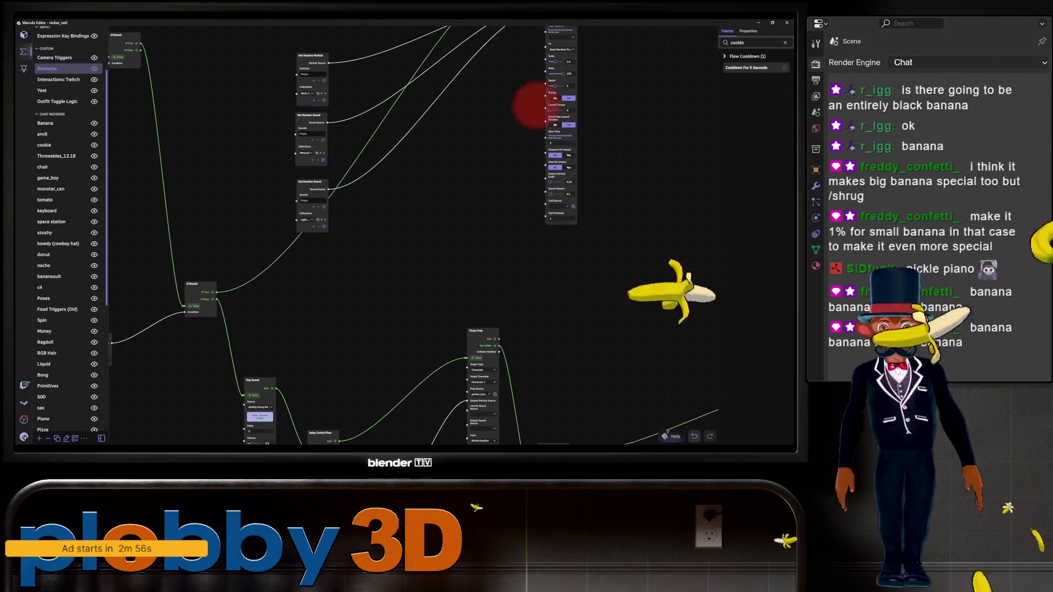
pyautogui.scroll(-3, 406, 236)
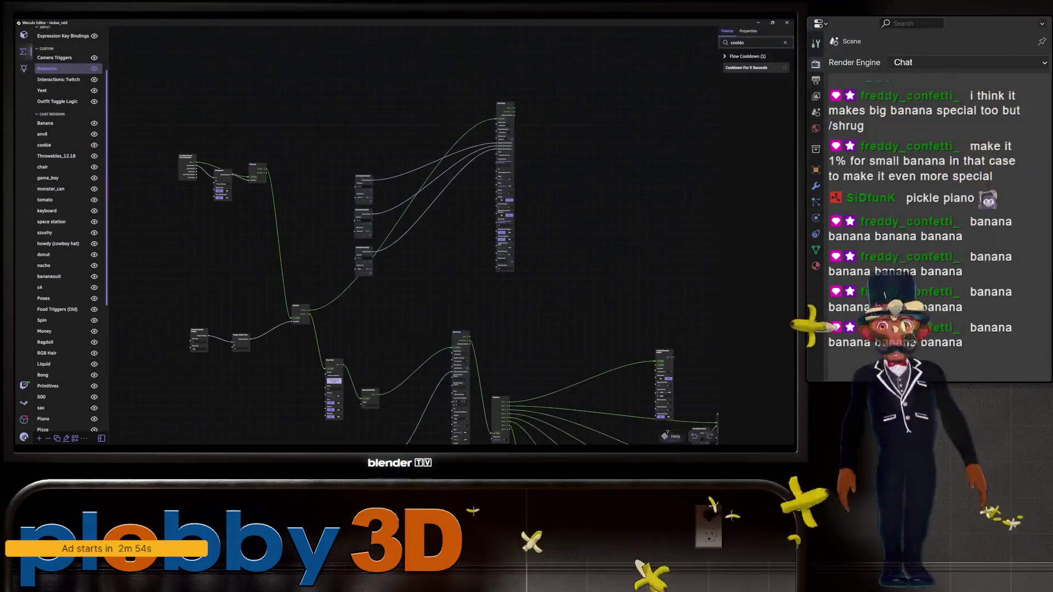
pyautogui.scroll(3, 406, 236)
pyautogui.scroll(-3, 406, 236)
pyautogui.scroll(3, 406, 236)
pyautogui.scroll(3, 406, 235)
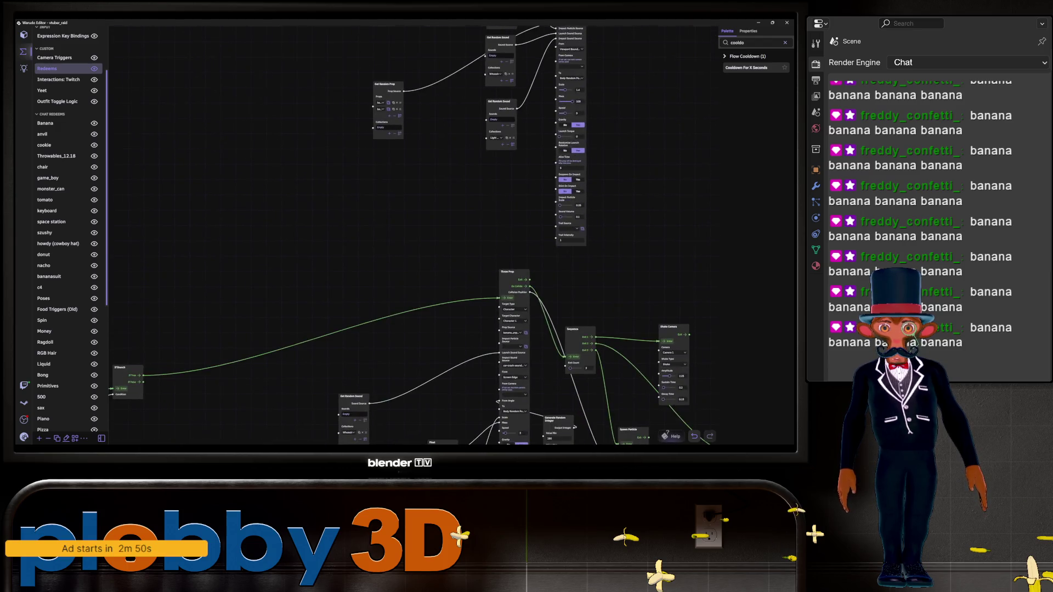
pyautogui.scroll(-3, 406, 236)
pyautogui.scroll(4, 406, 236)
pyautogui.scroll(5, 412, 236)
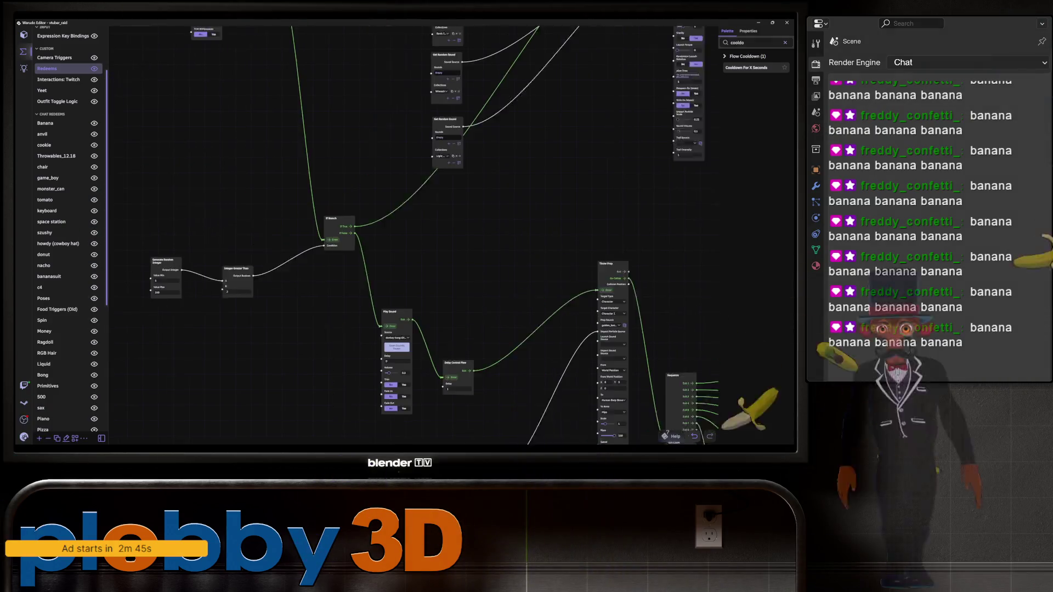
pyautogui.scroll(1, 406, 235)
pyautogui.click(280, 272)
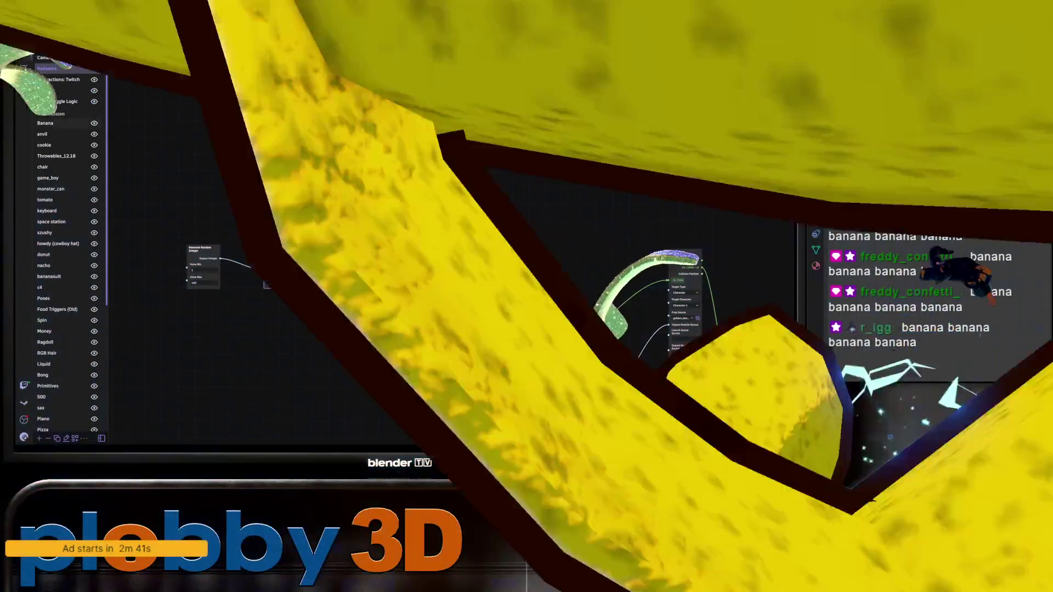
pyautogui.click(45, 123)
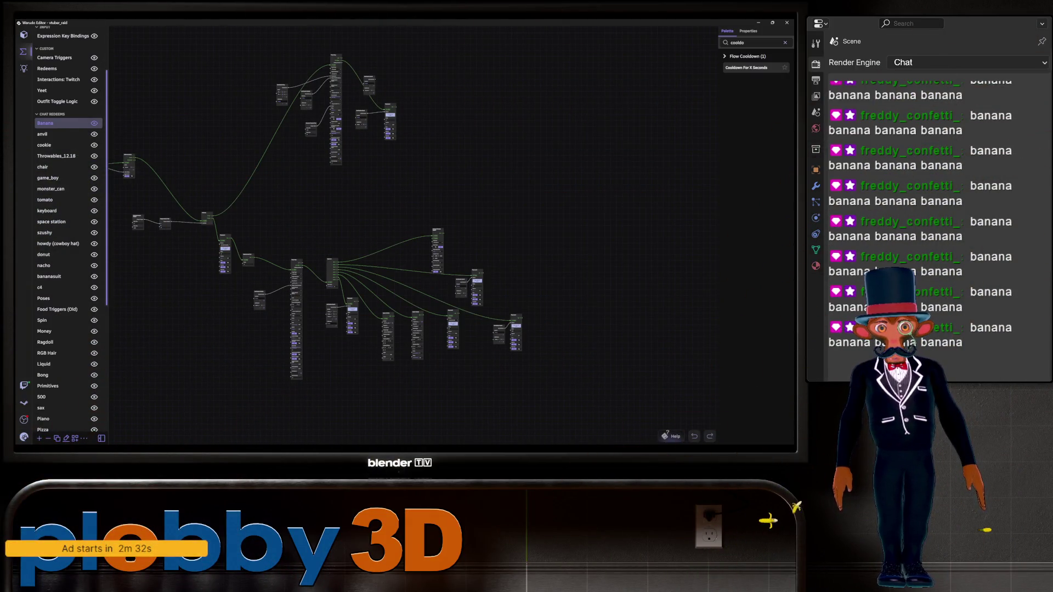
# - Pan and zoom the Banana graph to bring the If Branch and Play Sound nodes into view
pyautogui.scroll(5, 241, 290)
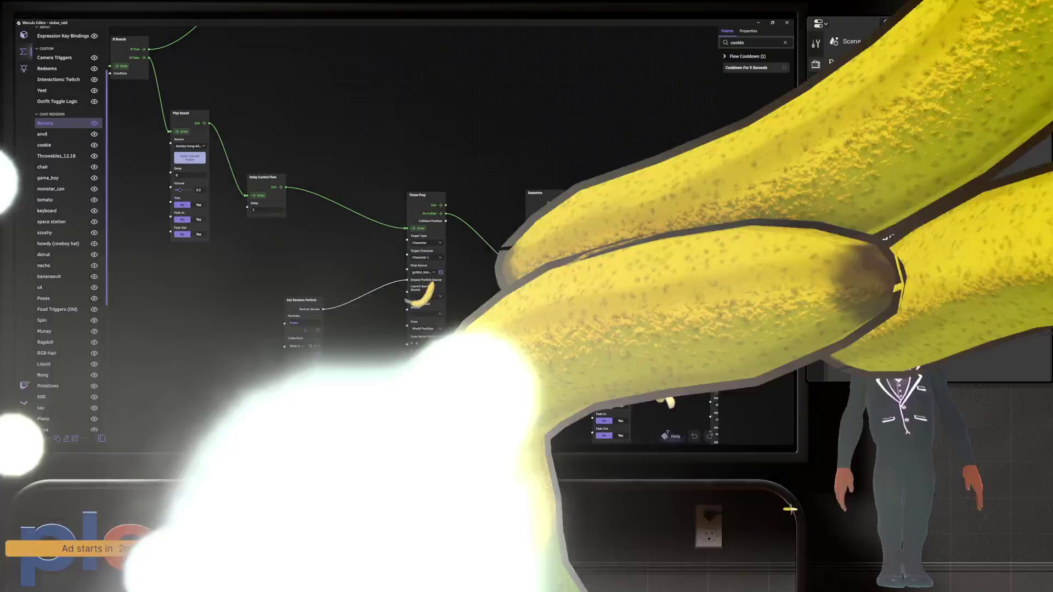
pyautogui.moveTo(242, 291); pyautogui.dragTo(366, 305)
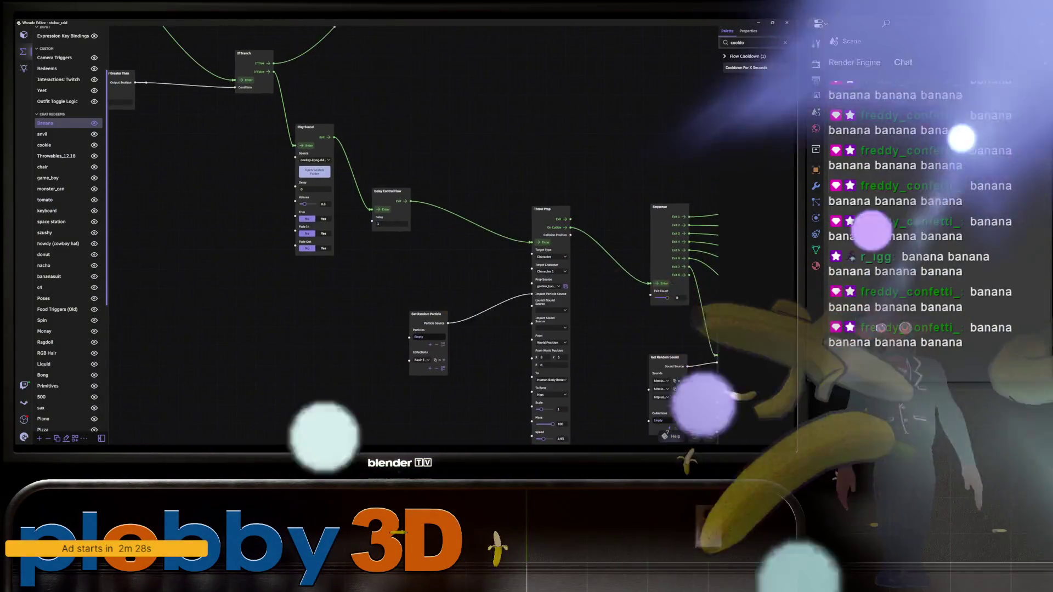
pyautogui.scroll(-2, 296, 298)
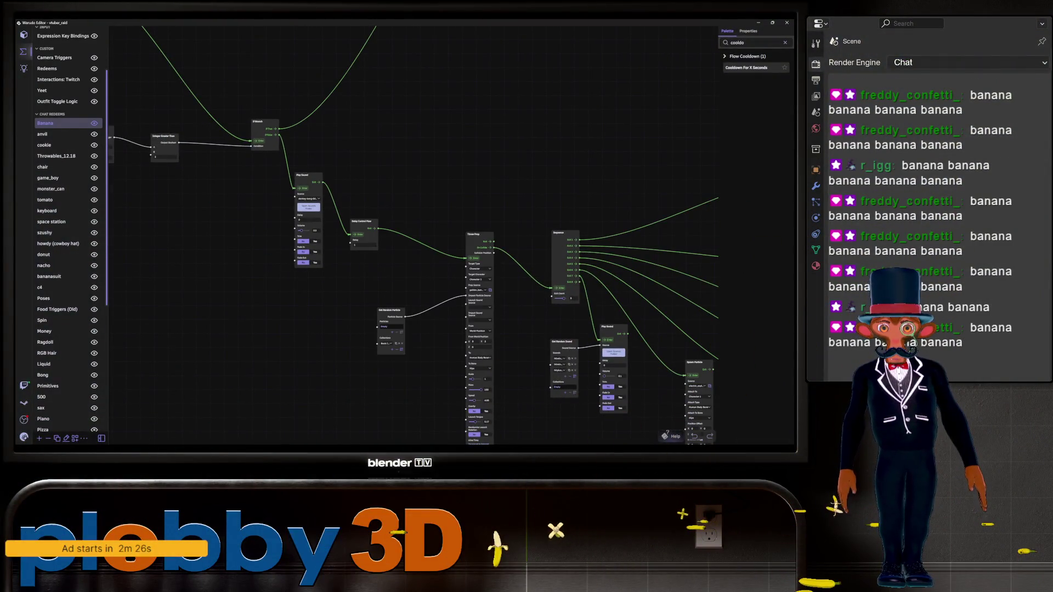
pyautogui.moveTo(296, 298); pyautogui.dragTo(433, 319)
pyautogui.scroll(2, 311, 194)
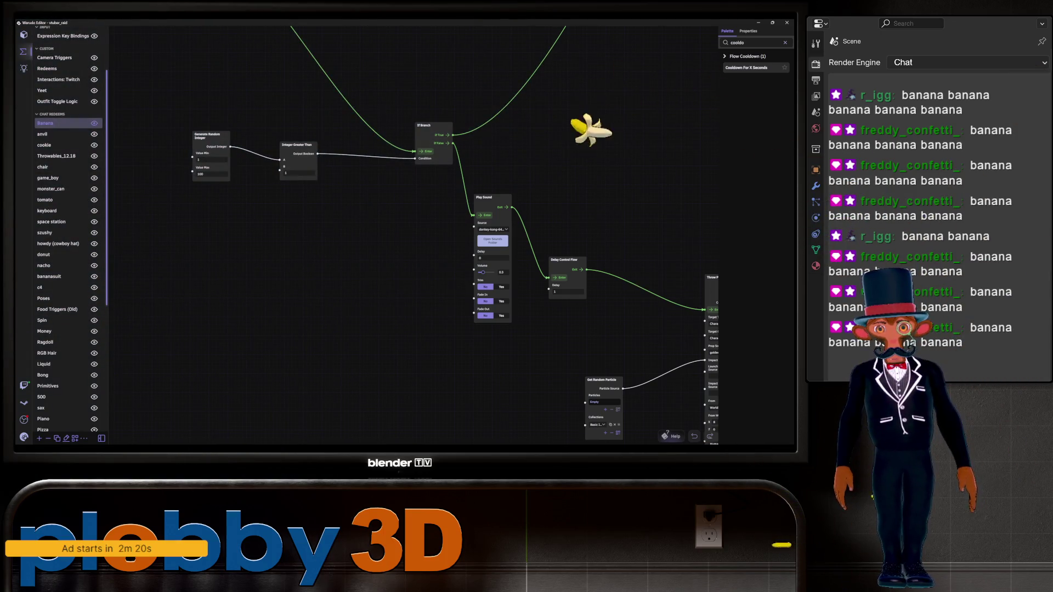
pyautogui.scroll(-3, 412, 235)
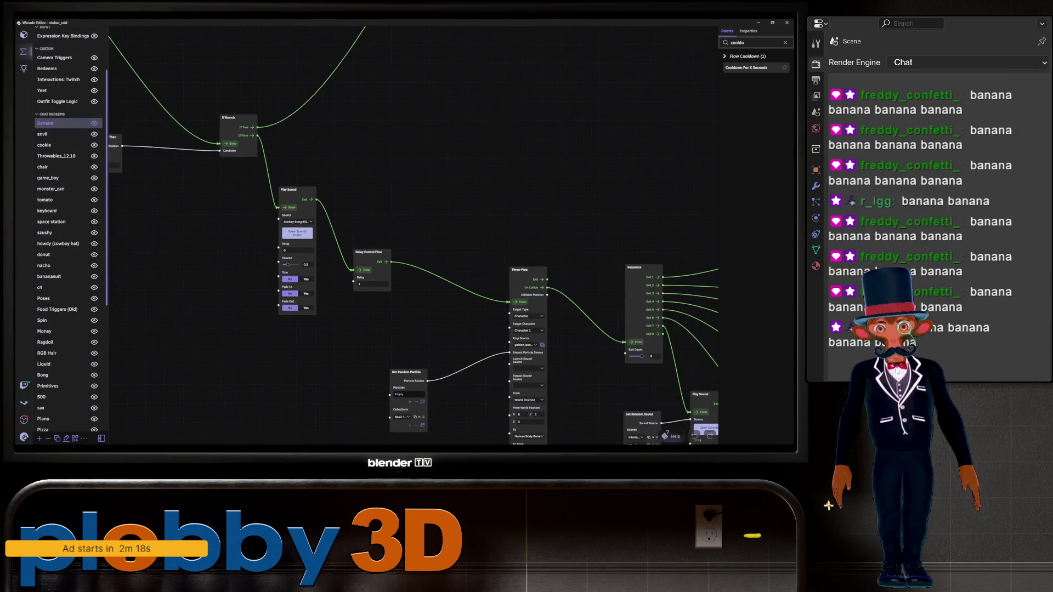
pyautogui.scroll(-2, 411, 236)
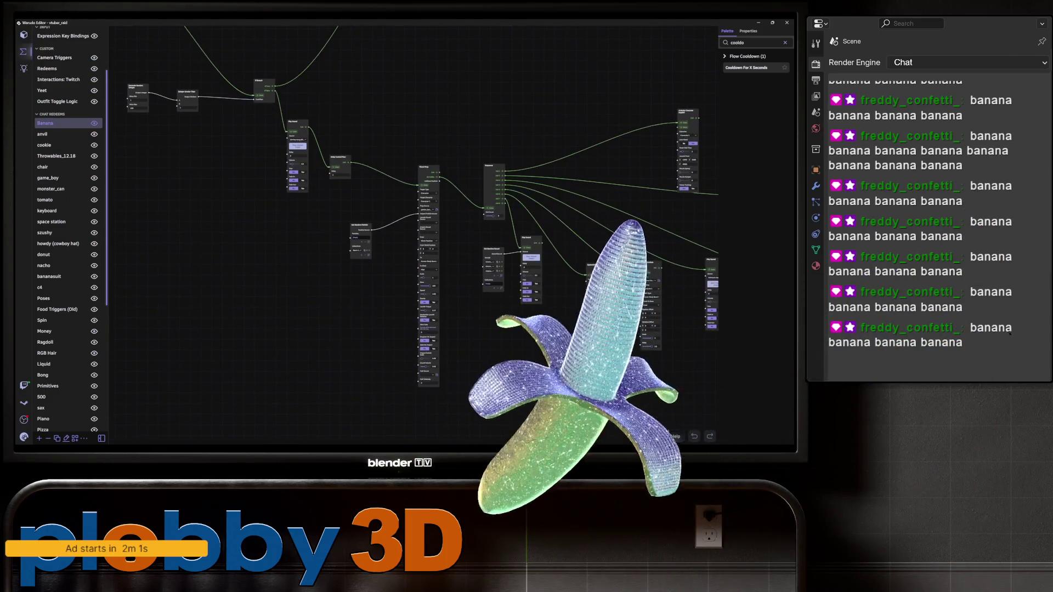
pyautogui.scroll(2, 411, 235)
# - Center the Play Sound node and bring up its Source list of sound files
pyautogui.moveTo(384, 384); pyautogui.dragTo(328, 384)
pyautogui.moveTo(384, 220); pyautogui.dragTo(515, 360)
pyautogui.moveTo(384, 219)
pyautogui.mouseDown()
pyautogui.moveTo(384, 167)
pyautogui.moveTo(399, 211)
pyautogui.moveTo(435, 236)
pyautogui.mouseUp()
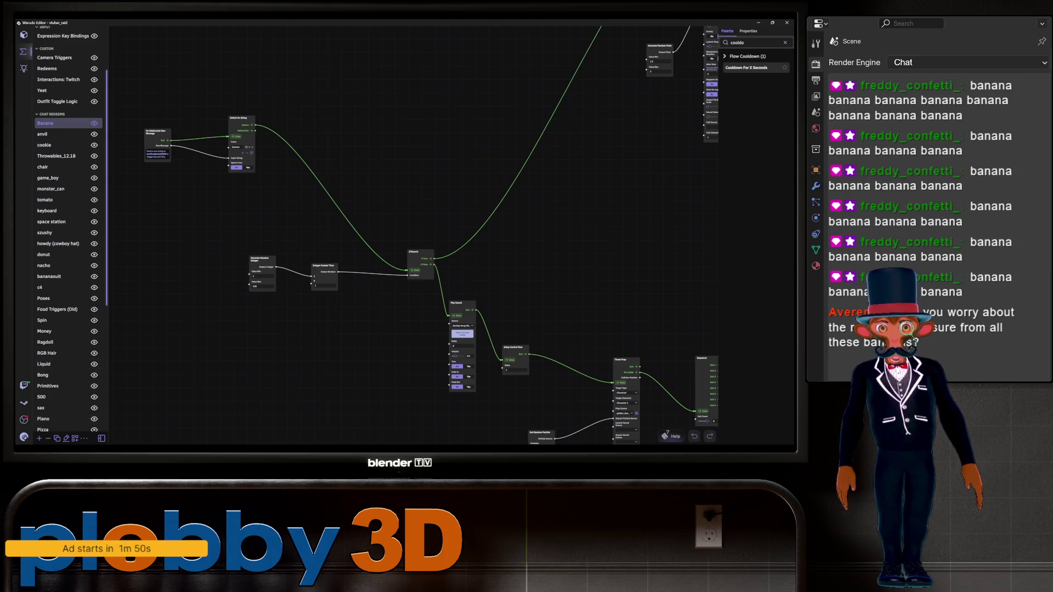
pyautogui.scroll(-3, 384, 220)
pyautogui.moveTo(384, 219); pyautogui.dragTo(372, 204)
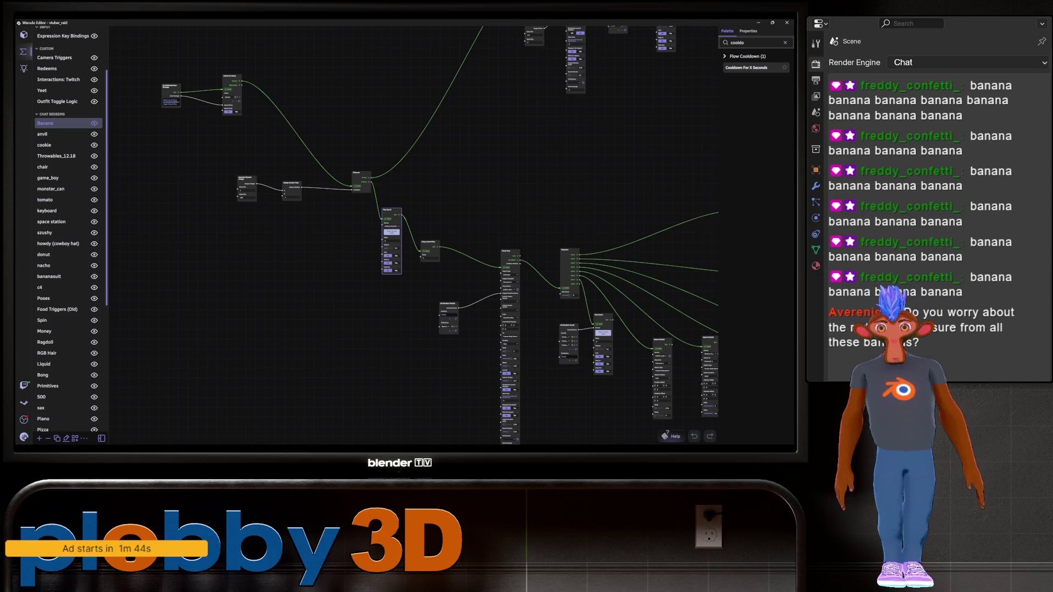
pyautogui.scroll(3, 390, 287)
pyautogui.moveTo(417, 126); pyautogui.dragTo(382, 188)
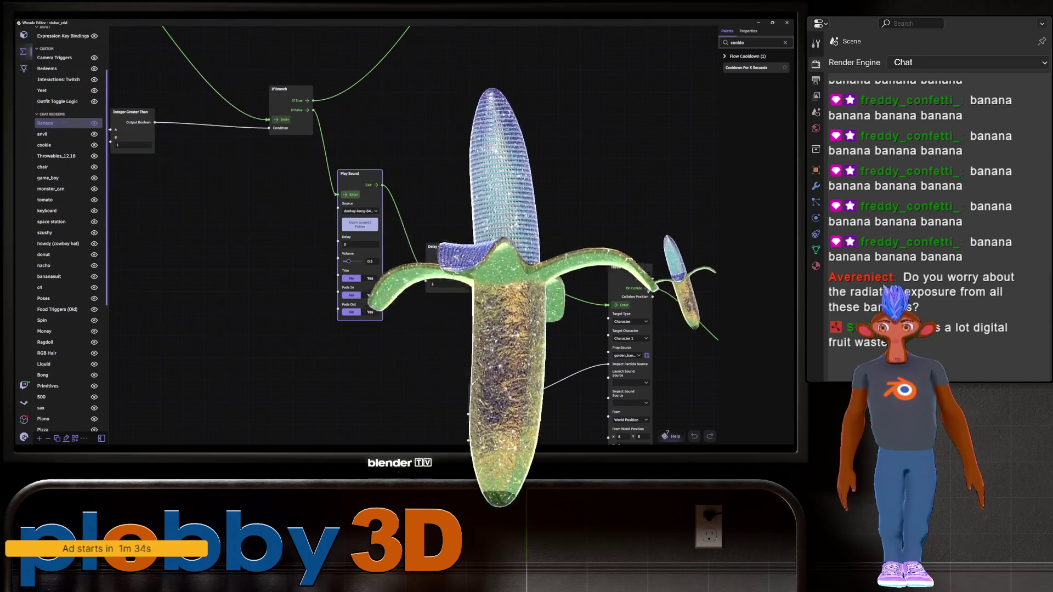
pyautogui.click(360, 211)
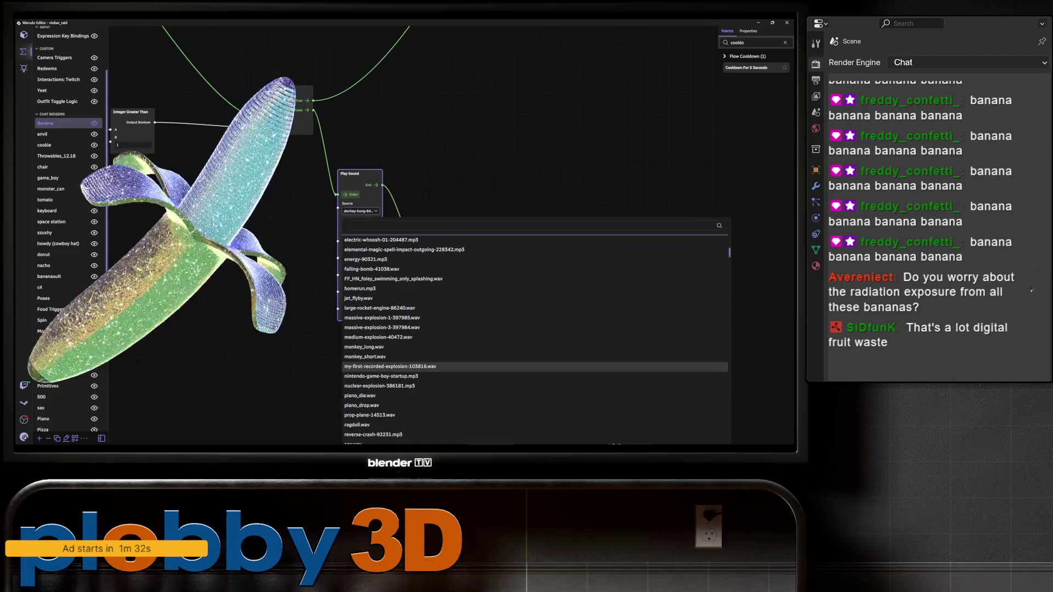
# - Scroll the sound-file list and close it, keeping donkey-kong-64 as the source
pyautogui.scroll(10, 384, 313)
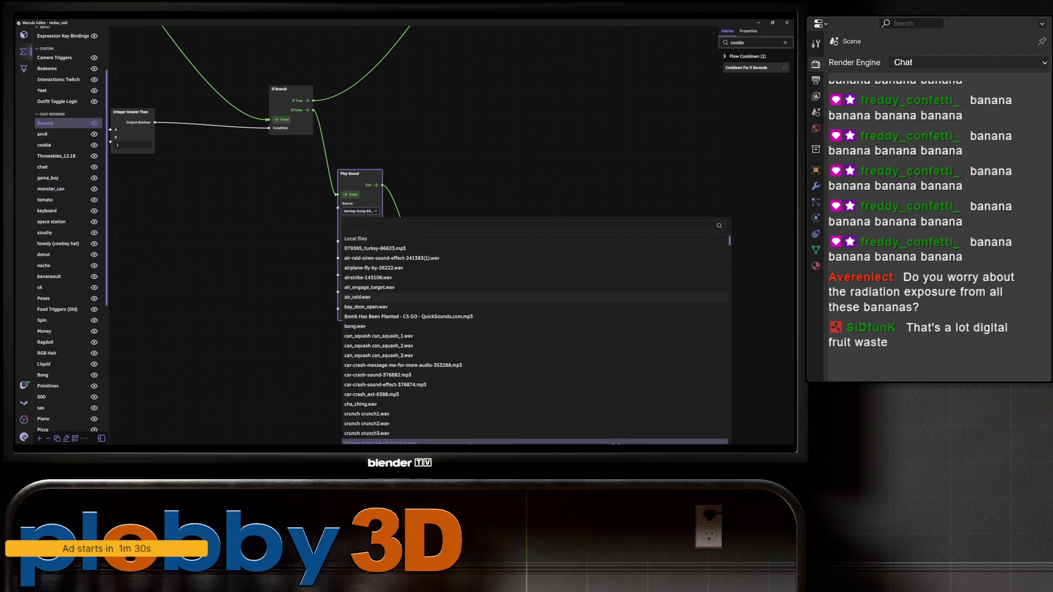
pyautogui.scroll(-2, 384, 330)
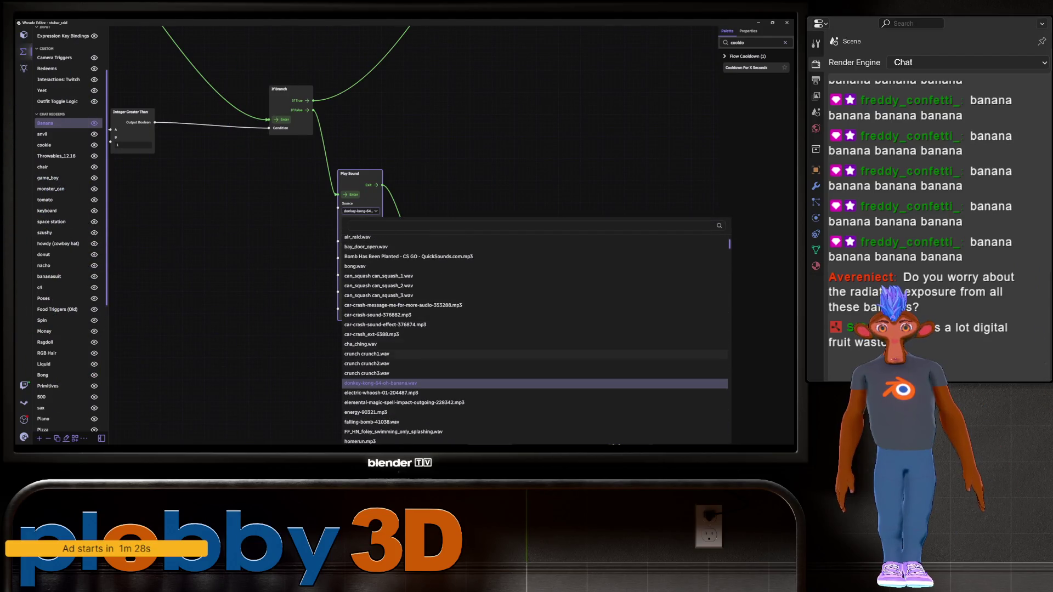
pyautogui.press('Escape')
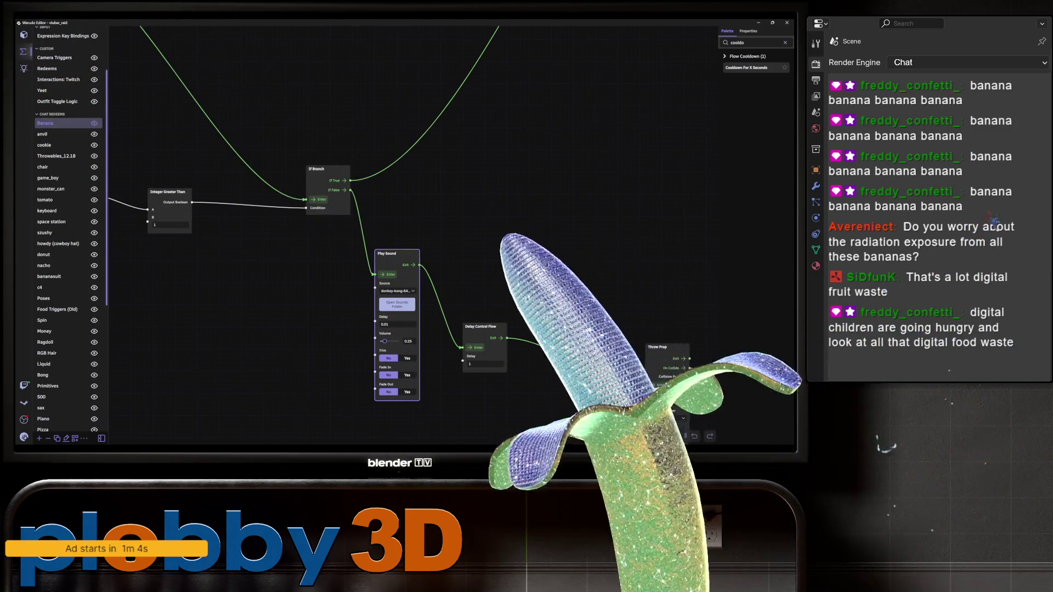
# - Save the Warudo scene, then reload it from the logo menu
pyautogui.moveTo(494, 137); pyautogui.dragTo(449, 138)
pyautogui.scroll(-5, 112, 168)
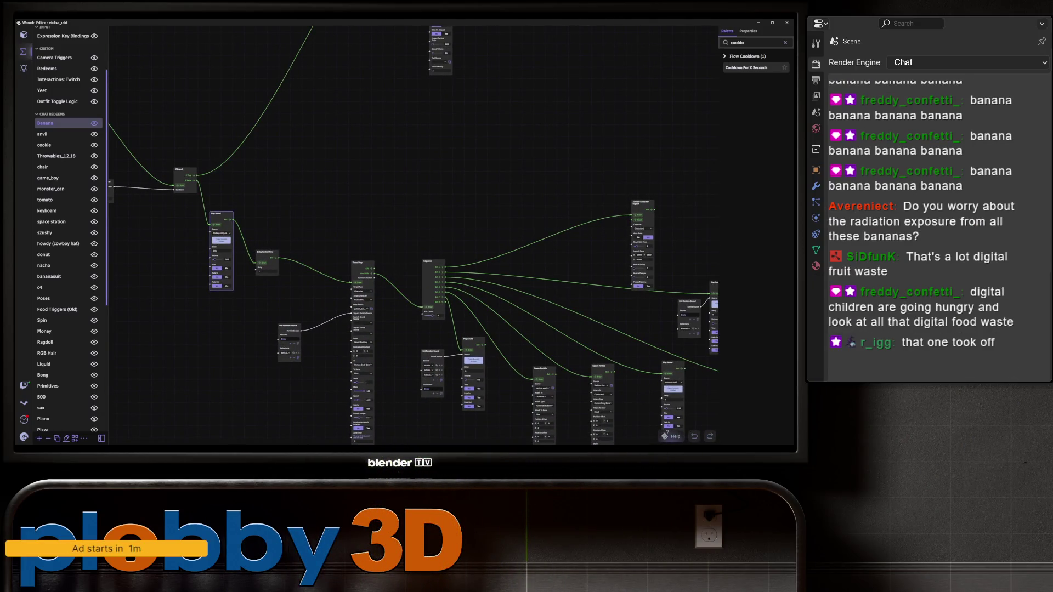
pyautogui.scroll(-2, 384, 187)
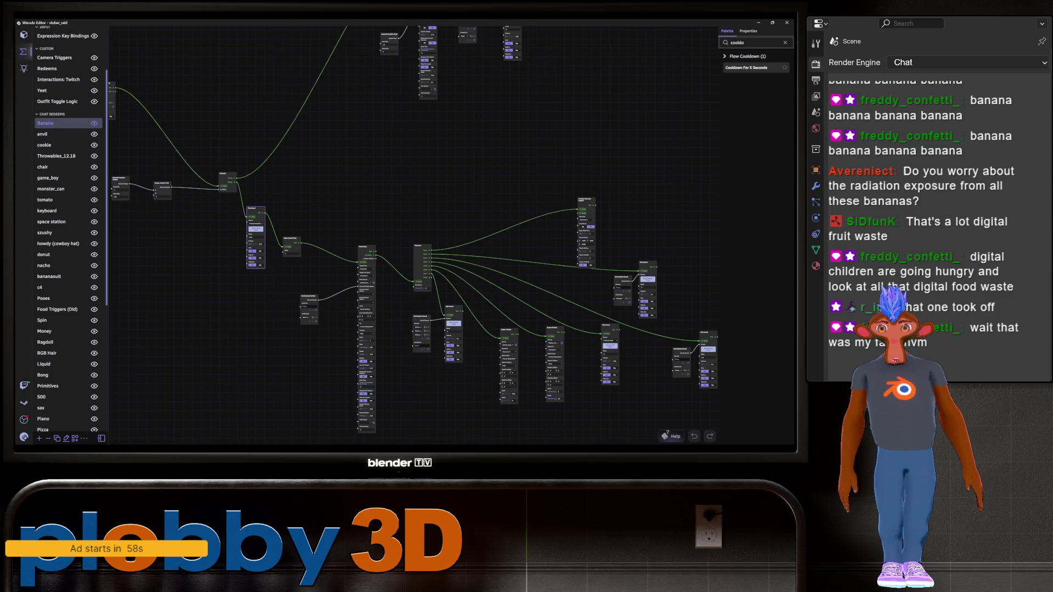
pyautogui.click(23, 437)
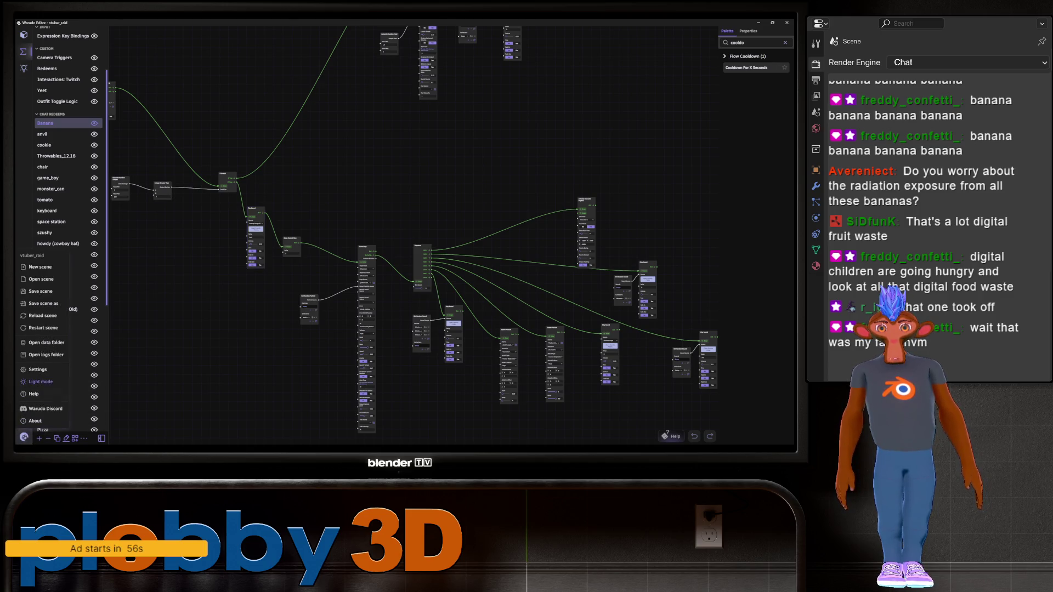
pyautogui.click(40, 291)
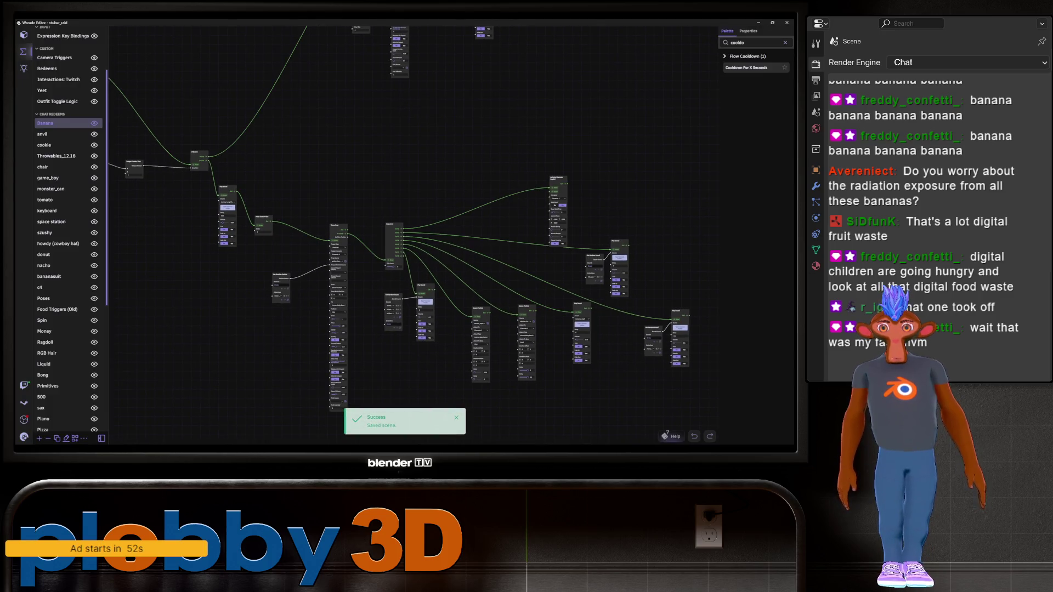
pyautogui.click(24, 437)
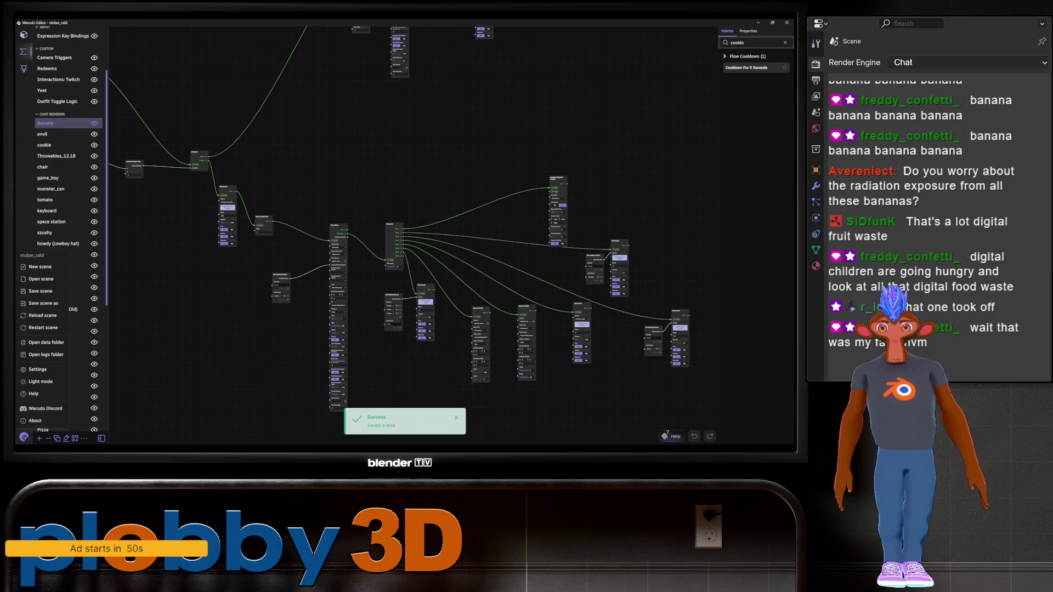
pyautogui.click(43, 315)
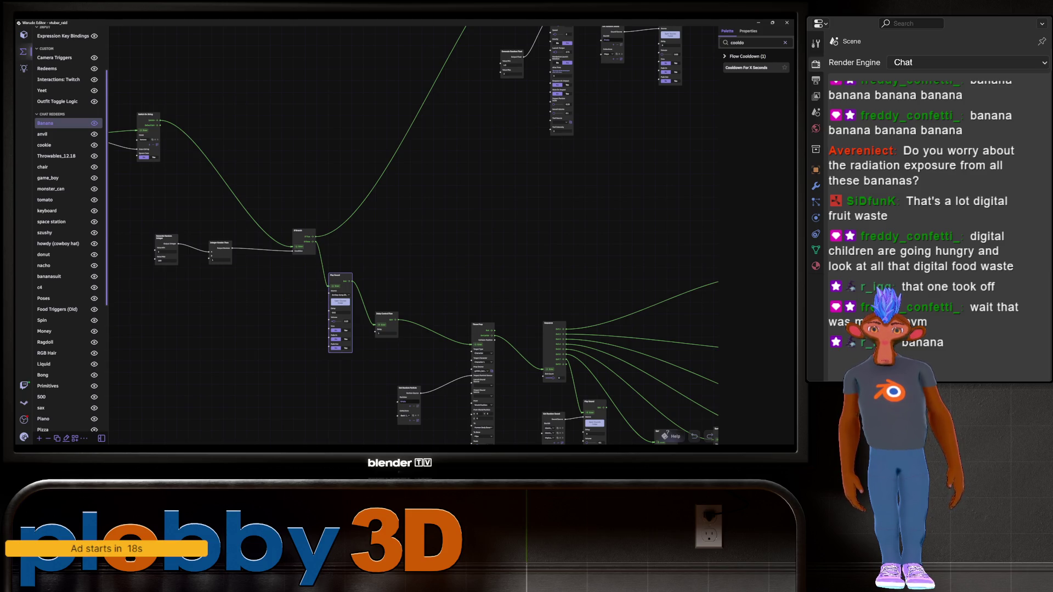
pyautogui.scroll(-3, 384, 220)
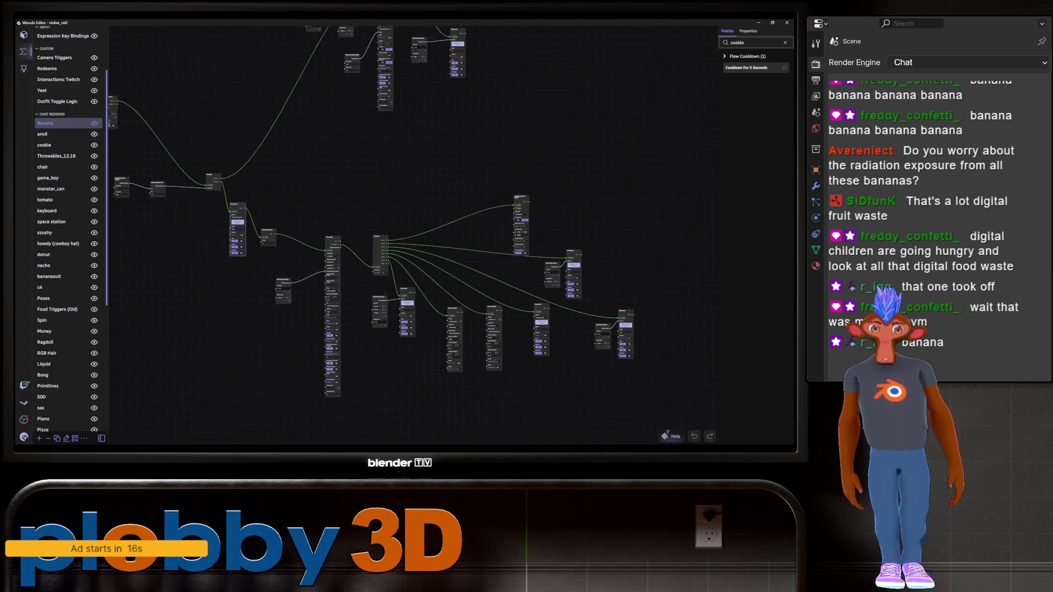
pyautogui.scroll(3, 562, 282)
pyautogui.moveTo(384, 247); pyautogui.dragTo(450, 197)
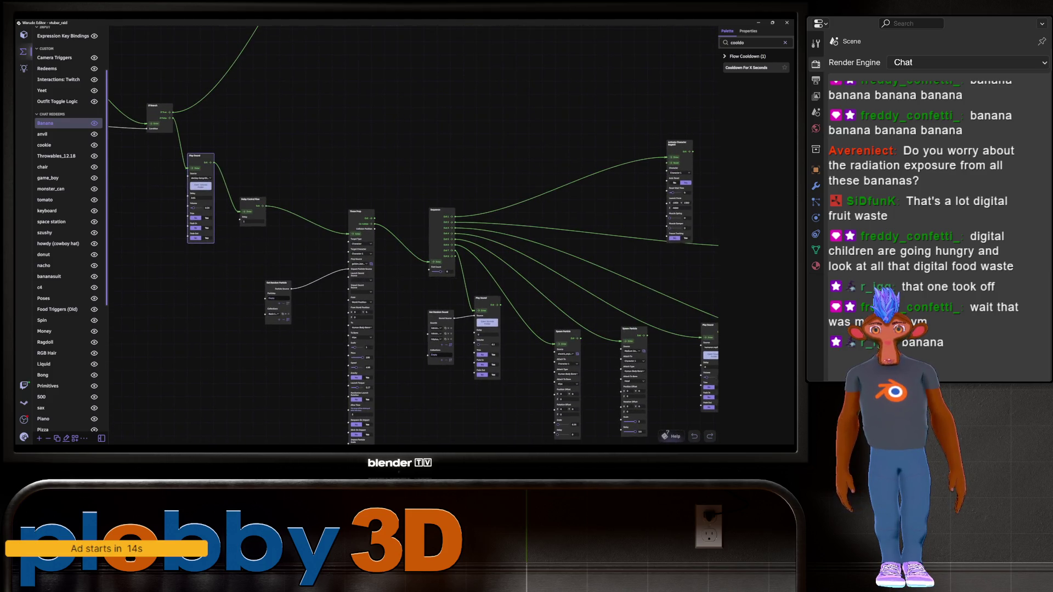
pyautogui.scroll(-3, 411, 236)
pyautogui.scroll(4, 493, 164)
pyautogui.moveTo(493, 220); pyautogui.dragTo(356, 230)
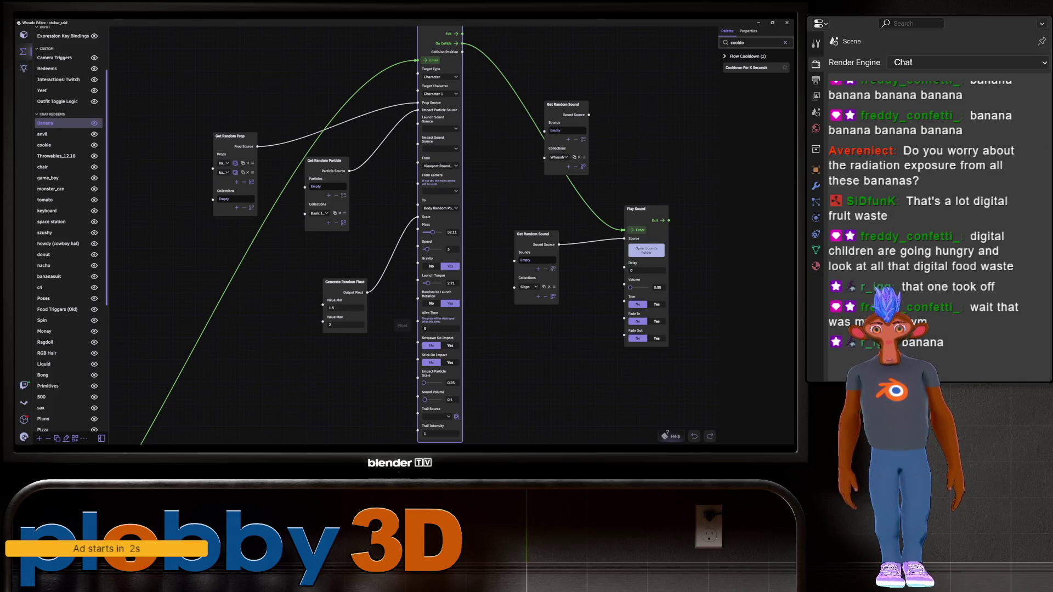
pyautogui.scroll(-1, 403, 235)
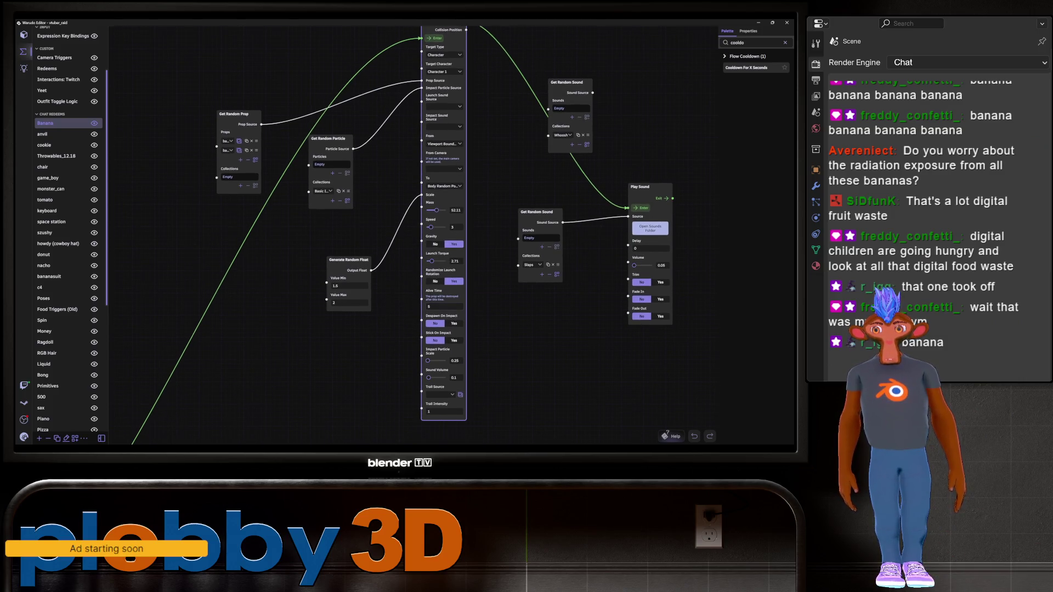
pyautogui.scroll(-2, 390, 246)
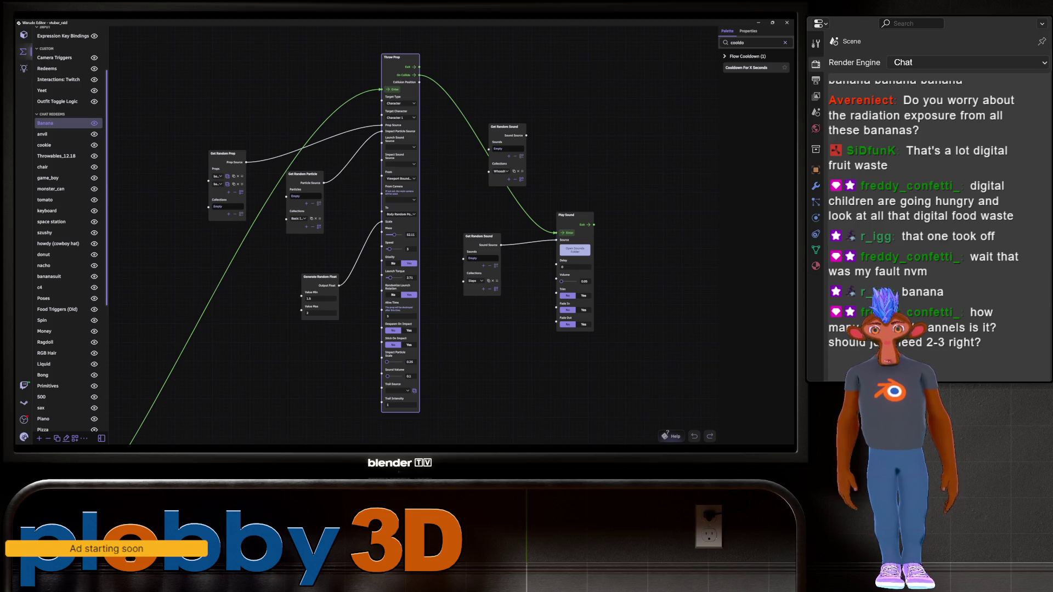
pyautogui.moveTo(384, 247)
pyautogui.mouseDown(button='middle')
pyautogui.moveTo(347, 273)
pyautogui.moveTo(359, 285)
pyautogui.moveTo(341, 273)
pyautogui.mouseUp(button='middle')
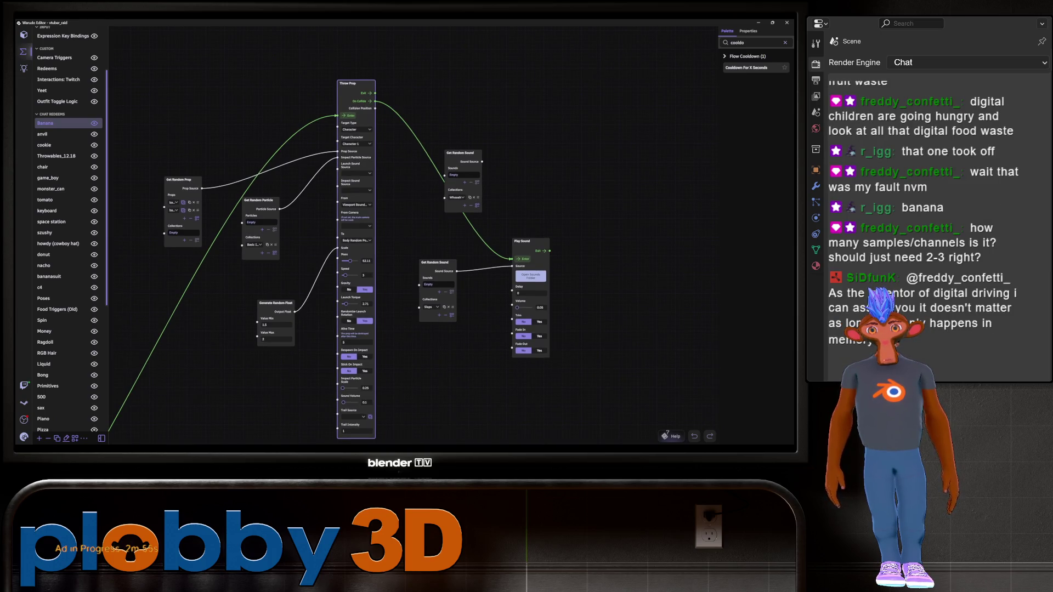
# - Pan the Banana blueprint's node graph slightly
pyautogui.moveTo(341, 273); pyautogui.dragTo(323, 283, button='middle')
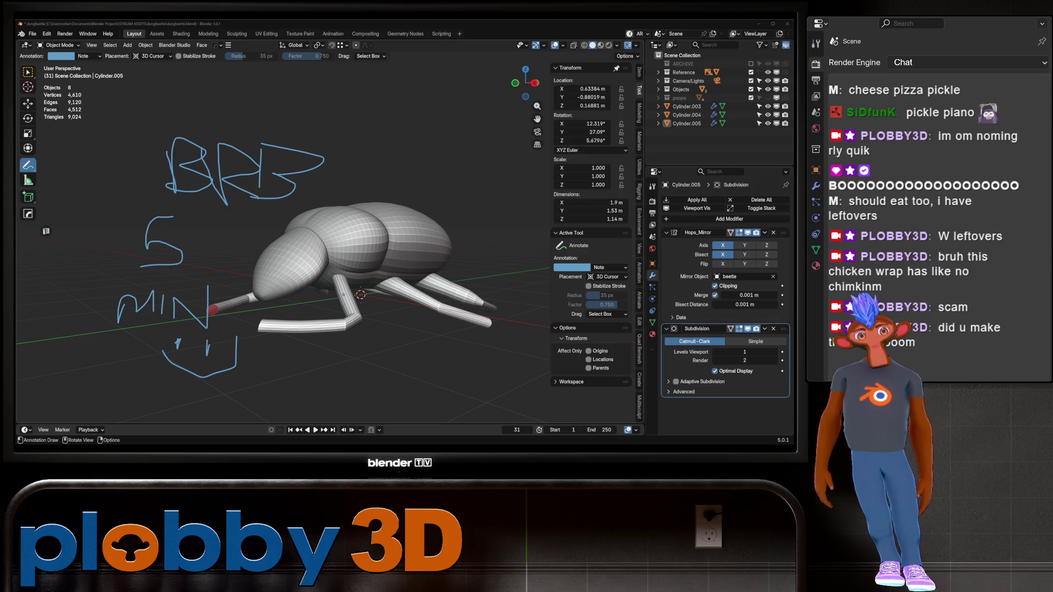
# - Erase the BRB 5 MIN note strokes from the viewport and return to the select tool
pyautogui.rightClick(219, 206)
pyautogui.press('Escape')
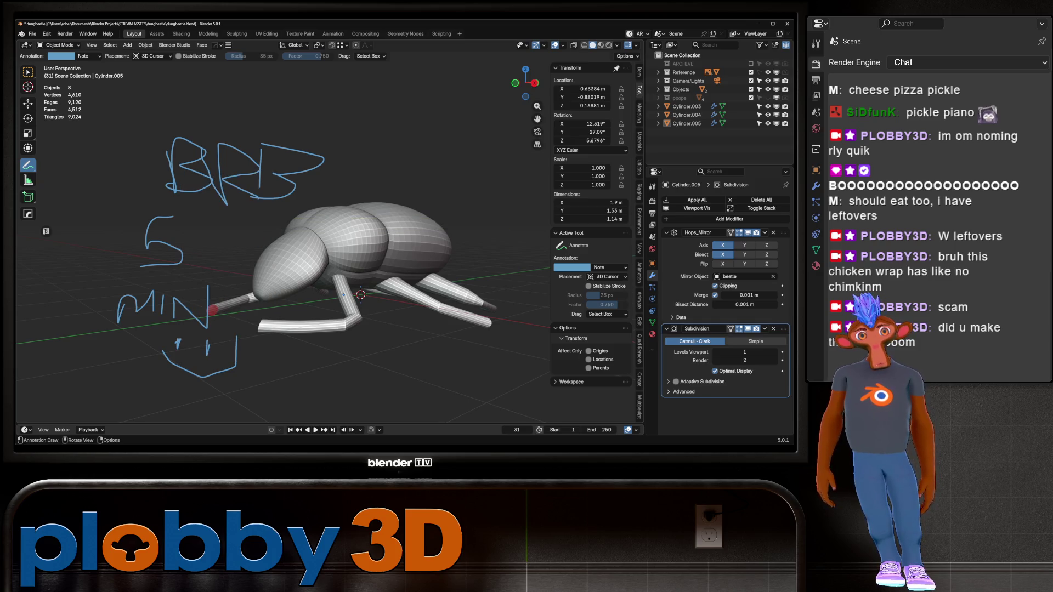
pyautogui.moveTo(236, 373)
pyautogui.keyDown('ctrl'); pyautogui.mouseDown()
pyautogui.moveTo(161, 304)
pyautogui.moveTo(307, 164)
pyautogui.moveTo(170, 164)
pyautogui.mouseUp(); pyautogui.keyUp('ctrl')
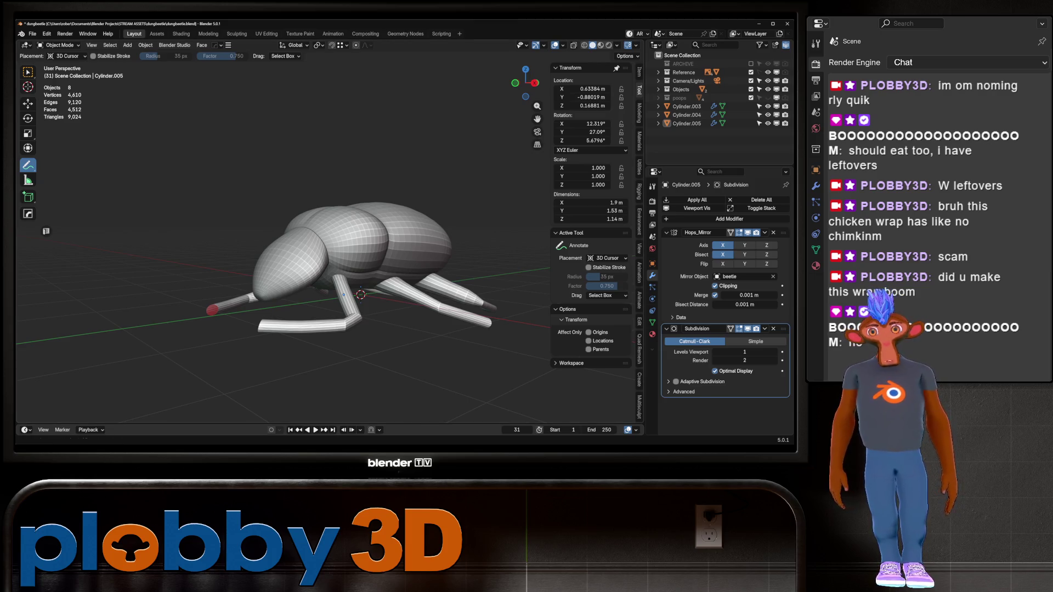
pyautogui.press('w')
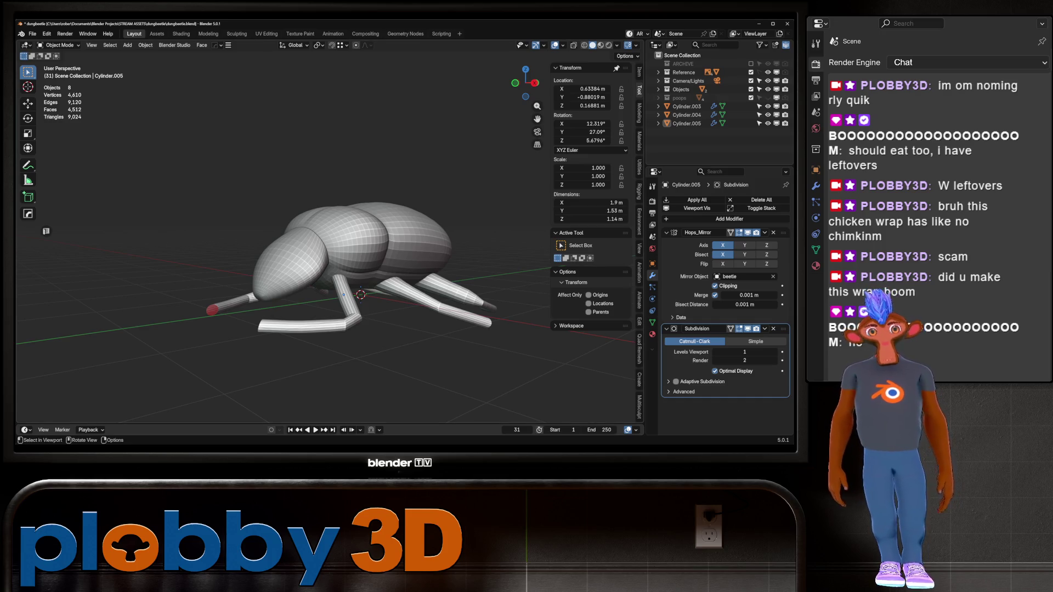
# - Save an incremental copy of the beetle file with Ctrl+Alt+S
pyautogui.moveTo(329, 247); pyautogui.dragTo(263, 312, button='middle')
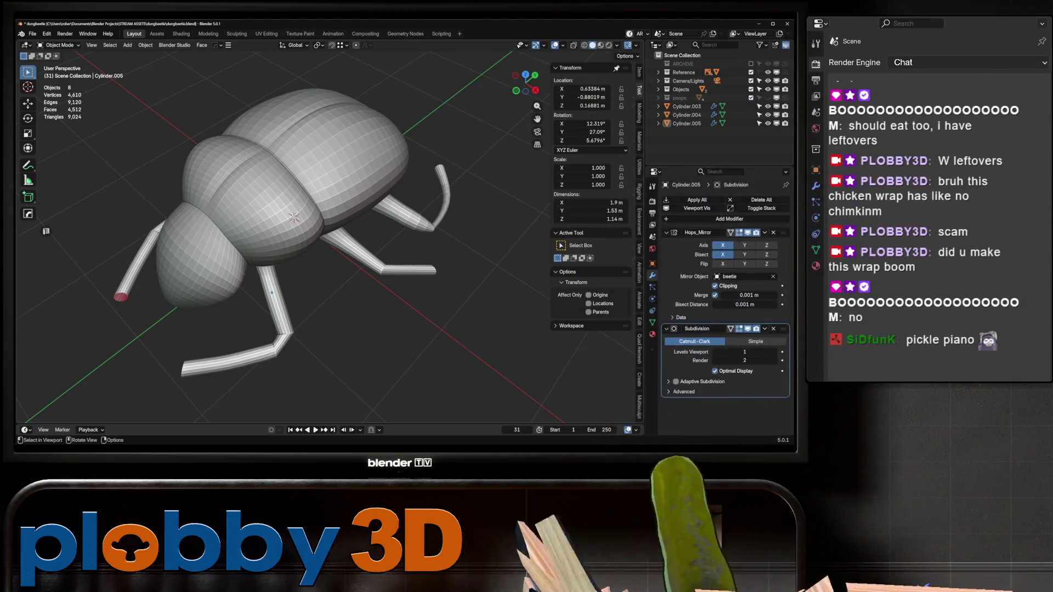
pyautogui.moveTo(330, 247)
pyautogui.mouseDown(button='middle')
pyautogui.moveTo(329, 219)
pyautogui.moveTo(330, 241)
pyautogui.mouseUp(button='middle')
pyautogui.rightClick(274, 204)
pyautogui.hotkey('ctrl', 'alt', 's')
# - Select the beetle body, isolate it in local view and inspect its edge loops
pyautogui.moveTo(307, 246)
pyautogui.mouseDown(button='middle')
pyautogui.moveTo(417, 241)
pyautogui.moveTo(279, 266)
pyautogui.moveTo(191, 347)
pyautogui.mouseUp(button='middle')
pyautogui.click(220, 296)
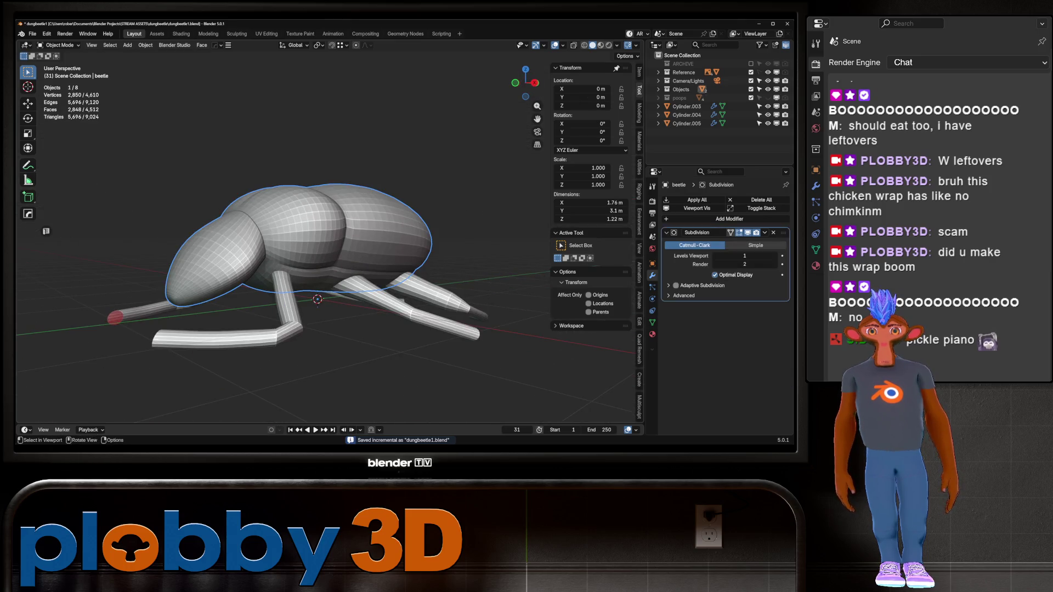
pyautogui.press('KP_Divide')
pyautogui.press('Tab')
pyautogui.moveTo(329, 230); pyautogui.dragTo(340, 219, button='middle')
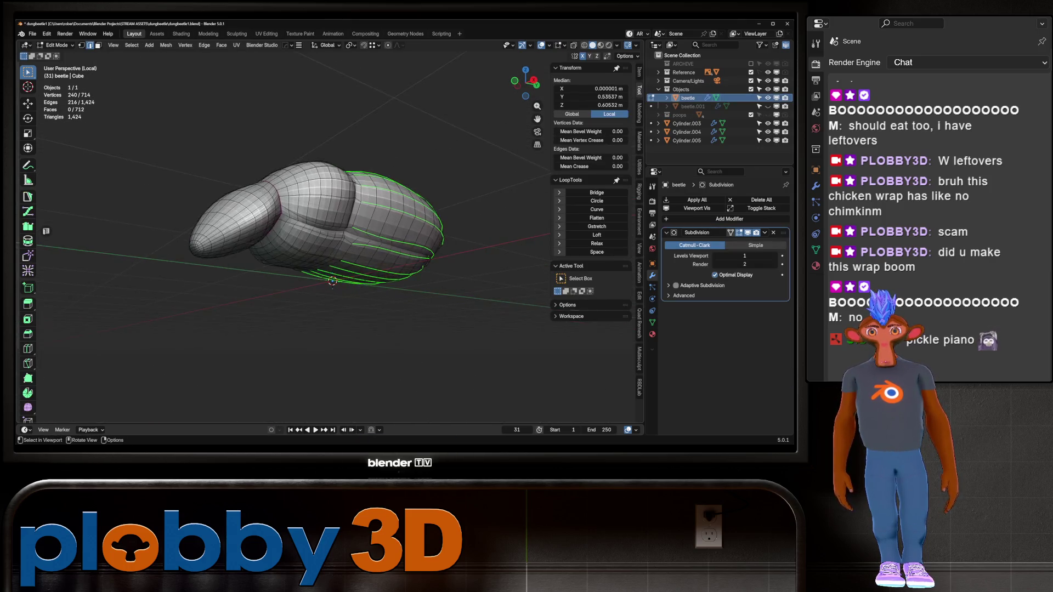
pyautogui.scroll(2, 329, 230)
pyautogui.keyDown('alt'); pyautogui.click(220, 244); pyautogui.keyUp('alt')
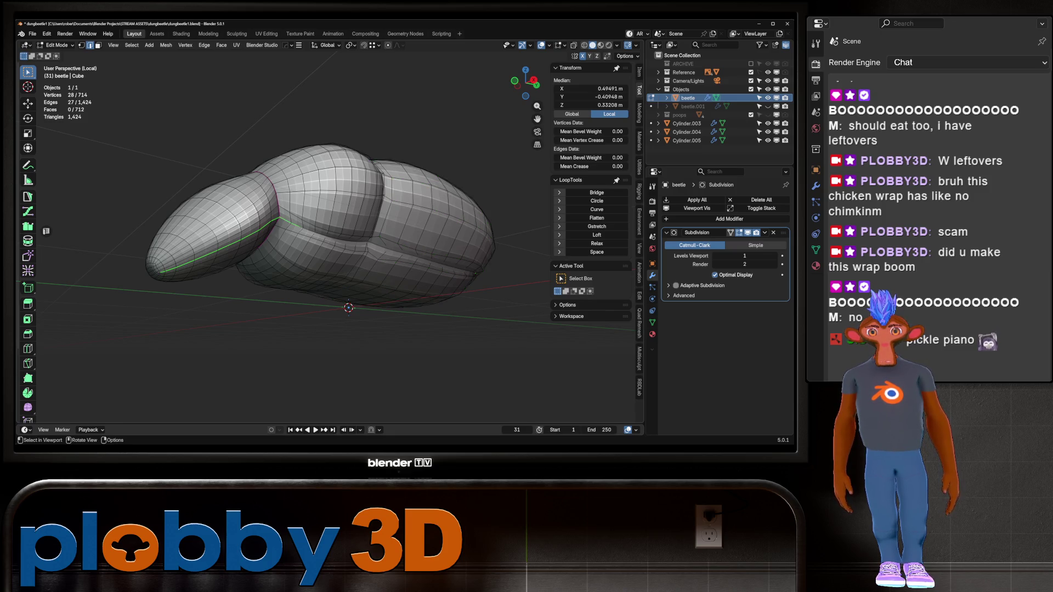
pyautogui.moveTo(329, 230)
pyautogui.mouseDown(button='middle')
pyautogui.moveTo(362, 231)
pyautogui.moveTo(329, 241)
pyautogui.moveTo(329, 285)
pyautogui.mouseUp(button='middle')
pyautogui.press('Tab')
# - Apply the body's Subdivision modifier, producing 2,850-vertex editable geometry
pyautogui.press('Tab')
pyautogui.scroll(4, 329, 220)
pyautogui.scroll(3, 329, 231)
pyautogui.press('1')
pyautogui.press('Tab')
pyautogui.scroll(-5, 329, 230)
pyautogui.scroll(3, 329, 231)
pyautogui.press('Tab')
pyautogui.scroll(-3, 329, 230)
pyautogui.press('Tab')
pyautogui.moveTo(329, 231); pyautogui.dragTo(329, 198, button='middle')
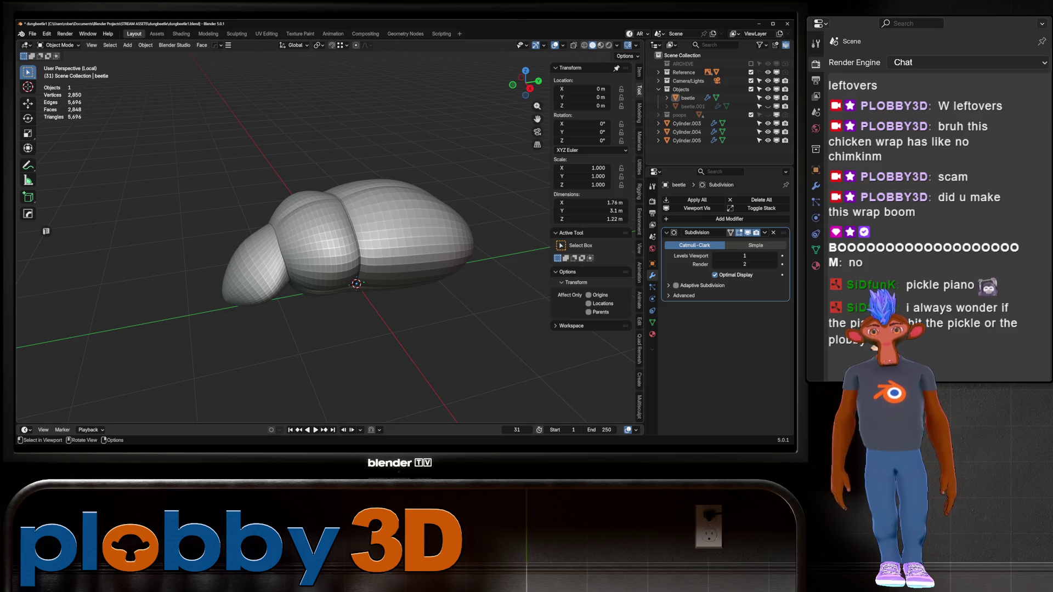
pyautogui.hotkey('ctrl', 'a')
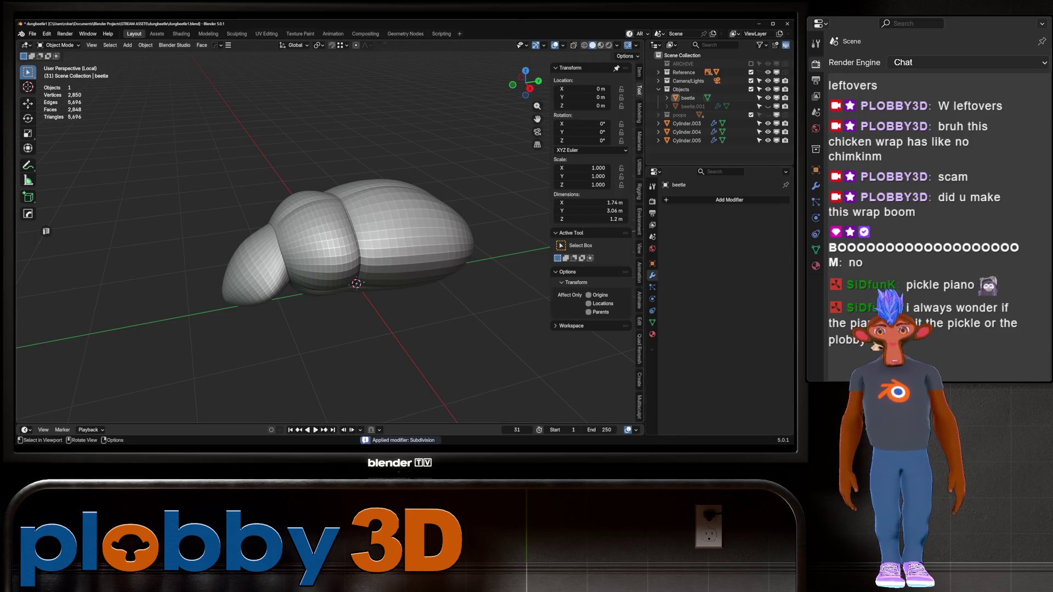
pyautogui.press('Tab')
pyautogui.scroll(3, 329, 231)
pyautogui.moveTo(329, 231)
pyautogui.mouseDown(button='middle')
pyautogui.moveTo(351, 214)
pyautogui.moveTo(340, 208)
pyautogui.moveTo(346, 186)
pyautogui.moveTo(335, 240)
pyautogui.moveTo(343, 247)
pyautogui.moveTo(302, 247)
pyautogui.moveTo(307, 230)
pyautogui.moveTo(286, 219)
pyautogui.mouseUp(button='middle')
# - In edge mode, select an edge loop dividing the body segments
pyautogui.press('2')
pyautogui.scroll(-3, 329, 230)
pyautogui.keyDown('alt'); pyautogui.click(373, 232); pyautogui.keyUp('alt')
pyautogui.scroll(2, 362, 220)
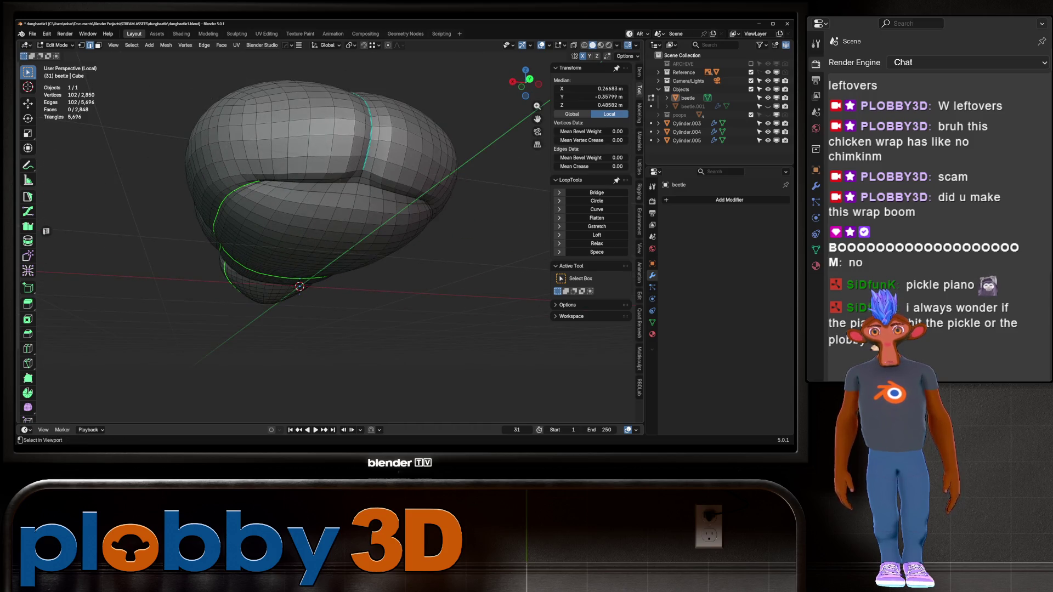
pyautogui.moveTo(329, 246); pyautogui.dragTo(351, 208, button='middle')
pyautogui.moveTo(329, 247); pyautogui.dragTo(286, 220, button='middle')
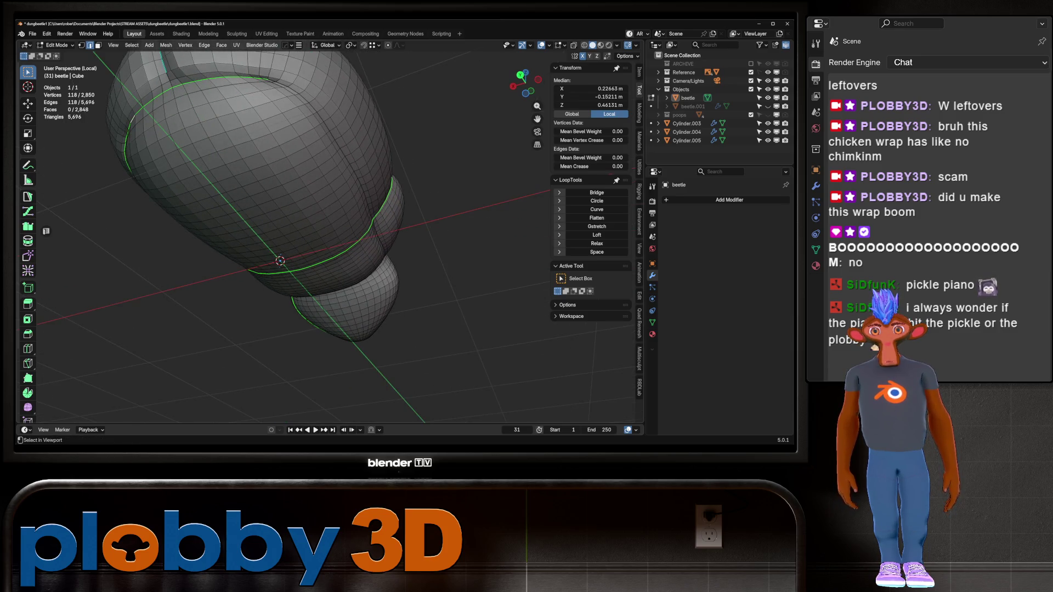
pyautogui.moveTo(329, 247)
pyautogui.mouseDown(button='middle')
pyautogui.moveTo(329, 220)
pyautogui.moveTo(340, 214)
pyautogui.moveTo(318, 241)
pyautogui.moveTo(280, 203)
pyautogui.moveTo(318, 220)
pyautogui.moveTo(340, 198)
pyautogui.moveTo(326, 236)
pyautogui.mouseUp(button='middle')
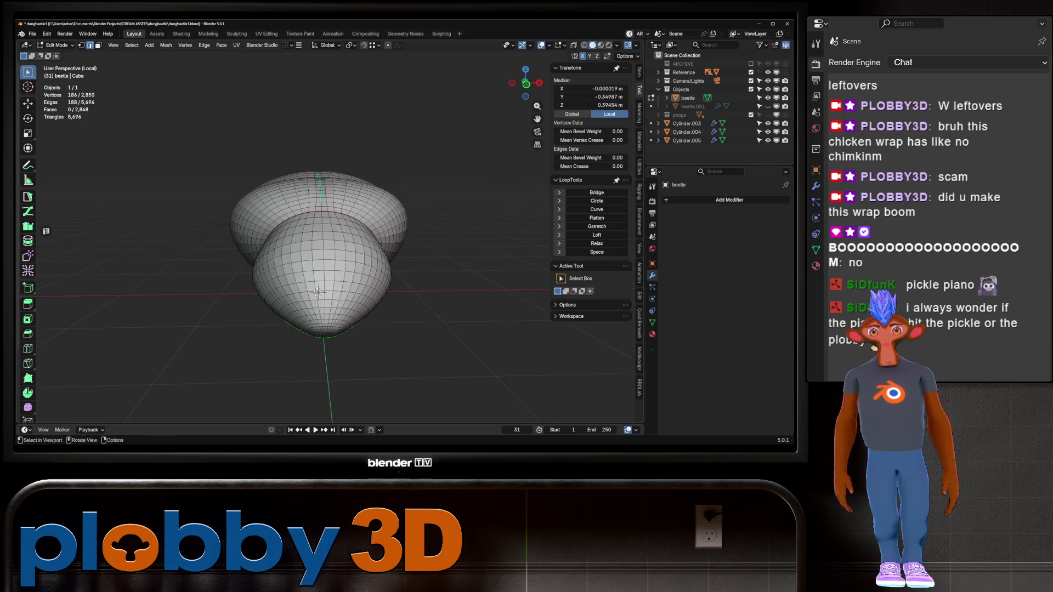
pyautogui.scroll(3, 329, 247)
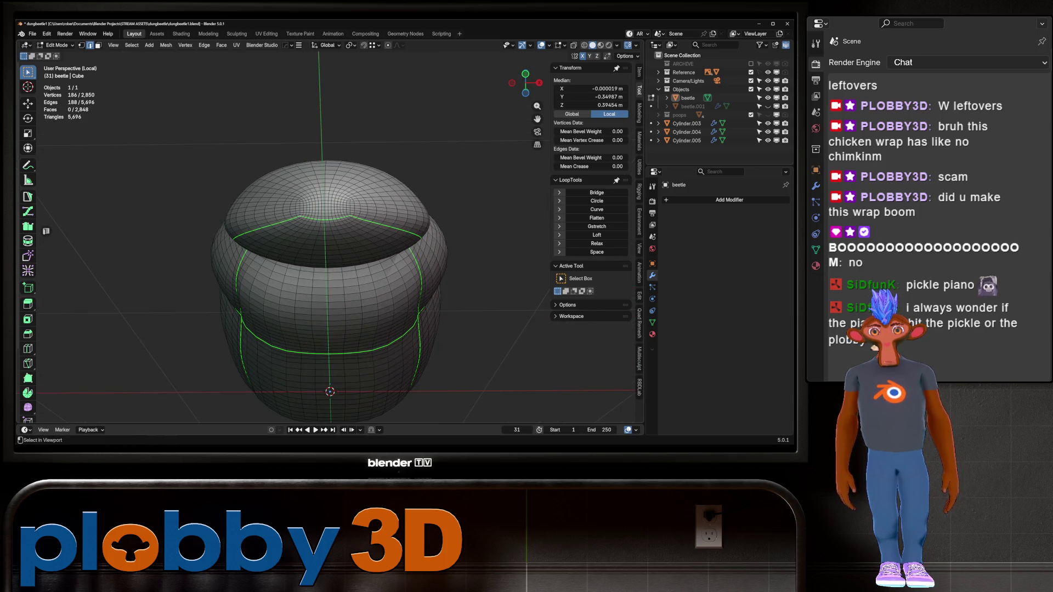
pyautogui.moveTo(329, 219)
pyautogui.mouseDown(button='middle')
pyautogui.moveTo(335, 274)
pyautogui.moveTo(340, 244)
pyautogui.moveTo(387, 239)
pyautogui.moveTo(381, 277)
pyautogui.mouseUp(button='middle')
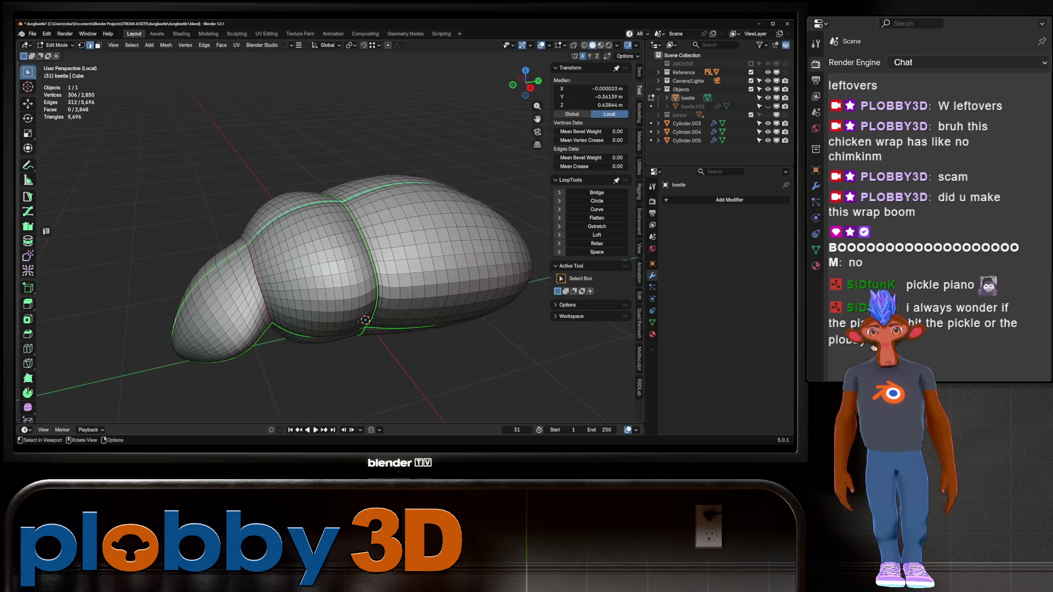
pyautogui.scroll(2, 329, 241)
pyautogui.moveTo(329, 241)
pyautogui.mouseDown(button='middle')
pyautogui.moveTo(371, 214)
pyautogui.moveTo(351, 233)
pyautogui.moveTo(324, 209)
pyautogui.moveTo(308, 214)
pyautogui.moveTo(362, 208)
pyautogui.moveTo(274, 219)
pyautogui.moveTo(274, 203)
pyautogui.mouseUp(button='middle')
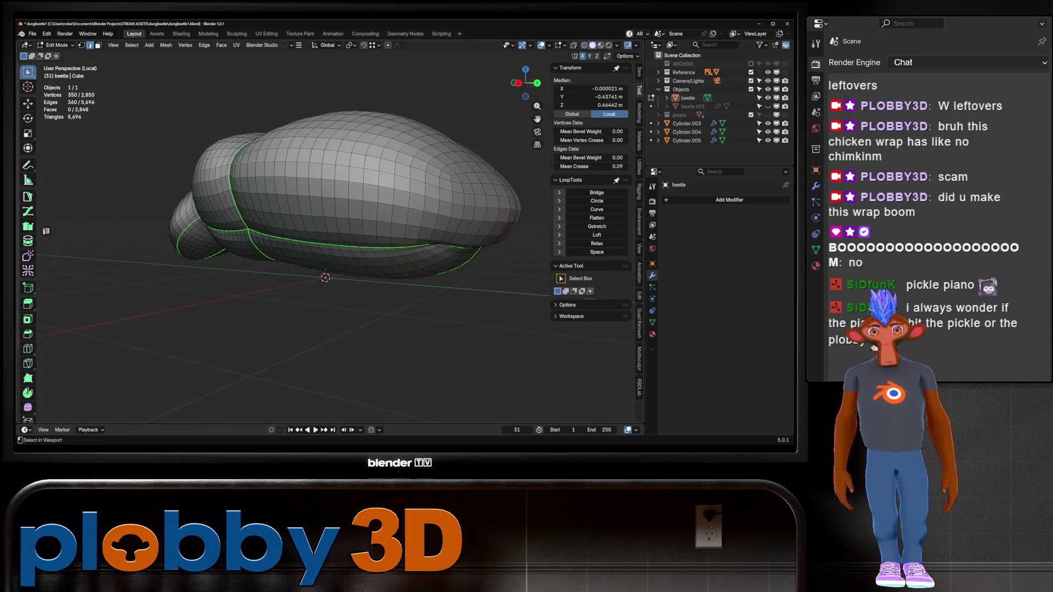
# - Add the lengthwise centre loop and mark all selected loops as seams
pyautogui.keyDown('alt'); pyautogui.keyDown('shift'); pyautogui.click(409, 124); pyautogui.keyUp('shift'); pyautogui.keyUp('alt')
pyautogui.moveTo(409, 124); pyautogui.dragTo(409, 181, button='middle')
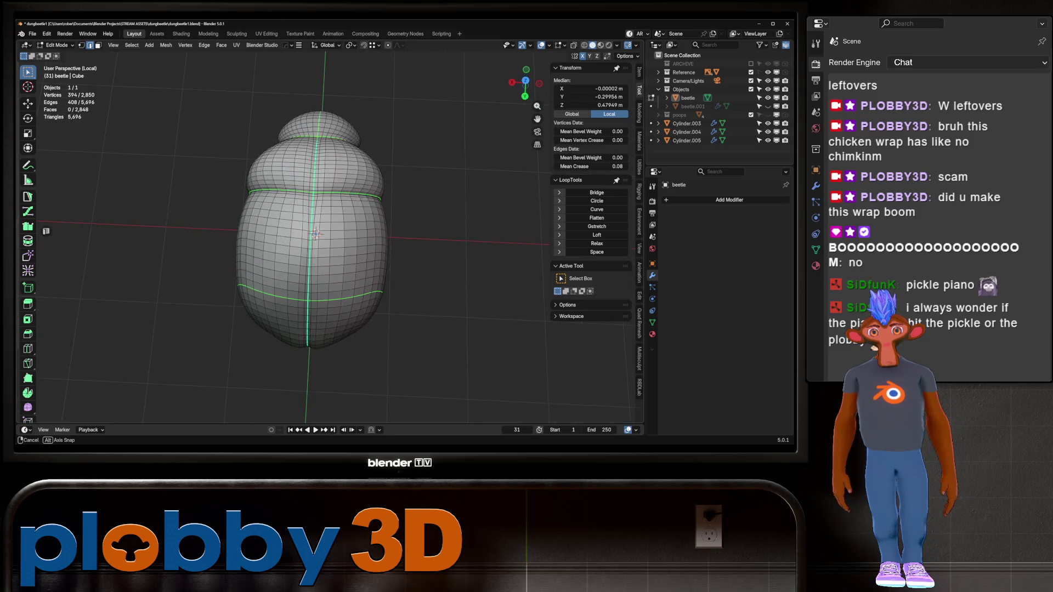
pyautogui.moveTo(316, 238); pyautogui.dragTo(318, 285, button='middle')
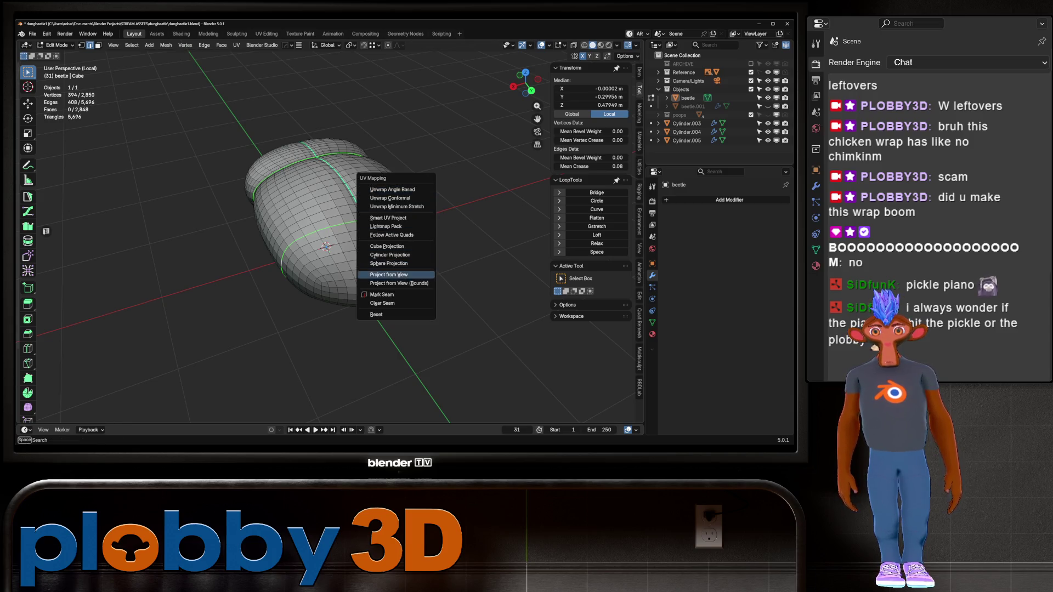
pyautogui.click(384, 295)
pyautogui.hotkey('alt', 'a')
pyautogui.moveTo(384, 294)
pyautogui.mouseDown(button='middle')
pyautogui.moveTo(384, 258)
pyautogui.moveTo(422, 299)
pyautogui.moveTo(367, 228)
pyautogui.mouseUp(button='middle')
pyautogui.scroll(6, 422, 299)
# - Leave Edit Mode and switch the body to Sculpt Mode
pyautogui.press('Tab')
pyautogui.hotkey('ctrl', 'Tab')
pyautogui.click(369, 272)
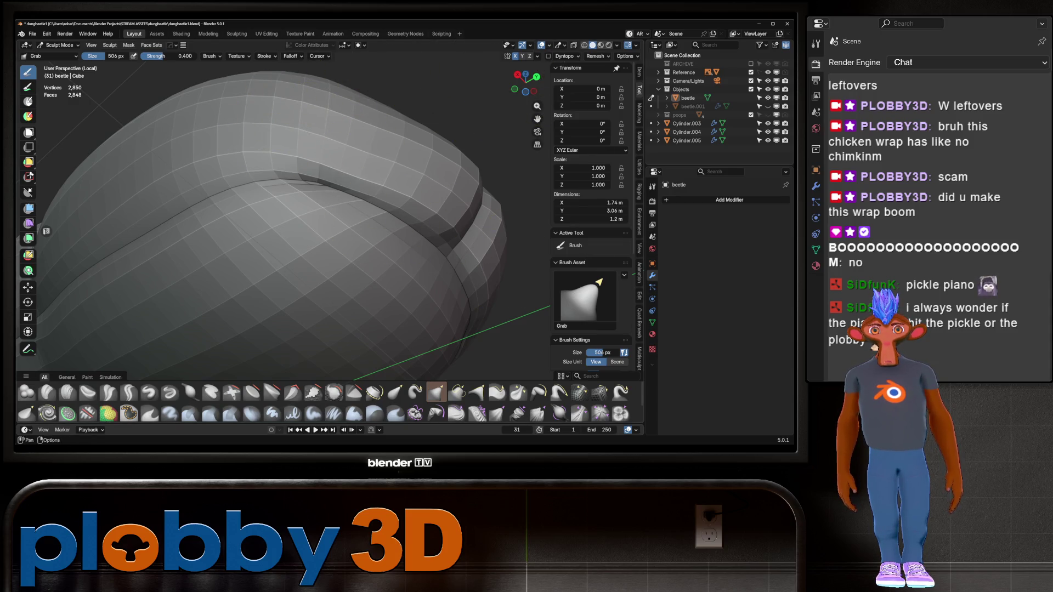
# - Show the wireframe overlay and relax a segment crease with the Relax Pinch brush
pyautogui.click(549, 45)
pyautogui.click(492, 188)
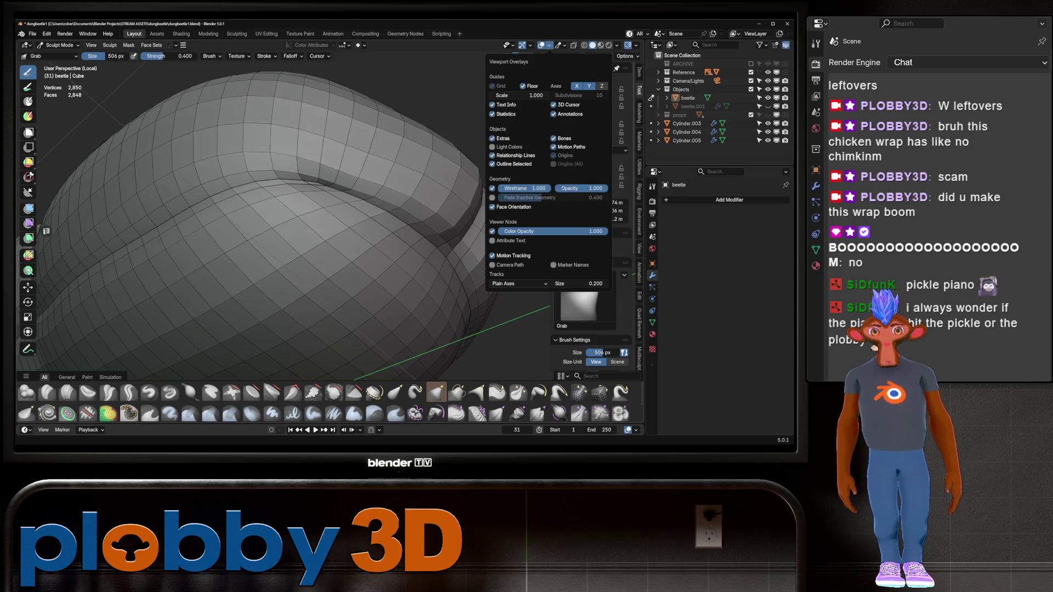
pyautogui.click(579, 392)
pyautogui.scroll(3, 326, 188)
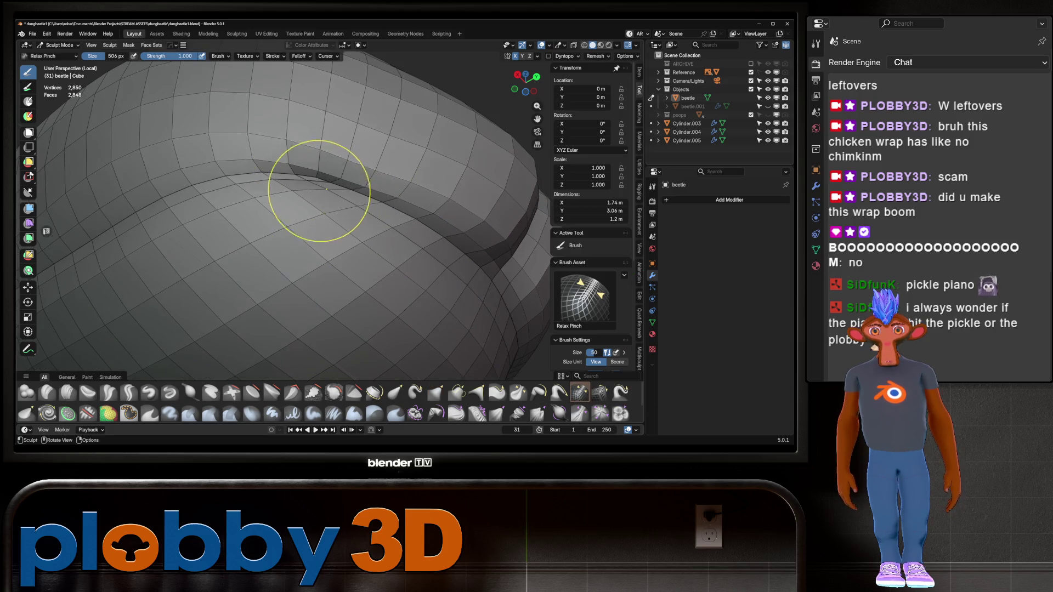
pyautogui.moveTo(318, 181); pyautogui.dragTo(312, 187)
# - Switch to the Relax Slide brush and inspect the body's creases and rounded end
pyautogui.click(600, 392)
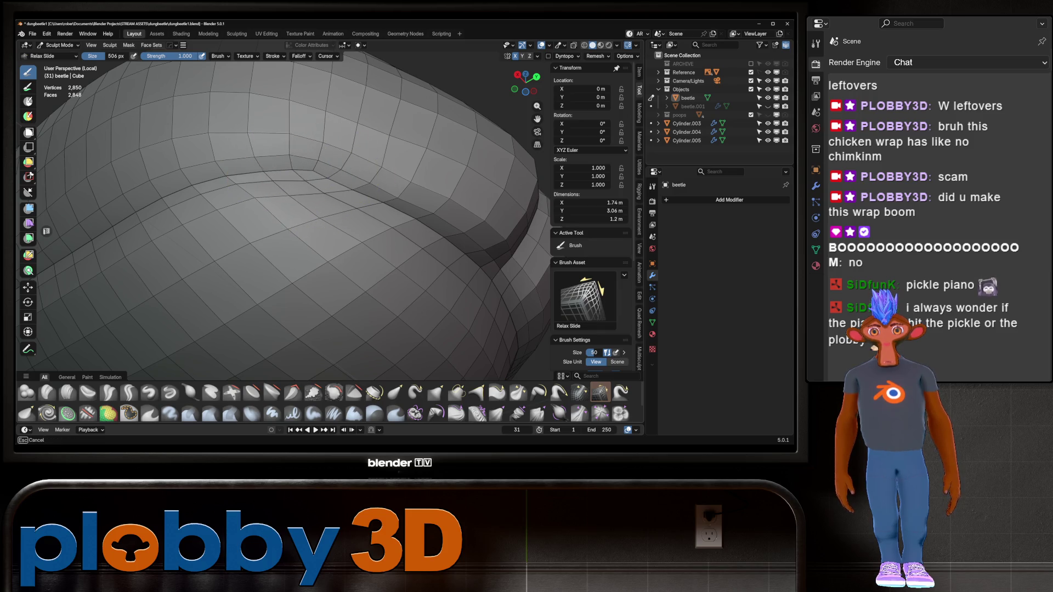
pyautogui.moveTo(254, 157); pyautogui.dragTo(315, 167, button='middle')
pyautogui.moveTo(174, 163)
pyautogui.mouseDown(button='middle')
pyautogui.moveTo(294, 188)
pyautogui.moveTo(313, 228)
pyautogui.moveTo(407, 203)
pyautogui.mouseUp(button='middle')
pyautogui.scroll(-5, 278, 183)
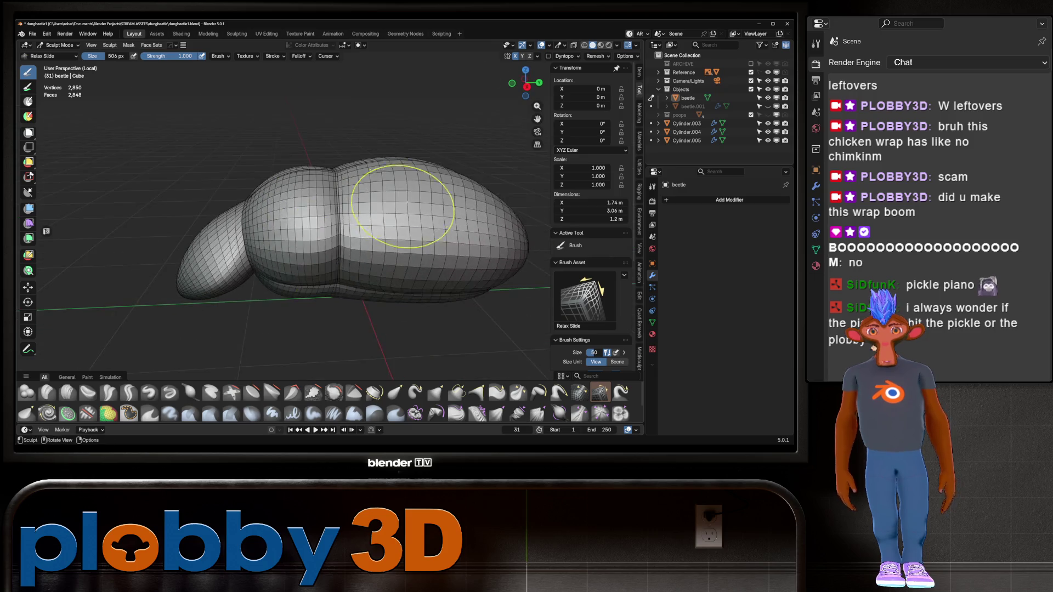
pyautogui.scroll(3, 407, 203)
pyautogui.moveTo(348, 266); pyautogui.dragTo(362, 247, button='middle')
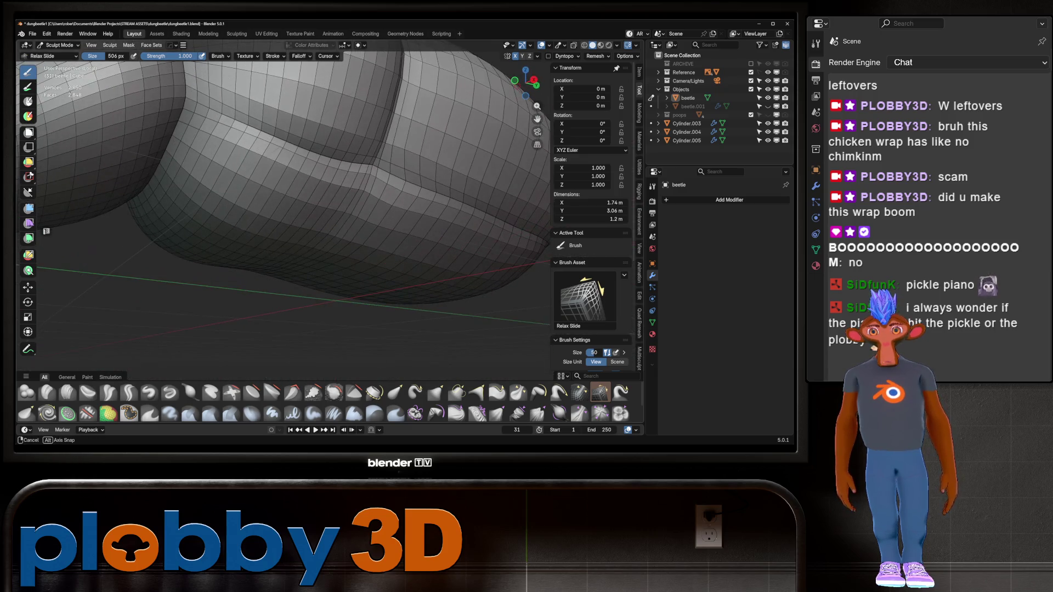
pyautogui.moveTo(273, 190)
pyautogui.mouseDown(button='middle')
pyautogui.moveTo(261, 192)
pyautogui.moveTo(403, 213)
pyautogui.mouseUp(button='middle')
pyautogui.scroll(-4, 302, 207)
pyautogui.moveTo(301, 206)
pyautogui.mouseDown(button='middle')
pyautogui.moveTo(463, 170)
pyautogui.moveTo(460, 179)
pyautogui.moveTo(360, 176)
pyautogui.mouseUp(button='middle')
pyautogui.scroll(4, 360, 176)
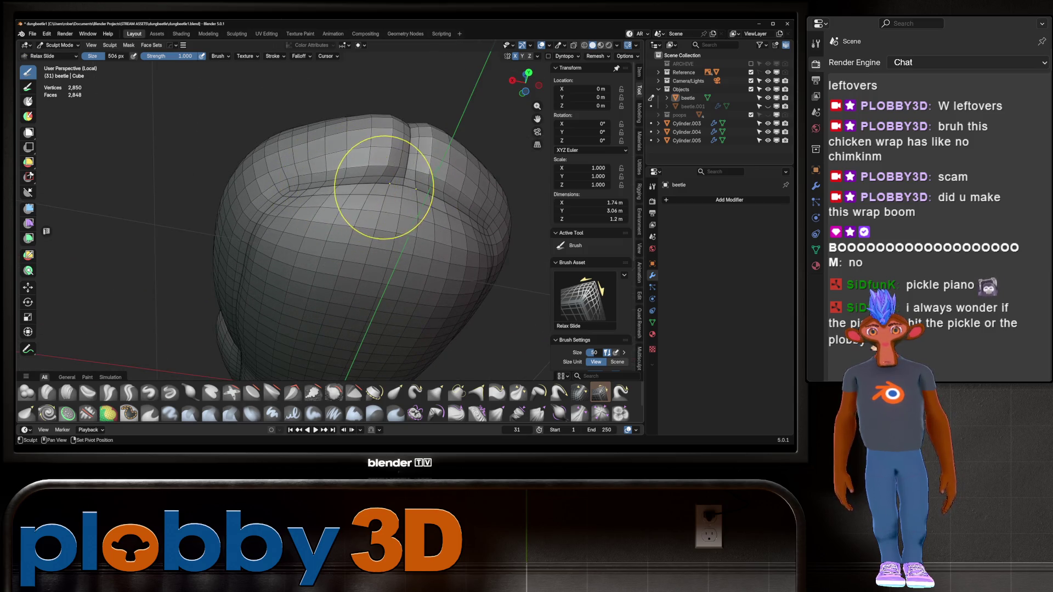
pyautogui.moveTo(353, 200); pyautogui.dragTo(334, 193, button='middle')
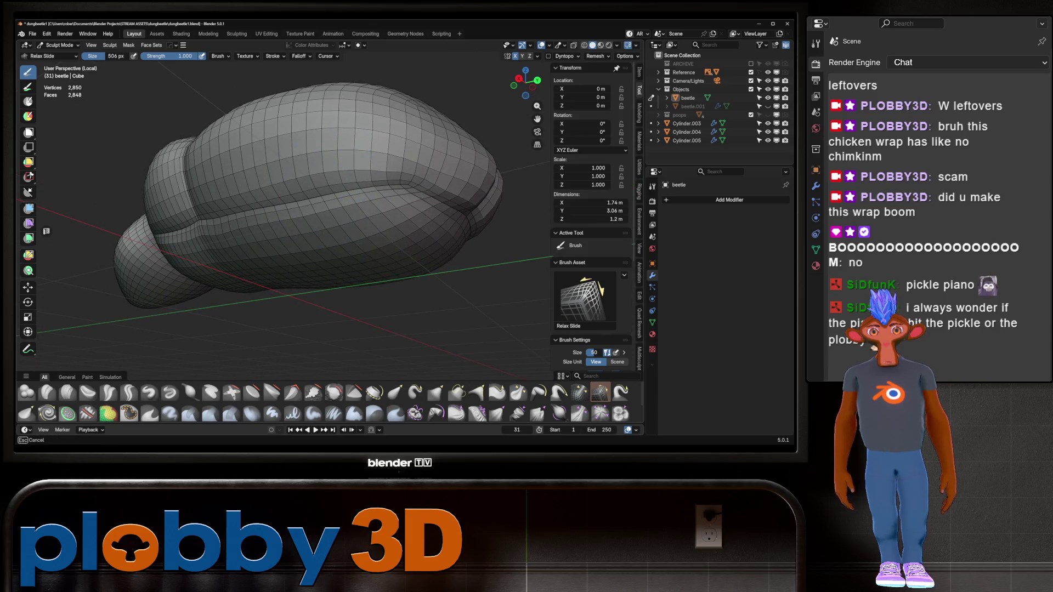
pyautogui.moveTo(298, 208)
pyautogui.mouseDown(button='middle')
pyautogui.moveTo(252, 210)
pyautogui.moveTo(329, 141)
pyautogui.moveTo(318, 137)
pyautogui.moveTo(256, 176)
pyautogui.mouseUp(button='middle')
pyautogui.hotkey('ctrl', 'Tab')
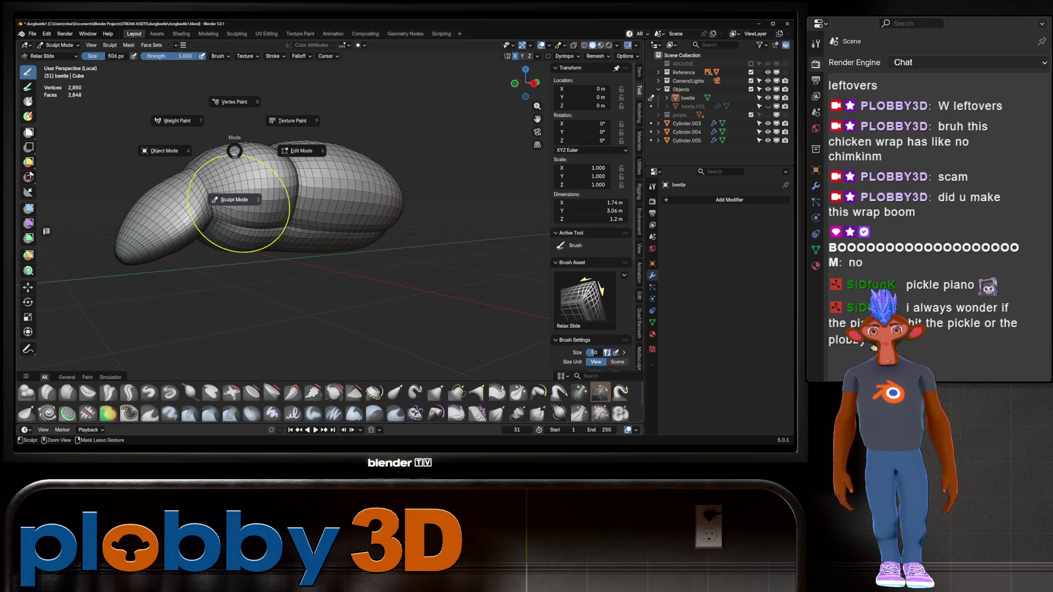
# - Return to Object Mode, hide the wireframe and exit local view to show the whole beetle
pyautogui.click(165, 197)
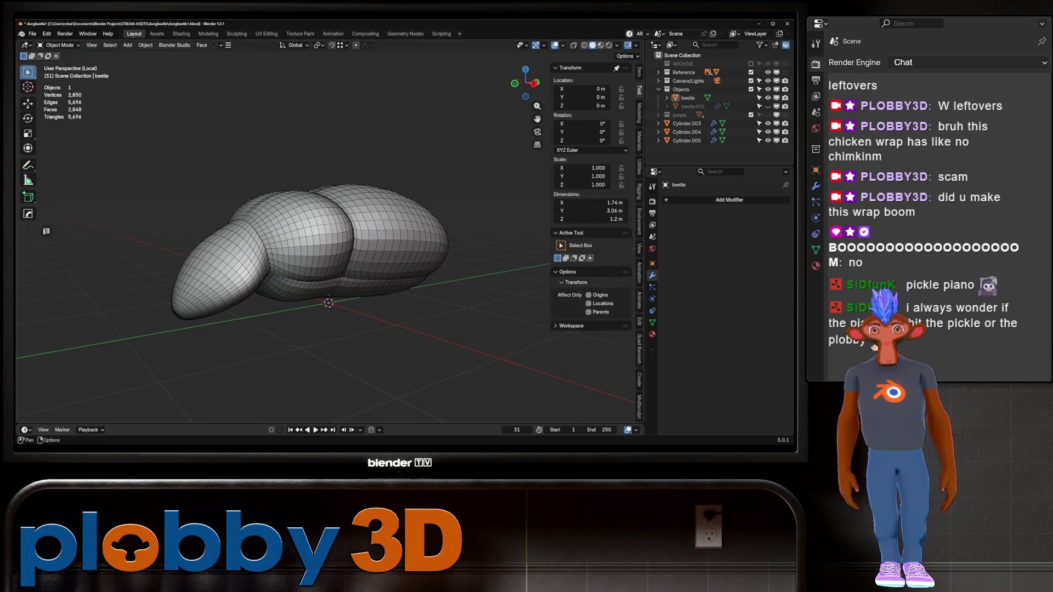
pyautogui.click(562, 46)
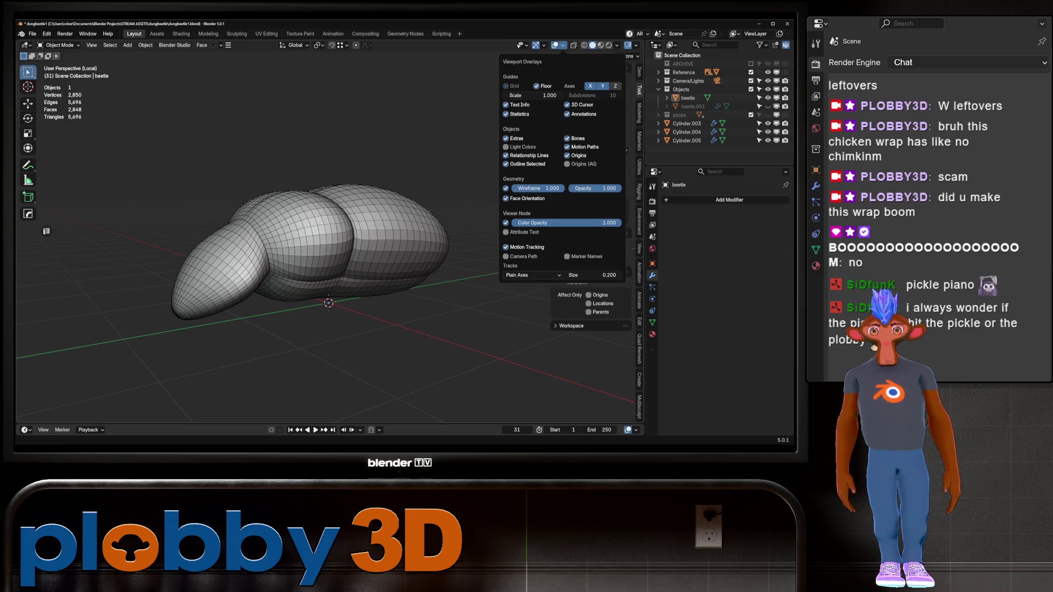
pyautogui.click(506, 188)
pyautogui.moveTo(318, 263)
pyautogui.mouseDown(button='middle')
pyautogui.moveTo(343, 286)
pyautogui.moveTo(344, 258)
pyautogui.moveTo(329, 239)
pyautogui.mouseUp(button='middle')
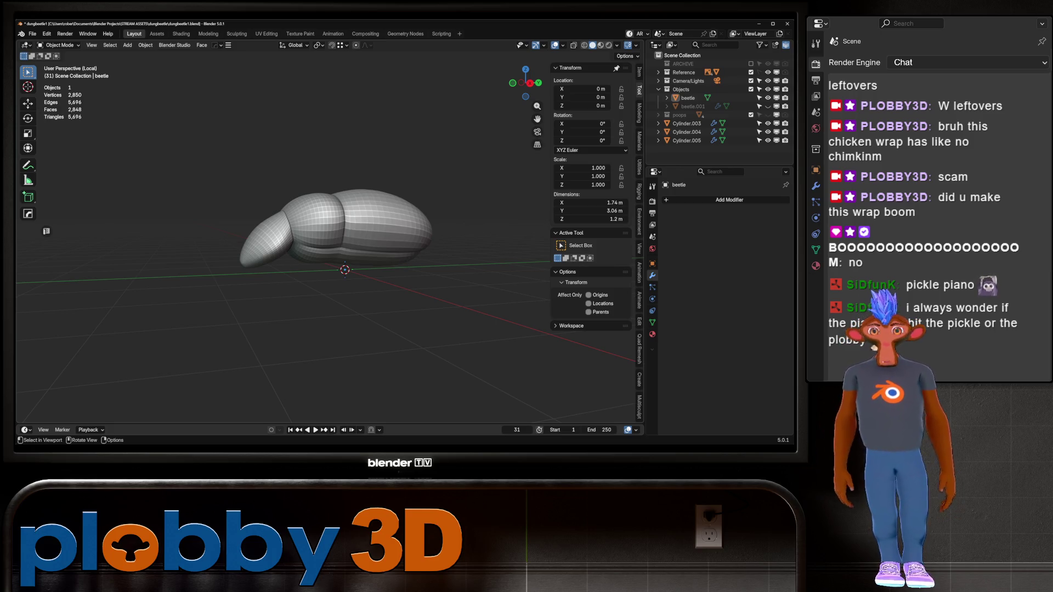
pyautogui.press('KP_7')
pyautogui.press('KP_Divide')
pyautogui.press('KP_7')
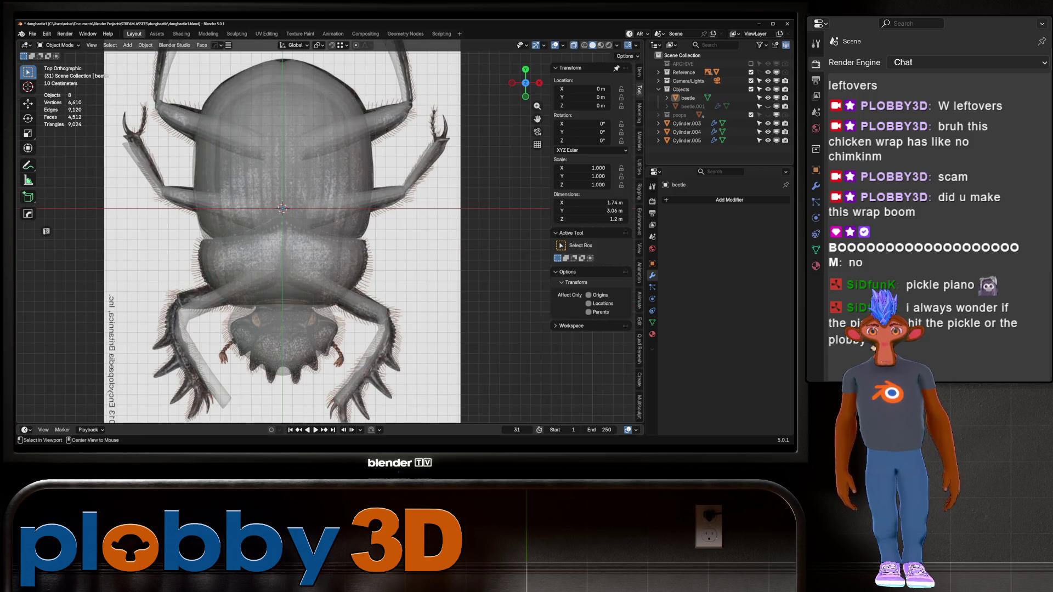
# - Turn off X-ray, view the beetle from the front and select the entire body mesh
pyautogui.hotkey('alt', 'z')
pyautogui.moveTo(329, 246)
pyautogui.mouseDown(button='middle')
pyautogui.moveTo(335, 164)
pyautogui.moveTo(439, 170)
pyautogui.moveTo(367, 230)
pyautogui.moveTo(439, 208)
pyautogui.moveTo(472, 181)
pyautogui.moveTo(379, 242)
pyautogui.moveTo(433, 219)
pyautogui.moveTo(384, 242)
pyautogui.moveTo(438, 231)
pyautogui.moveTo(379, 236)
pyautogui.mouseUp(button='middle')
pyautogui.scroll(4, 384, 225)
pyautogui.scroll(3, 428, 230)
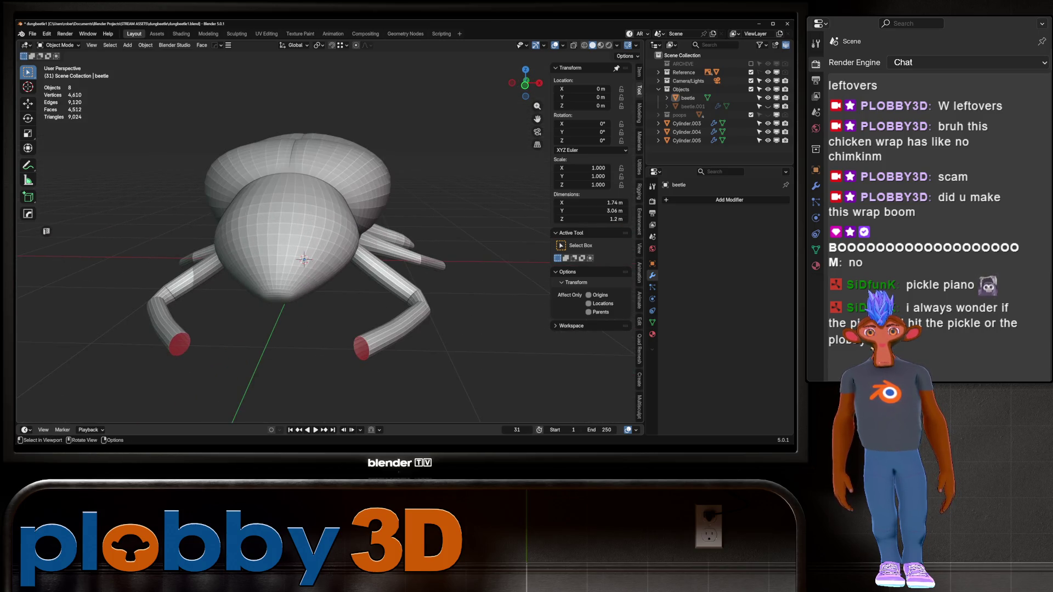
pyautogui.press('KP_1')
pyautogui.press('Tab')
pyautogui.press('a')
pyautogui.press('KP_Decimal')
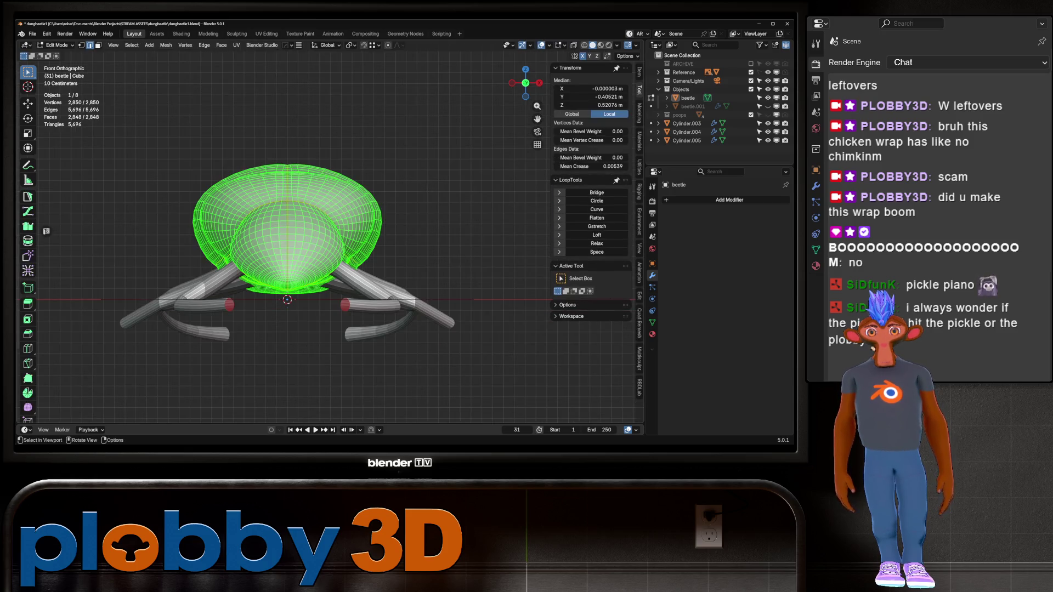
# - In the UV Editing workspace, clear the body's seams and run a first unwrap
pyautogui.click(266, 34)
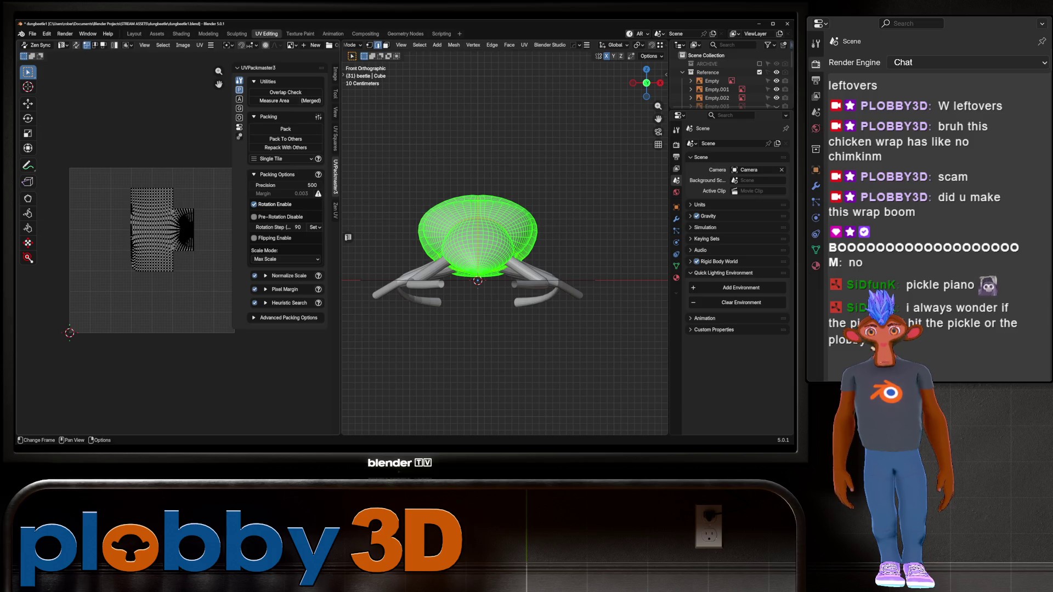
pyautogui.press('u')
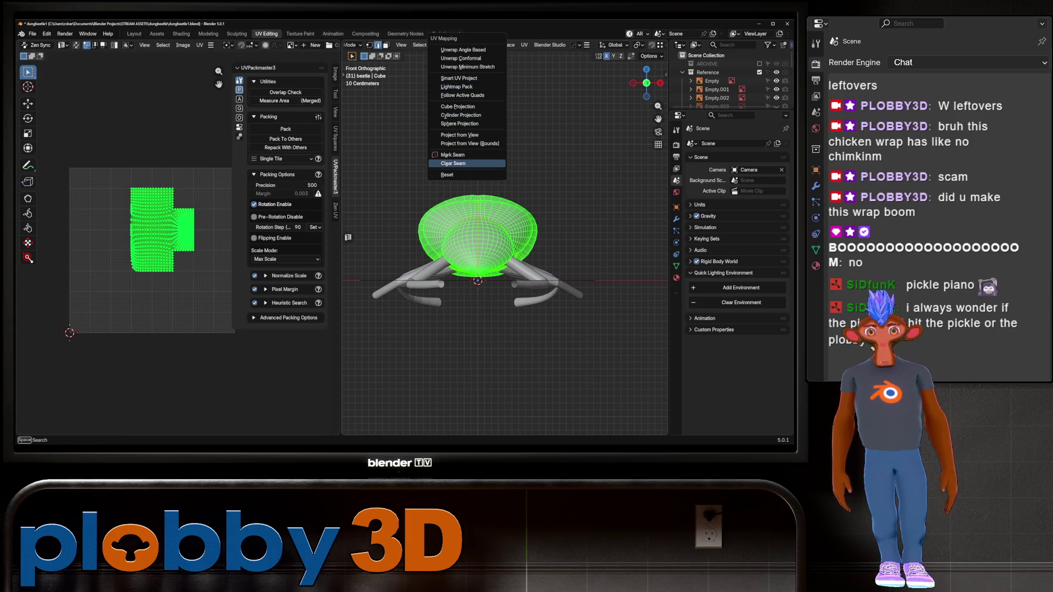
pyautogui.press('Escape')
pyautogui.press('Tab')
pyautogui.press('Tab')
pyautogui.press('u')
pyautogui.click(510, 282)
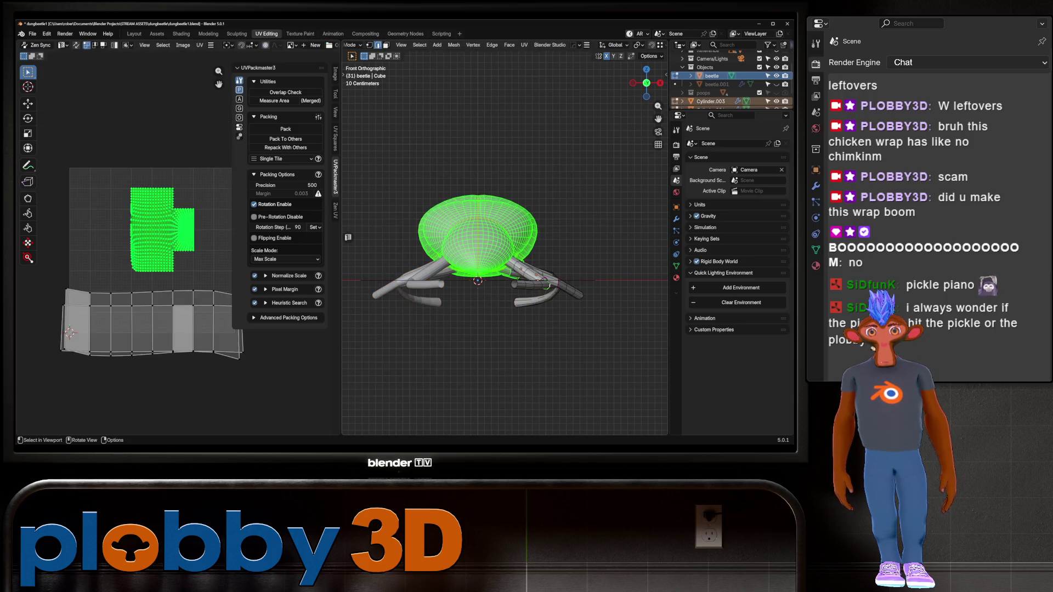
pyautogui.press('Tab')
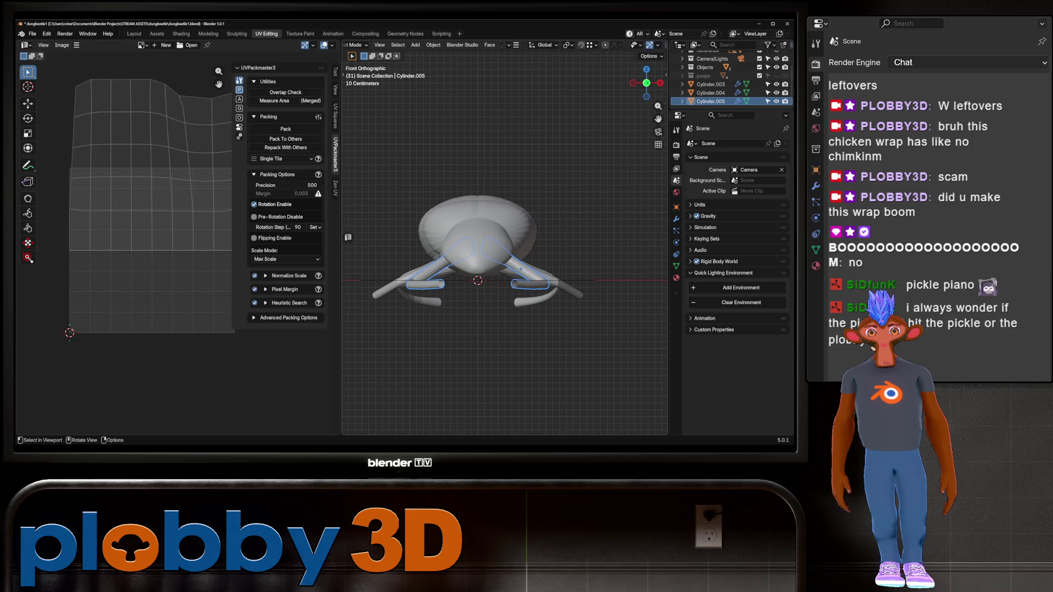
# - Apply the Hops mirror modifier to the beetle body
pyautogui.press('Tab')
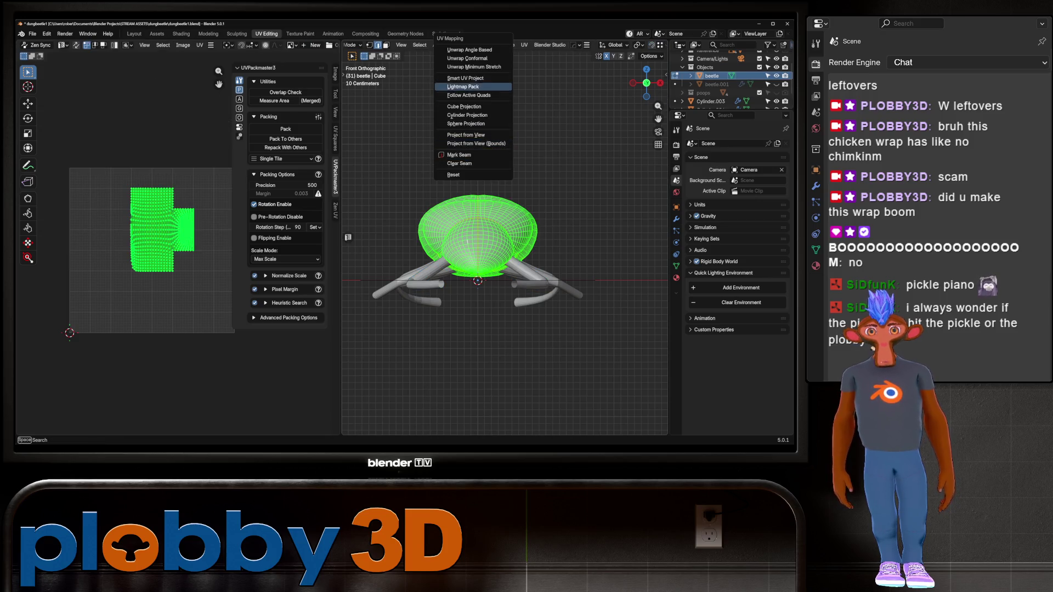
pyautogui.press('Tab')
pyautogui.hotkey('alt', 'shift', 'x')
pyautogui.click(478, 281)
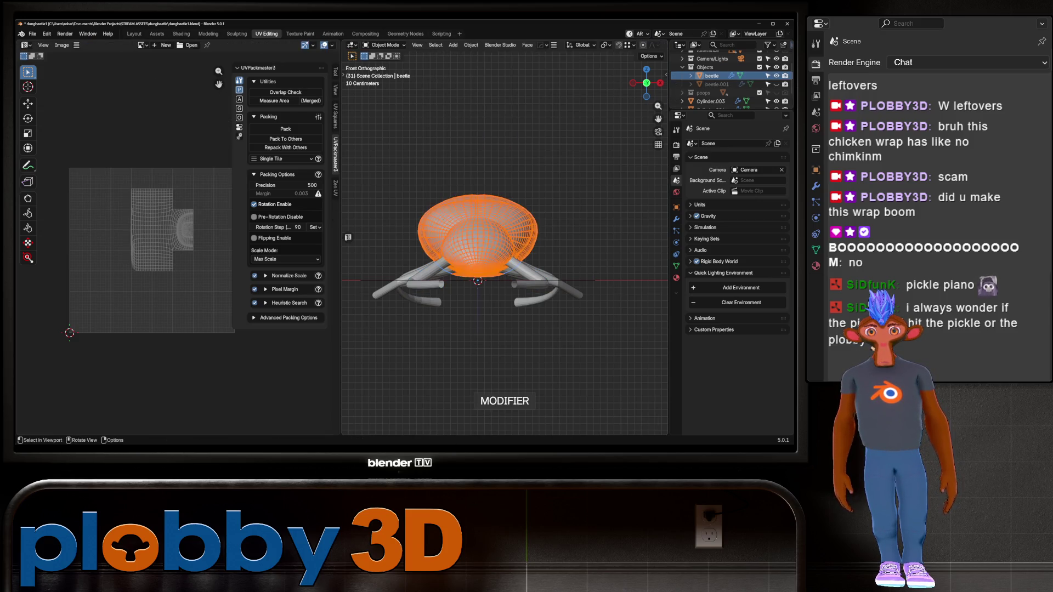
pyautogui.press('Tab')
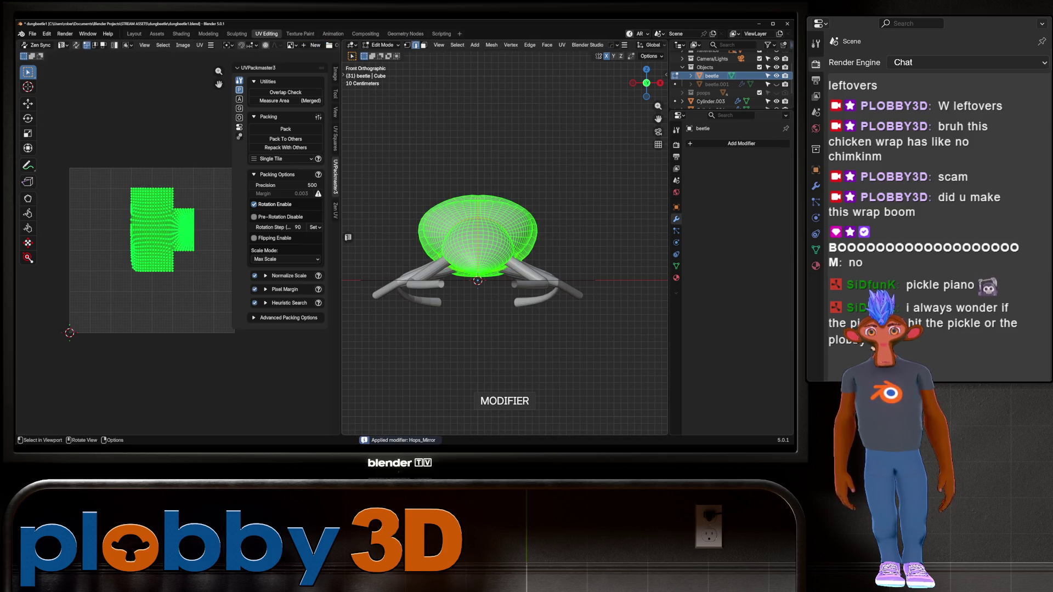
# - Unwrap the body with Minimum Stretch and pack the islands in UVPackmaster with rotation disabled
pyautogui.press('u')
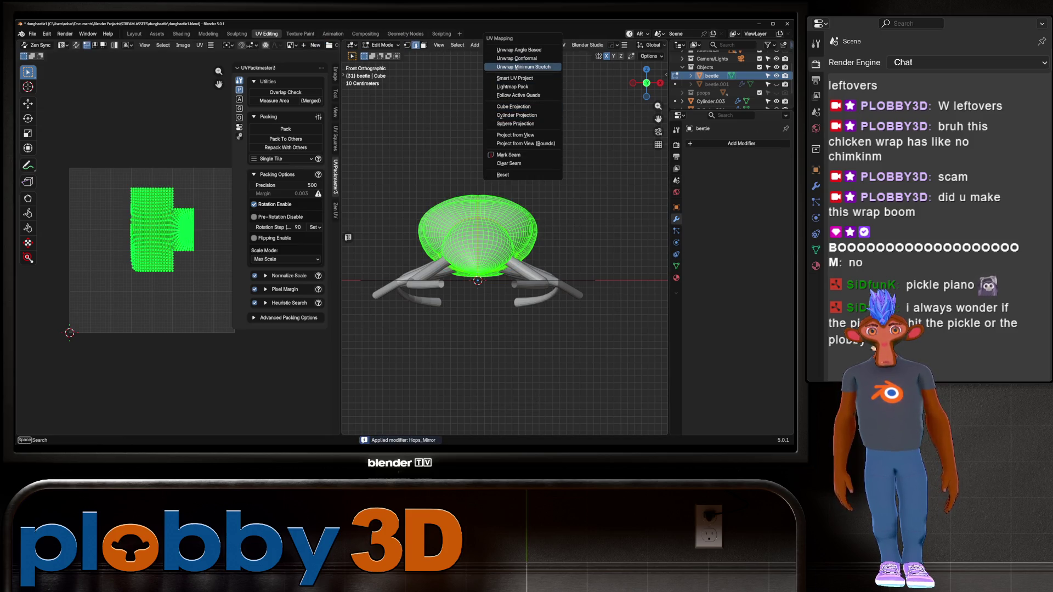
pyautogui.click(521, 67)
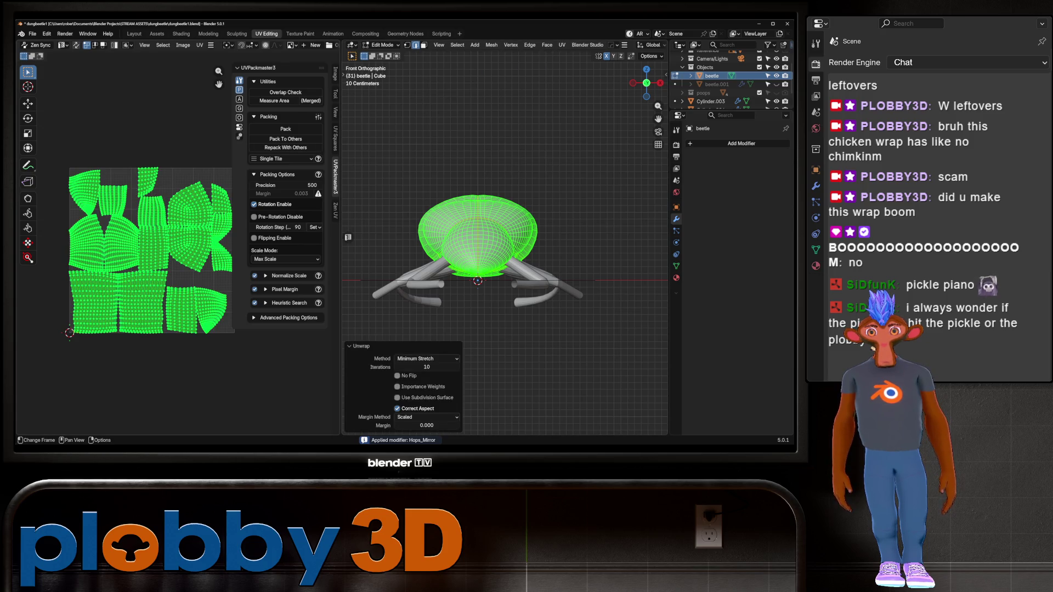
pyautogui.click(254, 204)
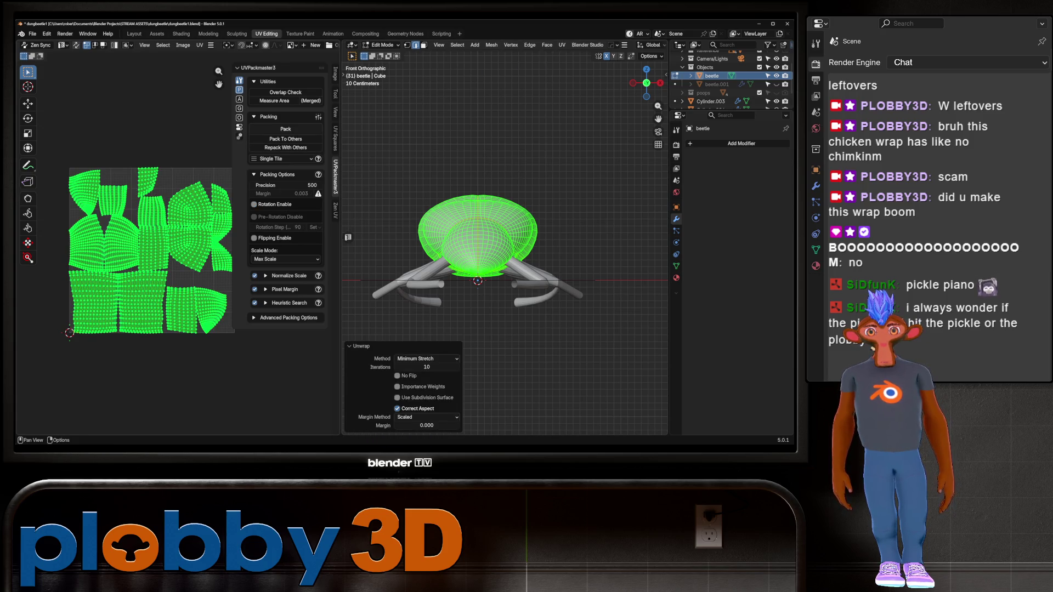
pyautogui.click(286, 129)
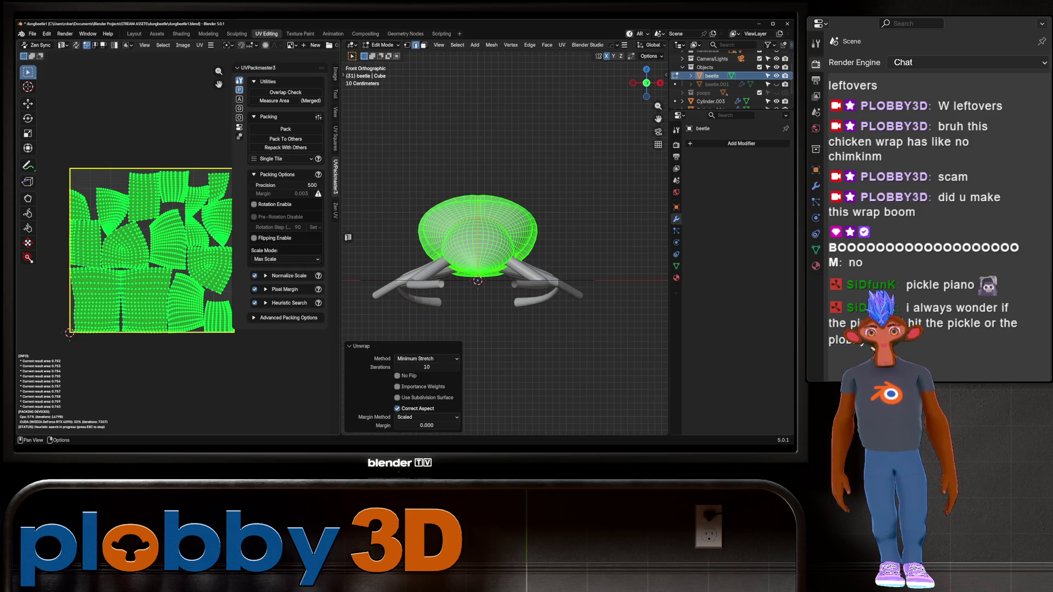
pyautogui.press('Escape')
# - Go back to the Layout workspace in Object Mode with the body deselected, viewed from a low side
pyautogui.moveTo(493, 274); pyautogui.dragTo(433, 225, button='middle')
pyautogui.press('Tab')
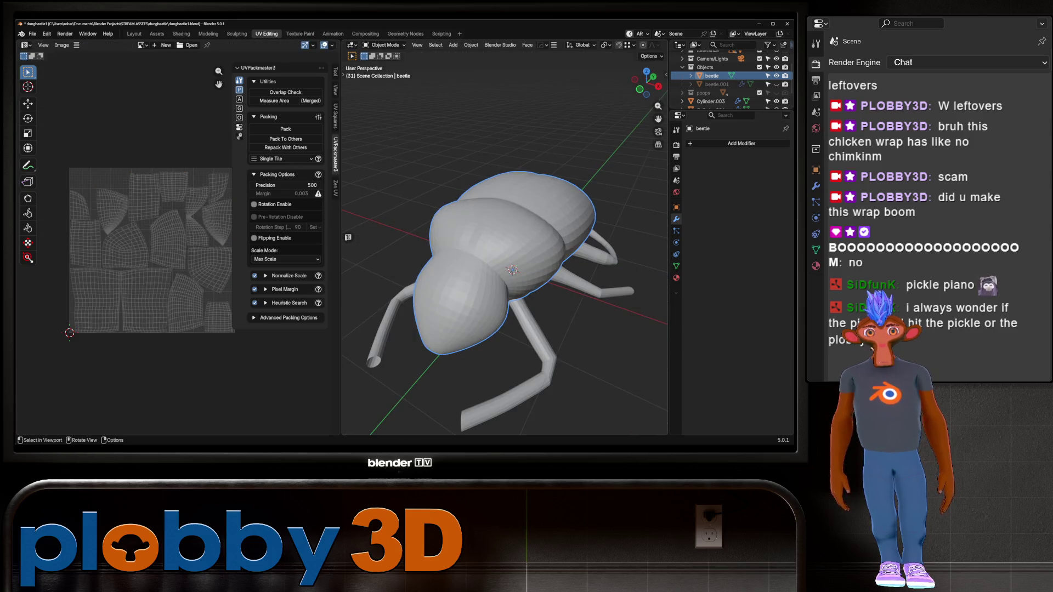
pyautogui.click(134, 34)
pyautogui.moveTo(329, 247); pyautogui.dragTo(425, 239, button='middle')
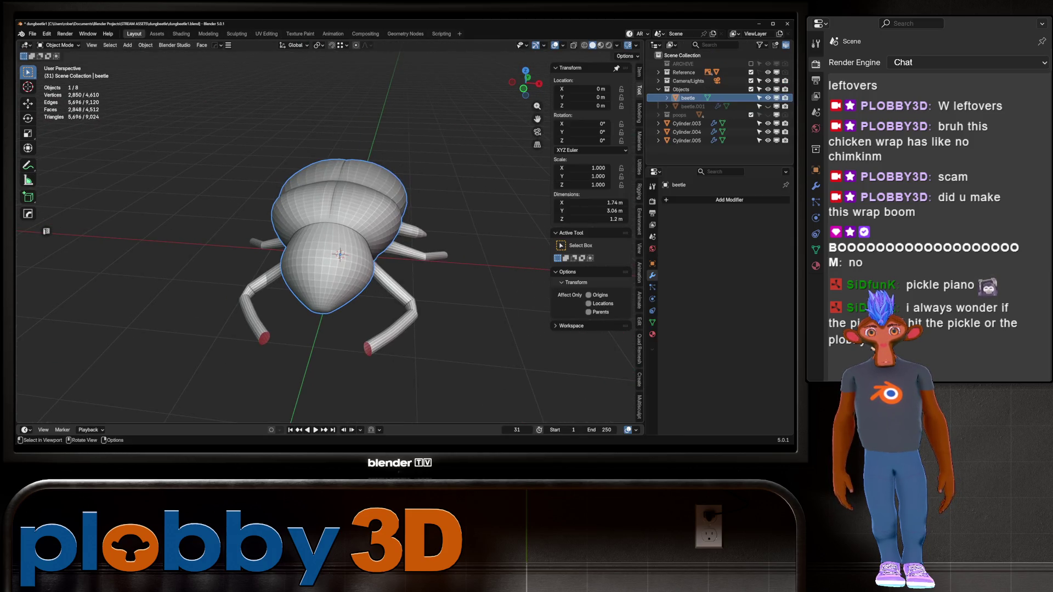
pyautogui.hotkey('alt', 'a')
pyautogui.scroll(5, 329, 247)
pyautogui.moveTo(329, 247); pyautogui.dragTo(467, 236, button='middle')
# - In the side view with X-ray on, enter face select on the body and pick a single face
pyautogui.press('KP_3')
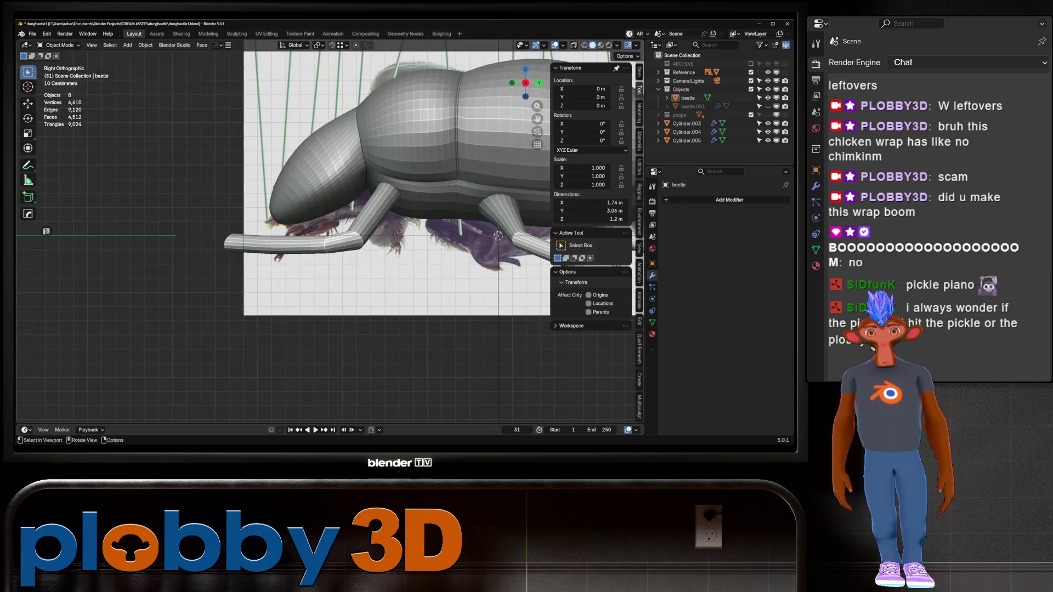
pyautogui.hotkey('alt', 'z')
pyautogui.hotkey('alt', 'z')
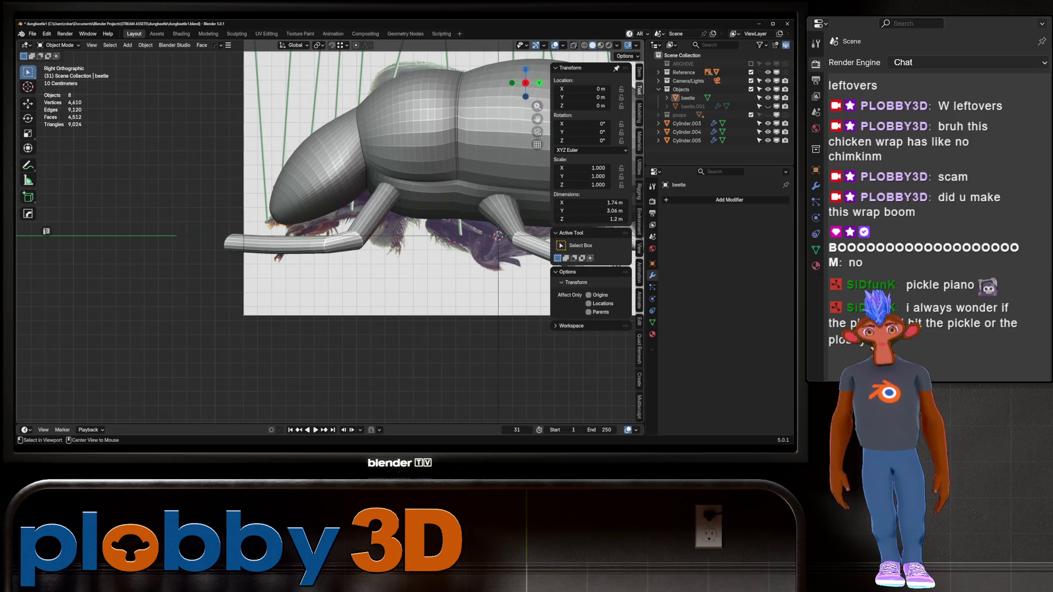
pyautogui.hotkey('alt', 'z')
pyautogui.hotkey('alt', 'z')
pyautogui.moveTo(357, 230)
pyautogui.mouseDown(button='middle')
pyautogui.moveTo(378, 219)
pyautogui.moveTo(417, 230)
pyautogui.moveTo(321, 222)
pyautogui.mouseUp(button='middle')
pyautogui.press('Tab')
pyautogui.press('3')
pyautogui.scroll(2, 314, 221)
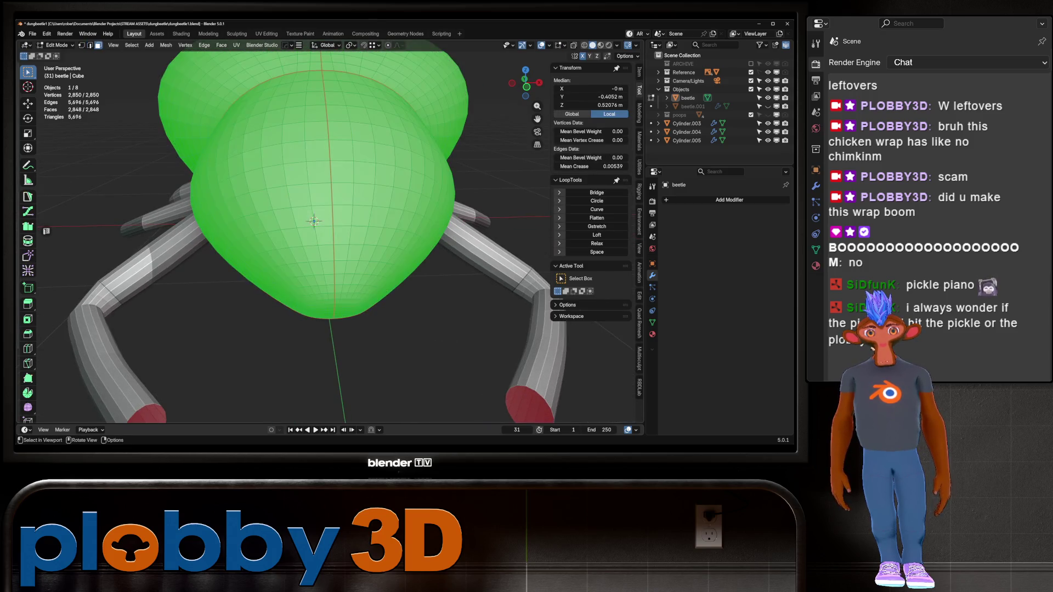
pyautogui.click(296, 235)
# - From the front view, select a block of faces on the front dome between two picked faces
pyautogui.press('KP_1')
pyautogui.hotkey('alt', 'z')
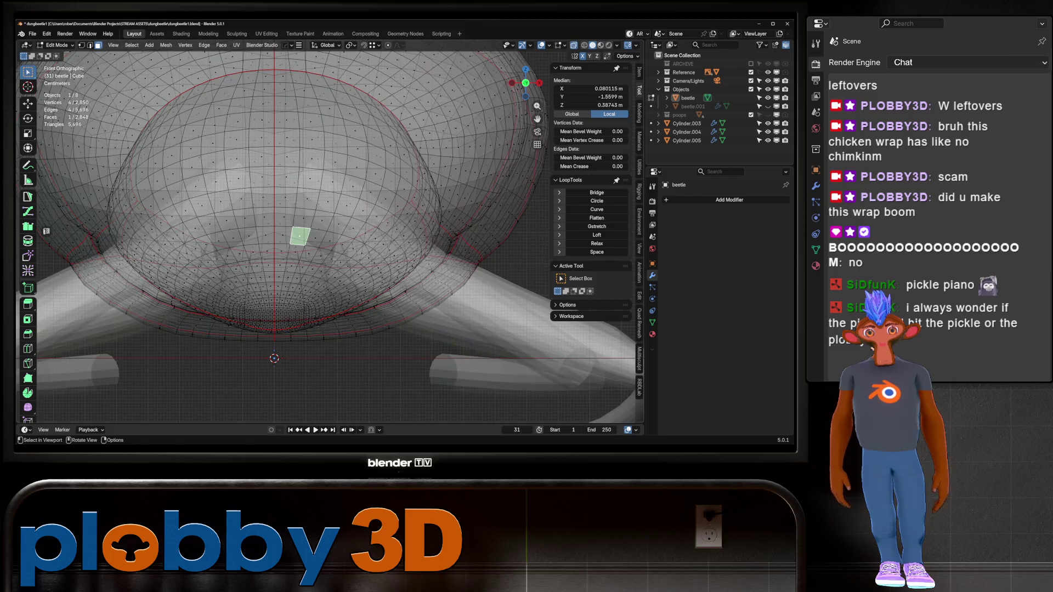
pyautogui.scroll(-8, 300, 236)
pyautogui.press('KP_Decimal')
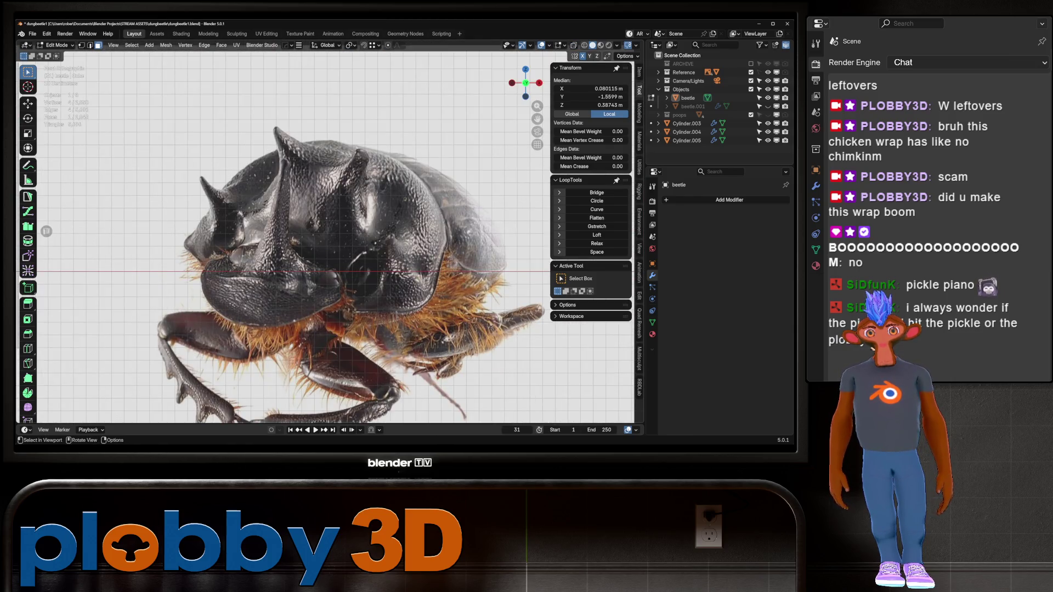
pyautogui.scroll(-6, 329, 242)
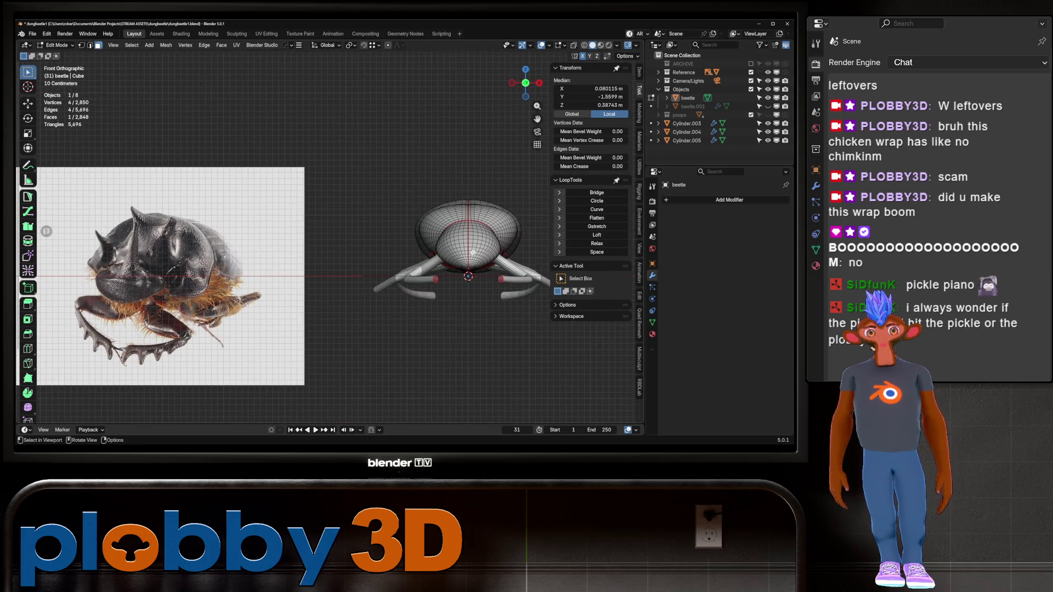
pyautogui.scroll(3, 487, 232)
pyautogui.scroll(2, 548, 219)
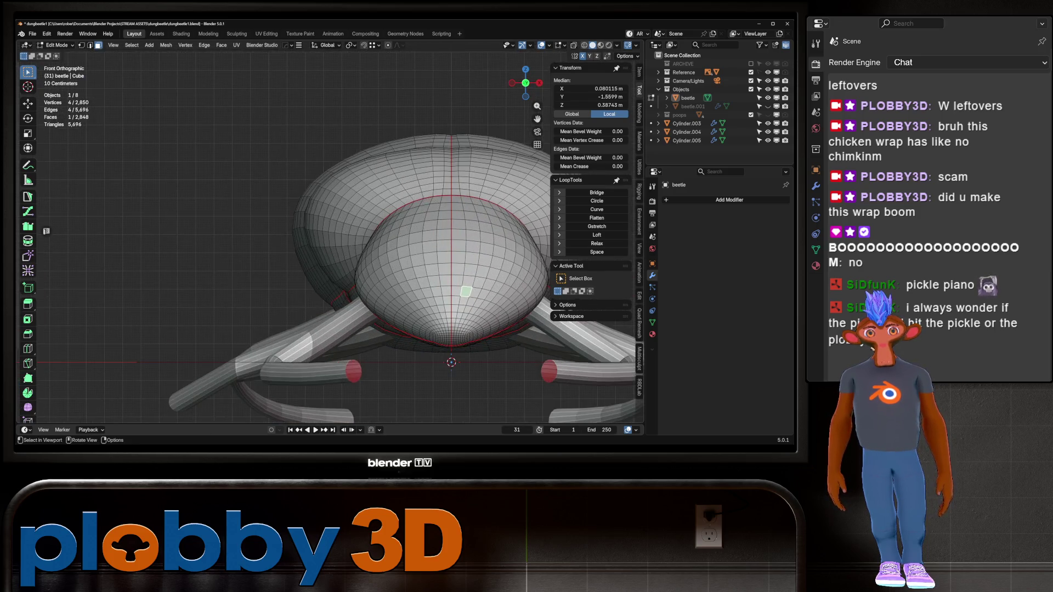
pyautogui.click(354, 231)
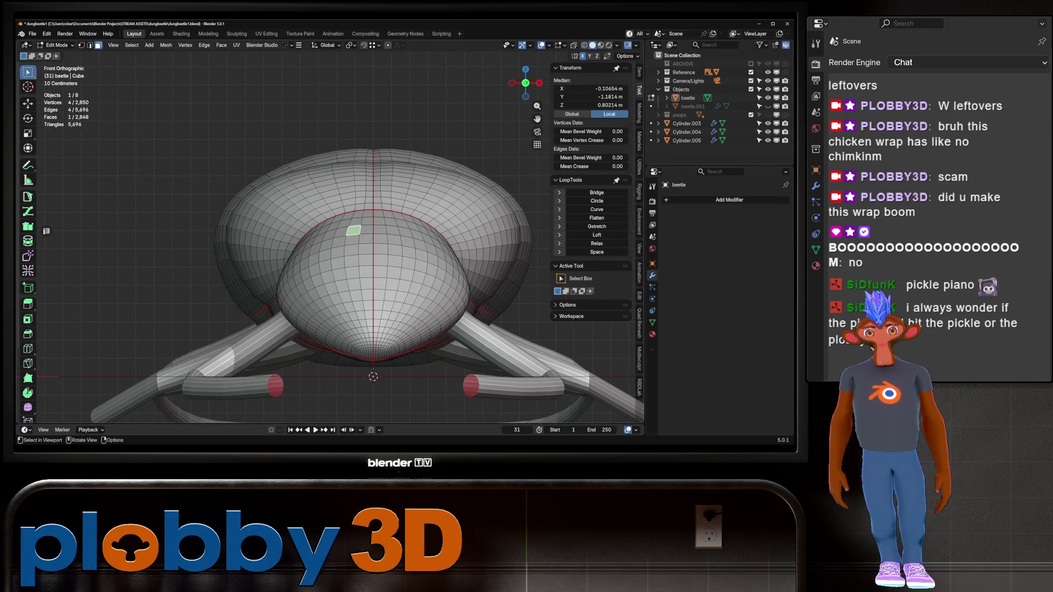
pyautogui.keyDown('ctrl'); pyautogui.keyDown('shift'); pyautogui.click(395, 261); pyautogui.keyUp('shift'); pyautogui.keyUp('ctrl')
pyautogui.scroll(-5, 391, 242)
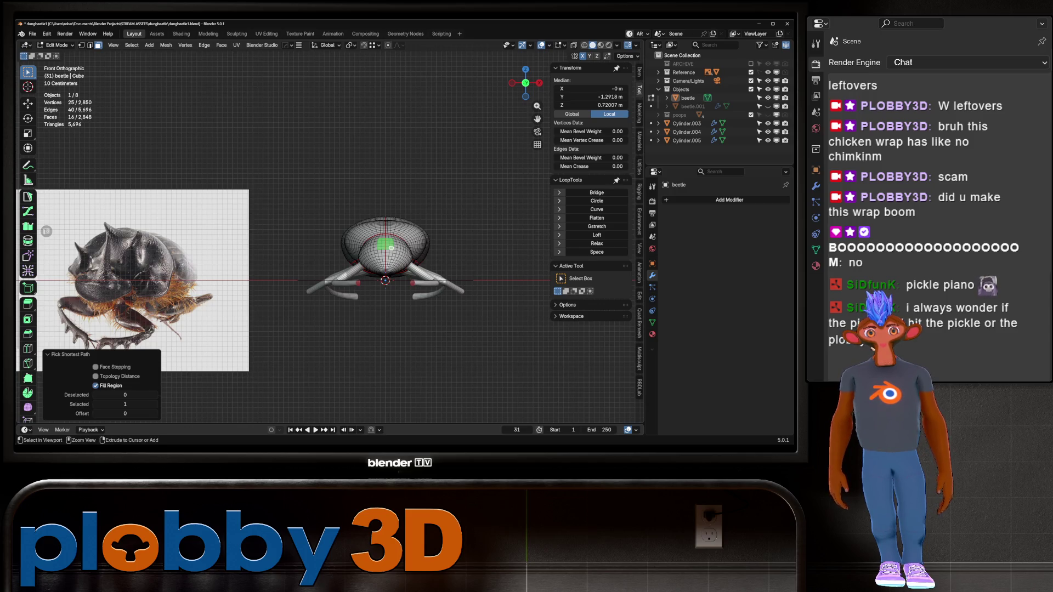
# - Grow the front-dome selection one ring, inset it, and delete the faces to open a hole
pyautogui.press('ctrl+KP_Add')
pyautogui.scroll(4, 417, 263)
pyautogui.press('i')
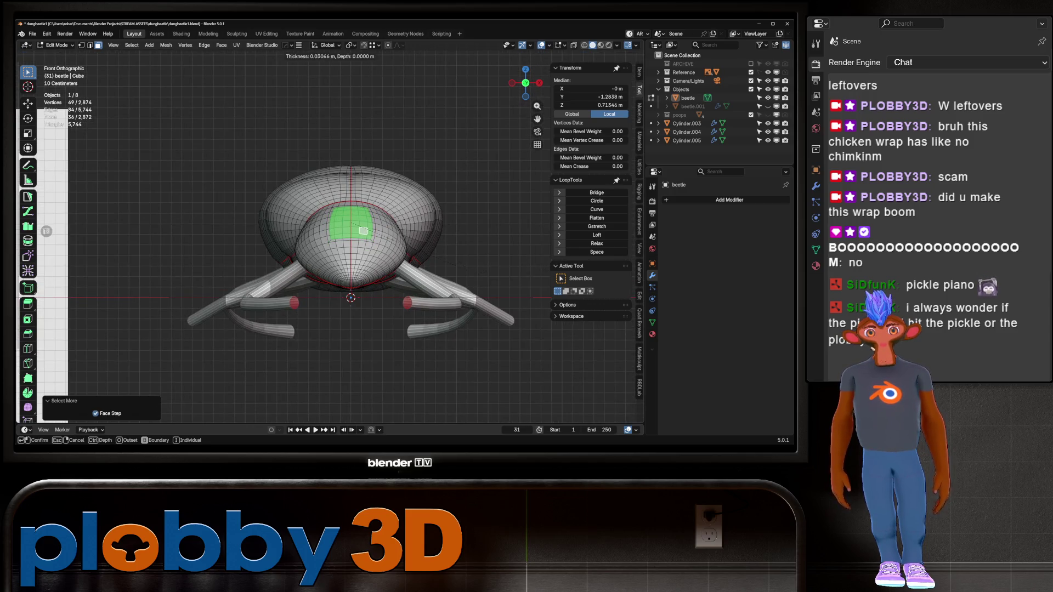
pyautogui.click(363, 231)
pyautogui.scroll(2, 363, 230)
pyautogui.press('x')
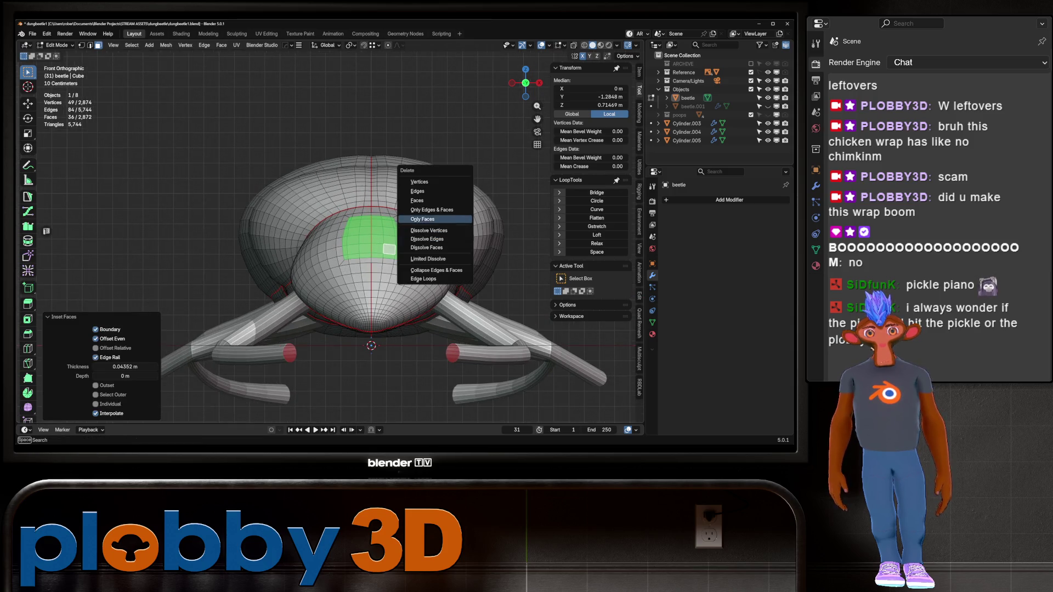
pyautogui.click(435, 201)
# - Select the hole's boundary loop and relax it repeatedly to round out the rim
pyautogui.press('2')
pyautogui.keyDown('alt'); pyautogui.click(371, 217); pyautogui.keyUp('alt')
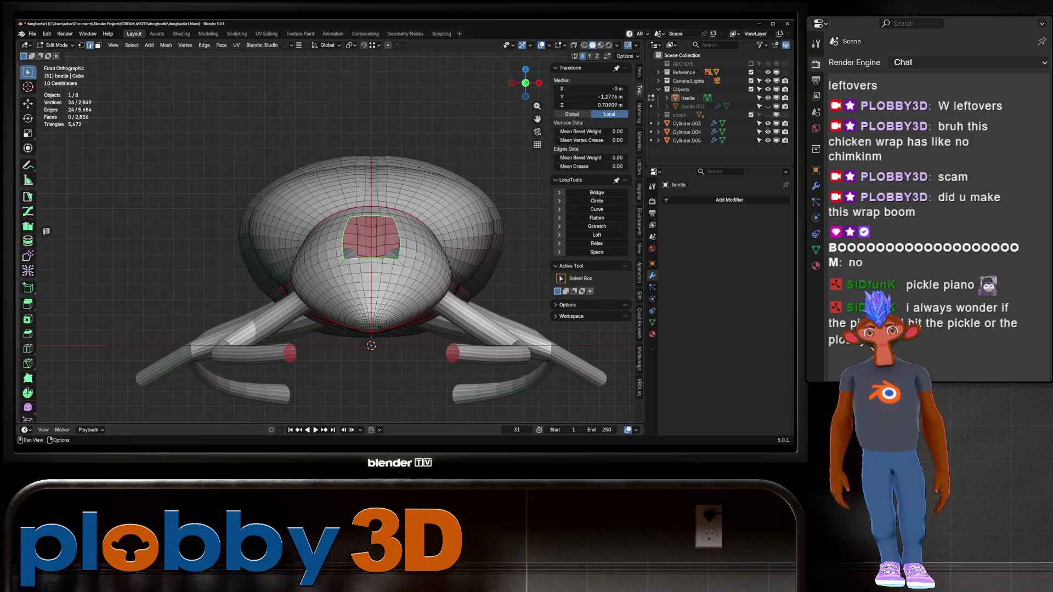
pyautogui.click(597, 243)
pyautogui.click(597, 243)
pyautogui.click(597, 243)
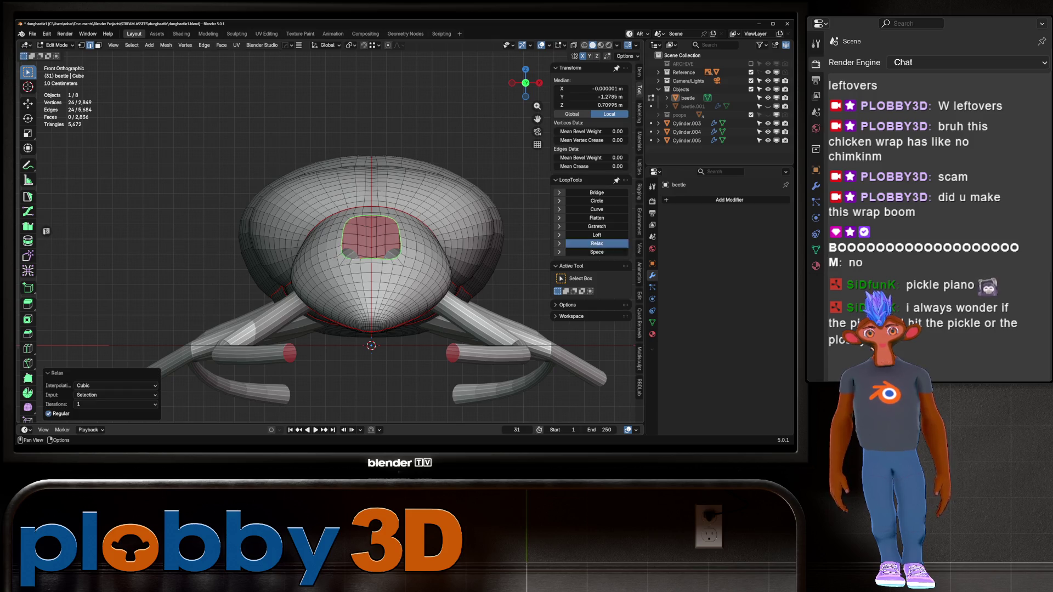
pyautogui.click(596, 243)
pyautogui.click(597, 243)
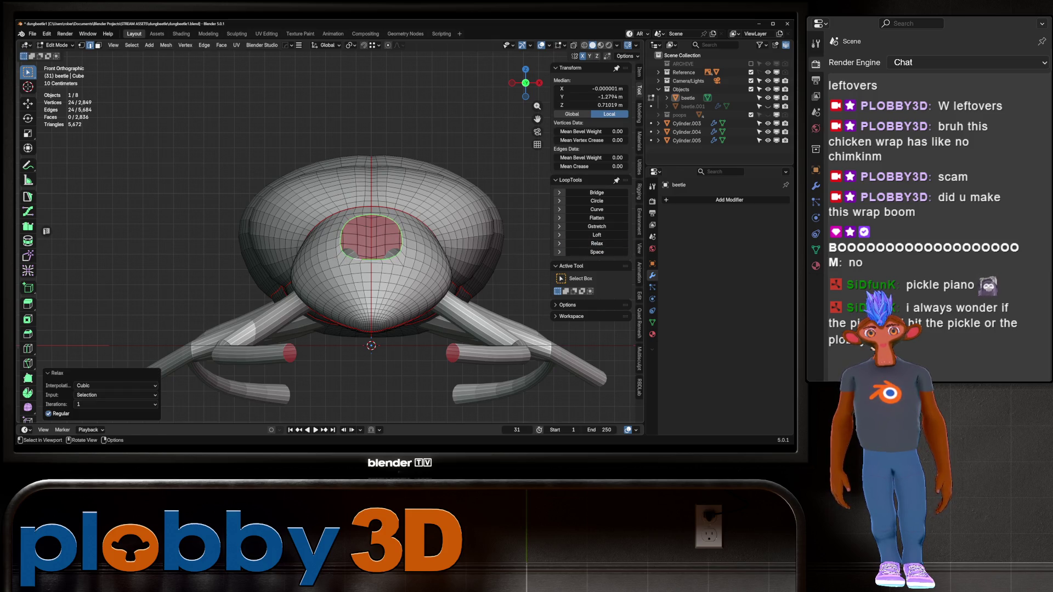
pyautogui.press('ctrl+KP_Add')
pyautogui.rightClick(409, 238)
pyautogui.click(408, 228)
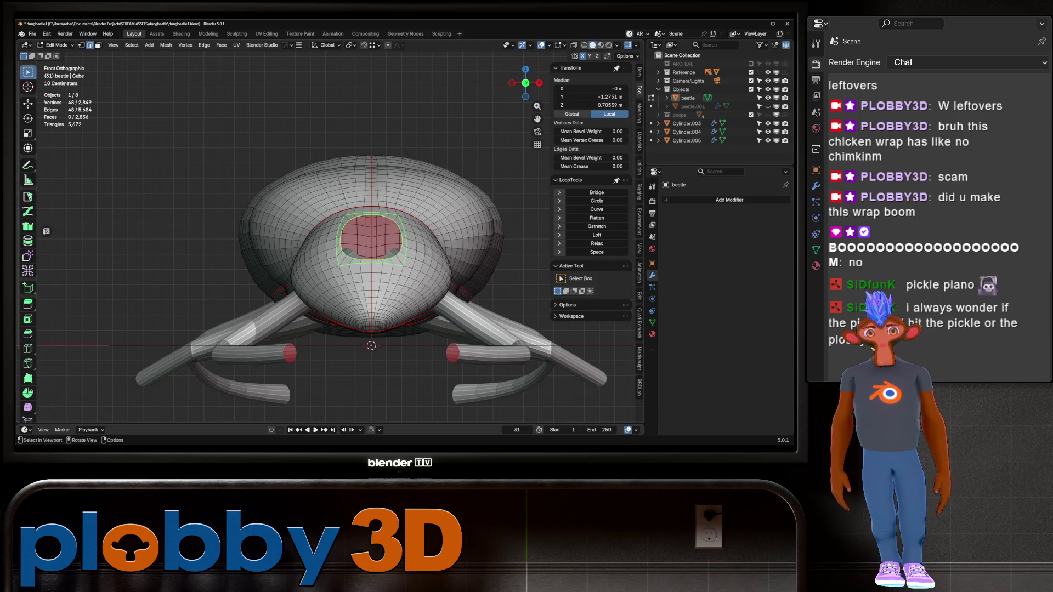
pyautogui.keyDown('alt'); pyautogui.keyDown('shift'); pyautogui.click(371, 217); pyautogui.keyUp('shift'); pyautogui.keyUp('alt')
pyautogui.click(597, 244)
pyautogui.click(597, 244)
pyautogui.hotkey('ctrl', 'z')
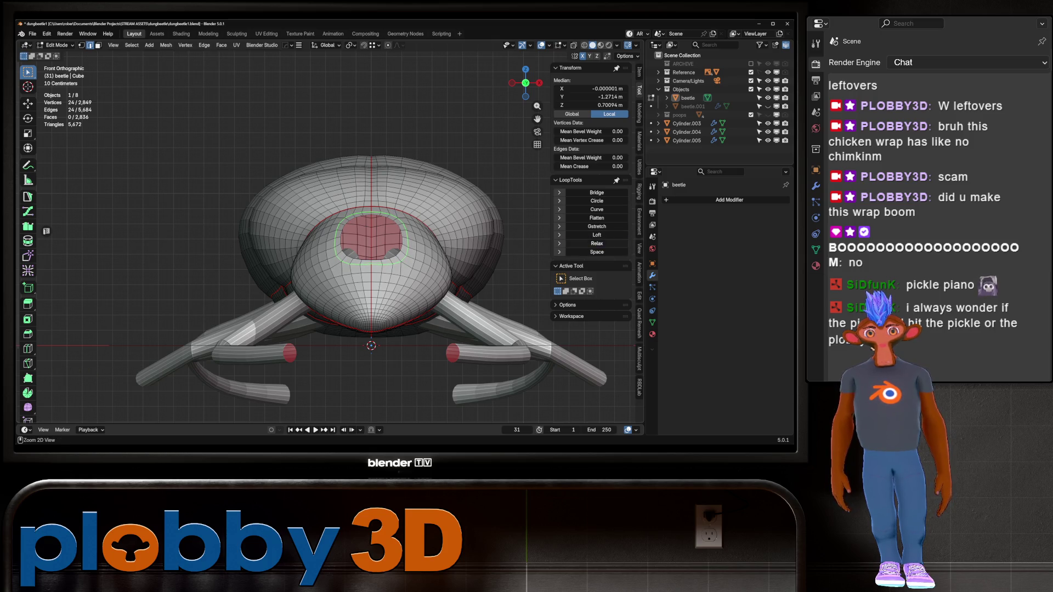
# - Inset the ring of faces around the hole outward
pyautogui.press('3')
pyautogui.keyDown('alt'); pyautogui.click(355, 262); pyautogui.keyUp('alt')
pyautogui.press('i')
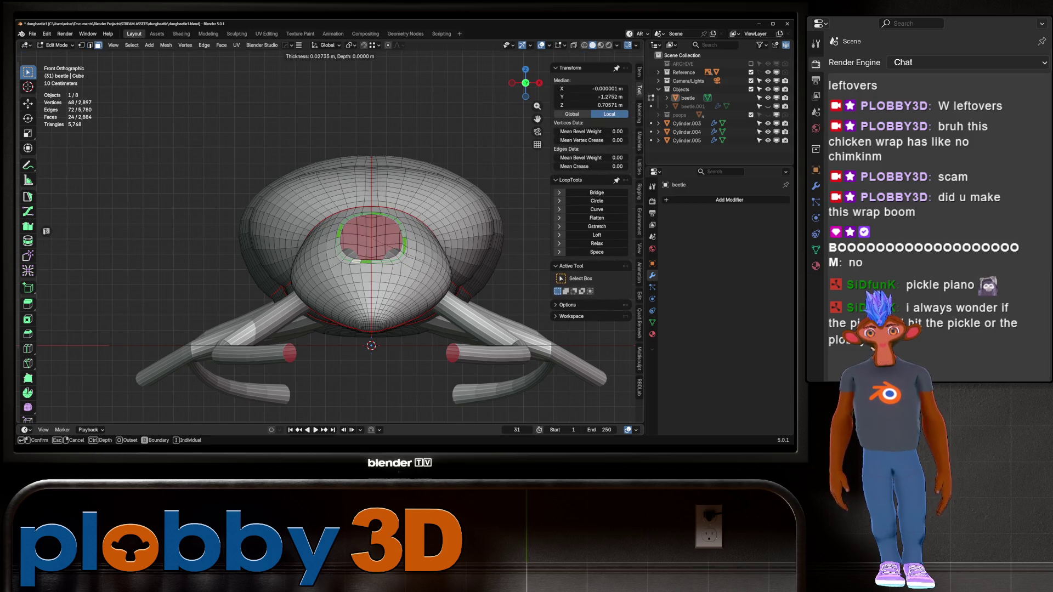
pyautogui.press('o')
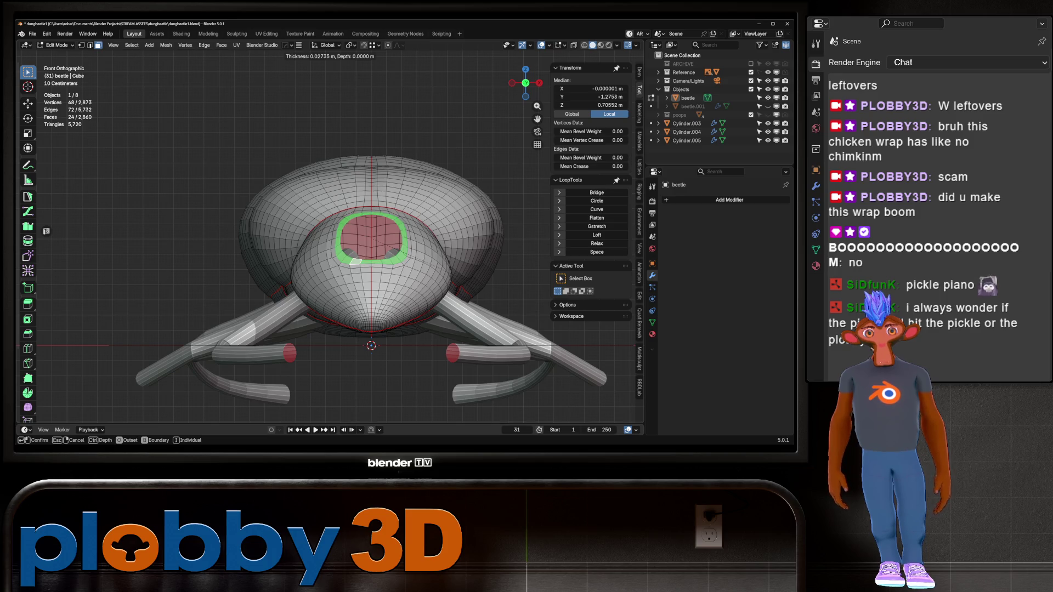
pyautogui.press('Return')
# - Select the hole's open border and fill it with a single face
pyautogui.press('2')
pyautogui.keyDown('alt'); pyautogui.click(371, 297); pyautogui.keyUp('alt')
pyautogui.keyDown('alt'); pyautogui.click(357, 215); pyautogui.keyUp('alt')
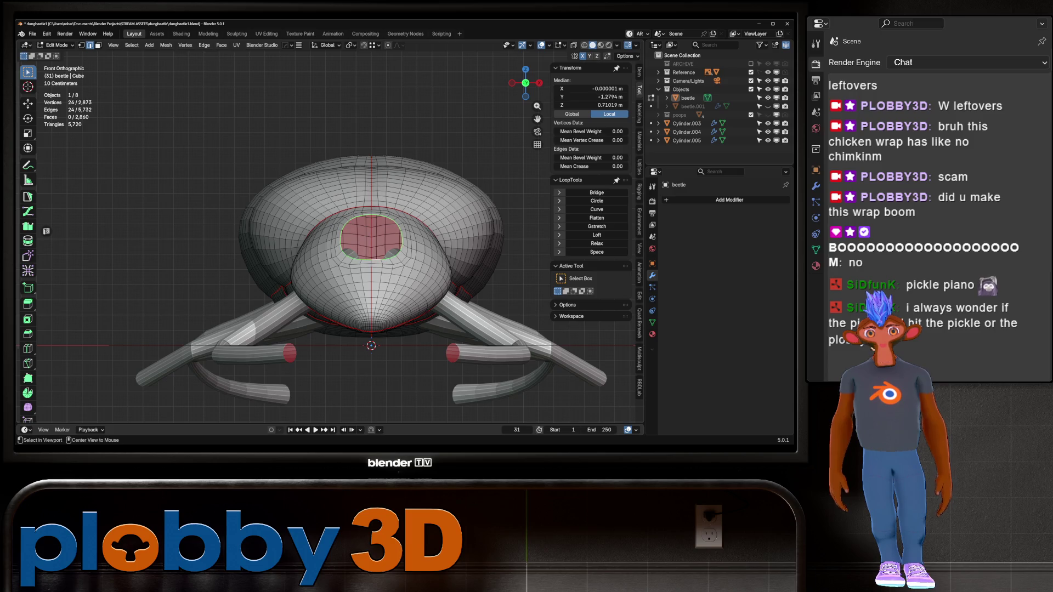
pyautogui.press('f')
pyautogui.press('KP_3')
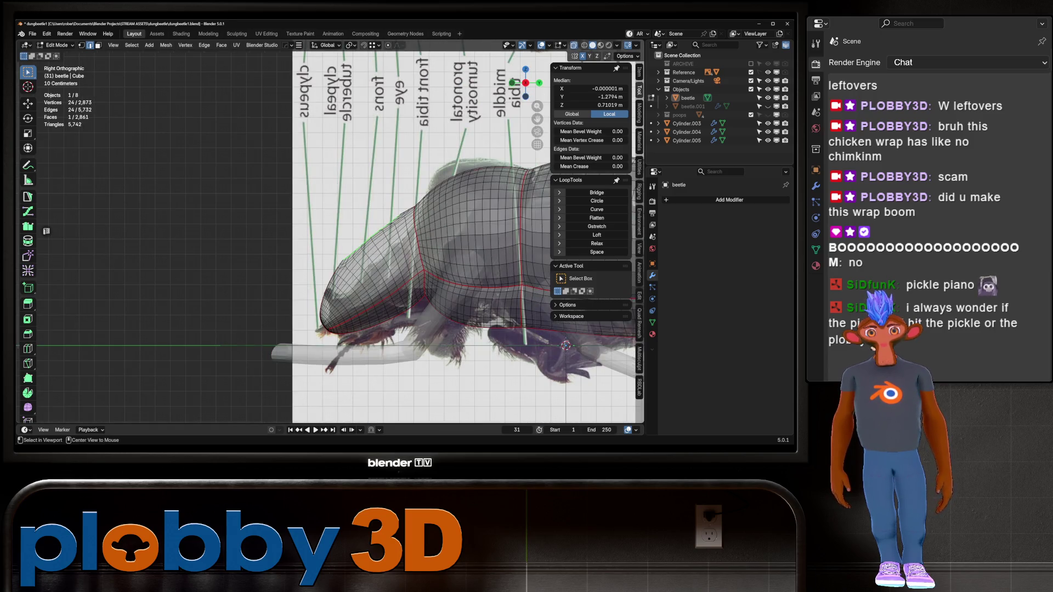
# - Extrude the new front face outward and scale it to half size
pyautogui.moveTo(439, 247); pyautogui.dragTo(384, 220, button='middle')
pyautogui.moveTo(359, 285); pyautogui.dragTo(357, 277, button='middle')
pyautogui.press('e')
pyautogui.click(357, 274)
pyautogui.press('s')
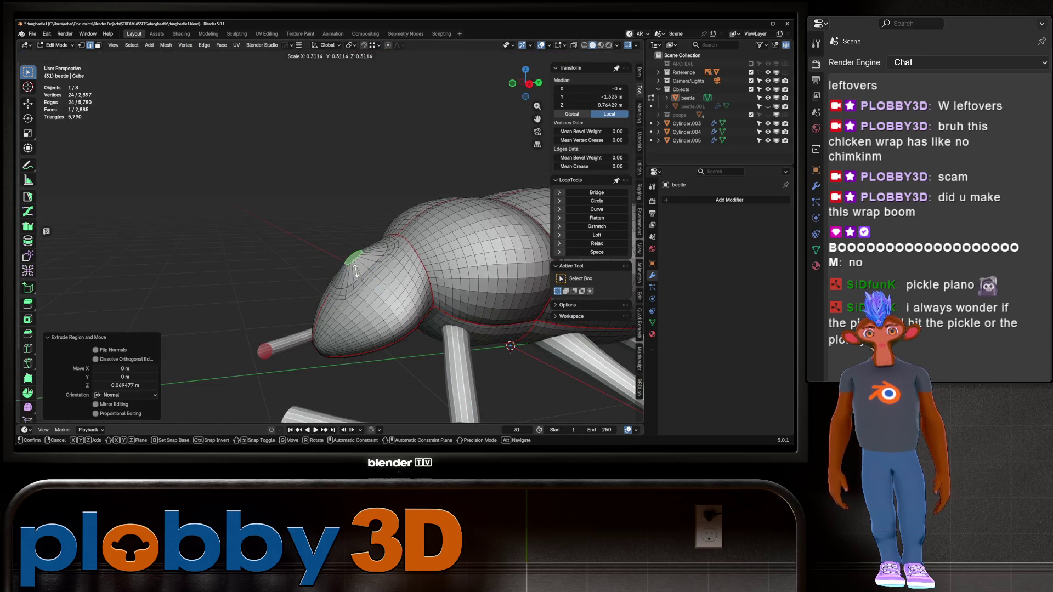
pyautogui.click(370, 268)
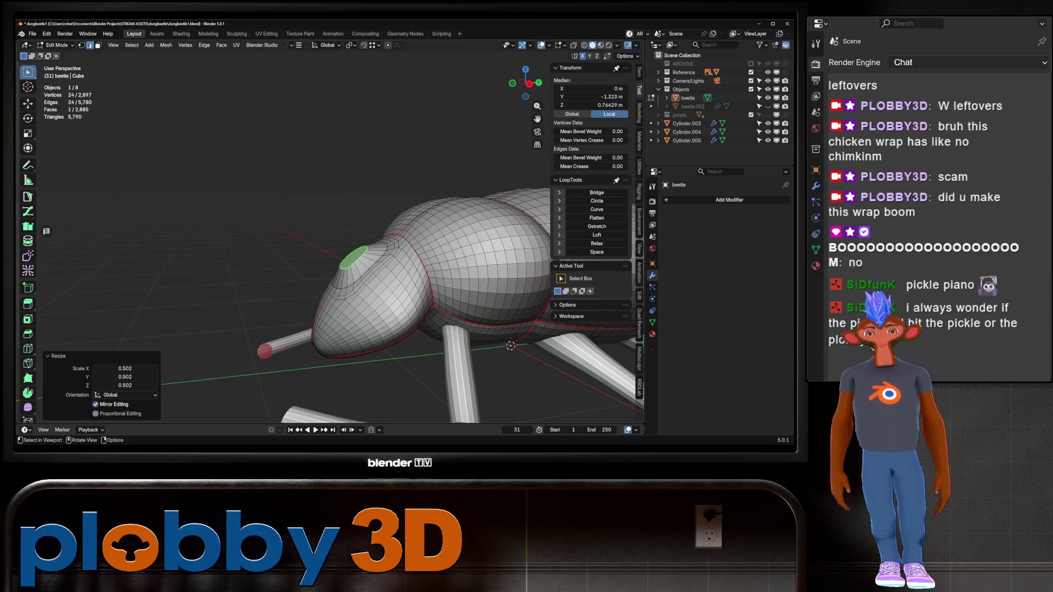
pyautogui.press('KP_3')
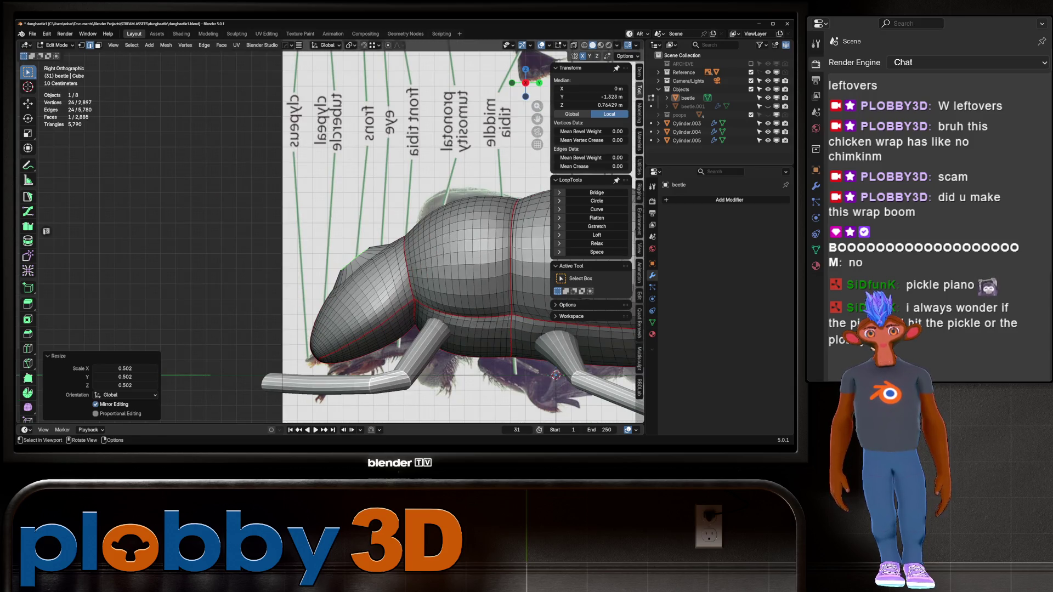
# - Grow the selection one ring, scale it to taper the bump, and inset its faces
pyautogui.press('ctrl+KP_Add')
pyautogui.moveTo(351, 296)
pyautogui.mouseDown(button='middle')
pyautogui.moveTo(334, 303)
pyautogui.moveTo(504, 346)
pyautogui.mouseUp(button='middle')
pyautogui.press('s')
pyautogui.click(334, 305)
pyautogui.press('i')
pyautogui.click(376, 306)
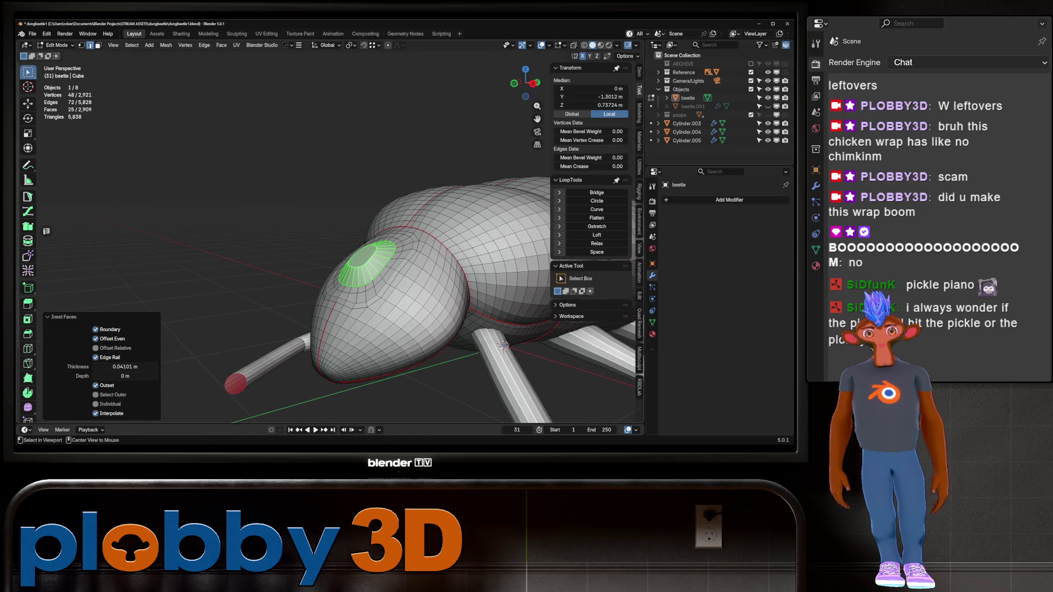
# - Edge-slide the loop around the bump to tighten it
pyautogui.keyDown('alt'); pyautogui.click(351, 285); pyautogui.keyUp('alt')
pyautogui.moveTo(351, 285); pyautogui.dragTo(366, 314, button='middle')
pyautogui.press('g')
pyautogui.press('g')
pyautogui.click(465, 314)
pyautogui.moveTo(466, 314); pyautogui.dragTo(554, 264, button='middle')
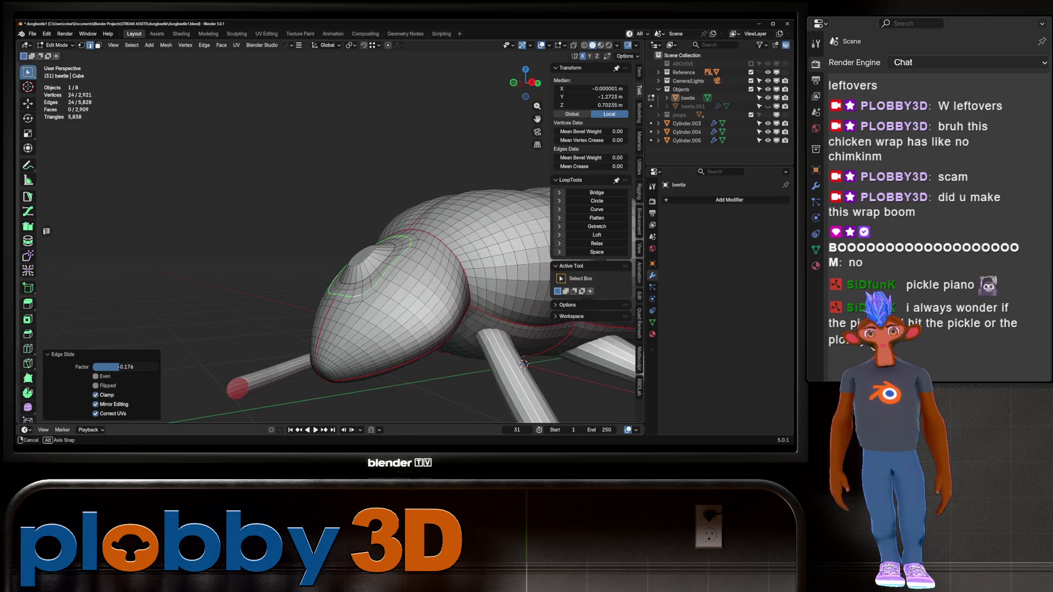
pyautogui.press('KP_3')
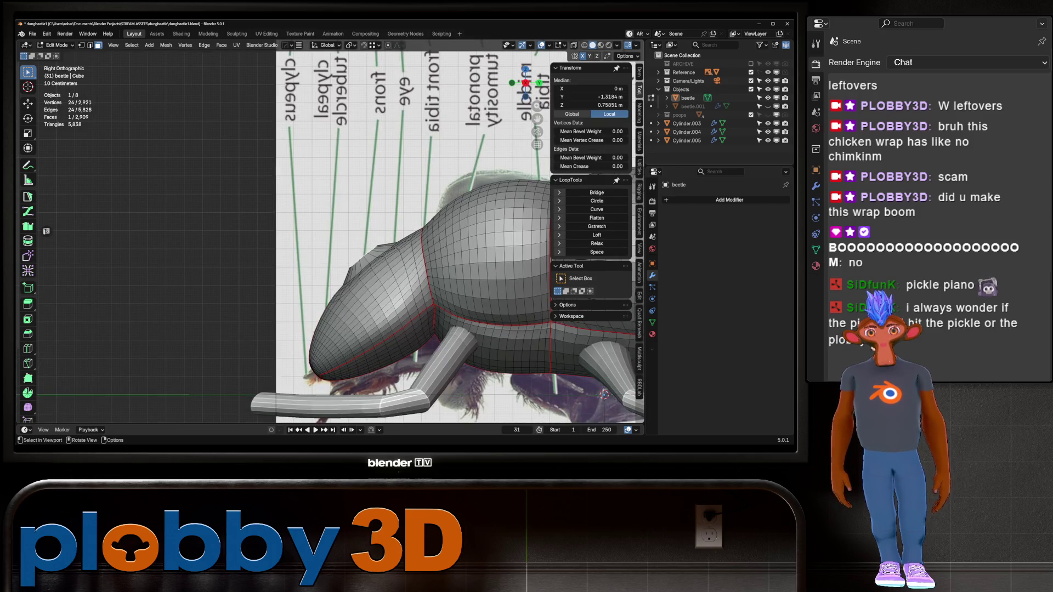
# - Turn X-ray off and, in the front view, undo the bump extrusion and inset
pyautogui.press('g')
pyautogui.scroll(-6, 340, 235)
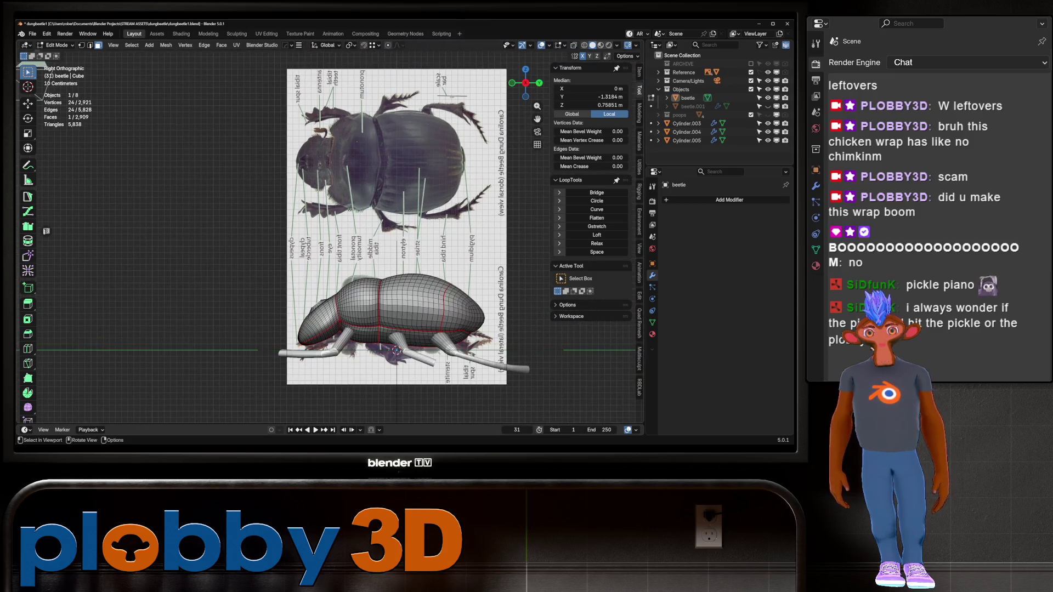
pyautogui.hotkey('alt', 'z')
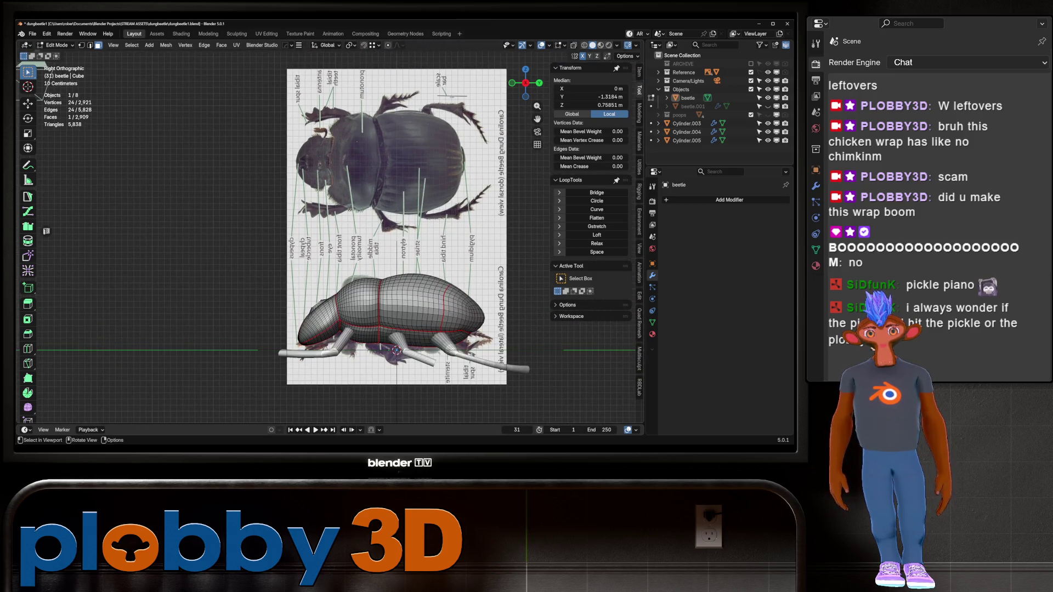
pyautogui.press('KP_1')
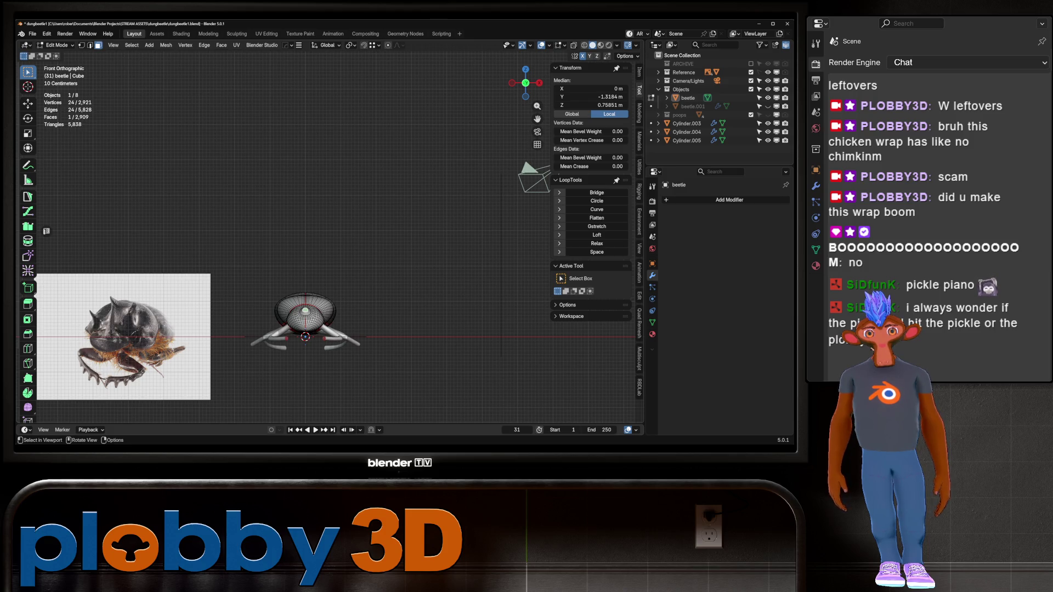
pyautogui.hotkey('ctrl', 'z')
pyautogui.hotkey('ctrl', 'z')
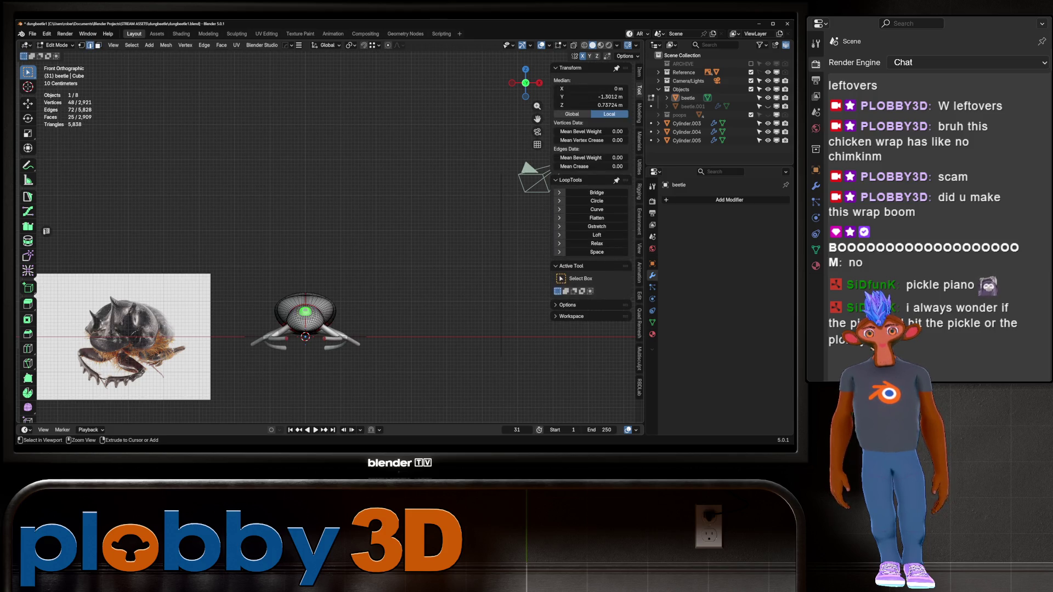
pyautogui.hotkey('ctrl', 'z')
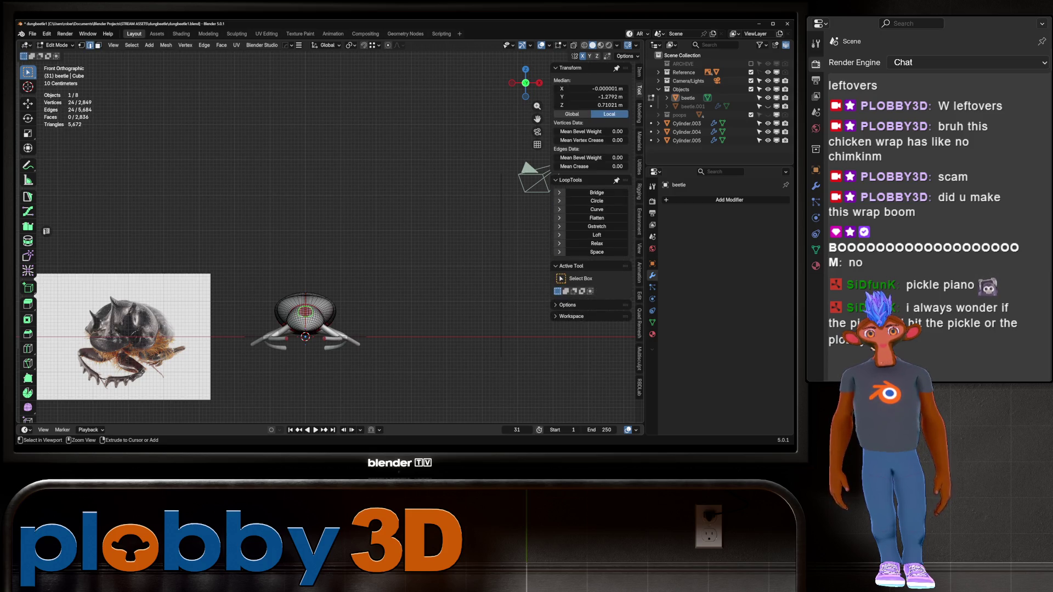
# - Grid-fill the opening at the front of the head and deselect everything
pyautogui.hotkey('ctrl', 'f')
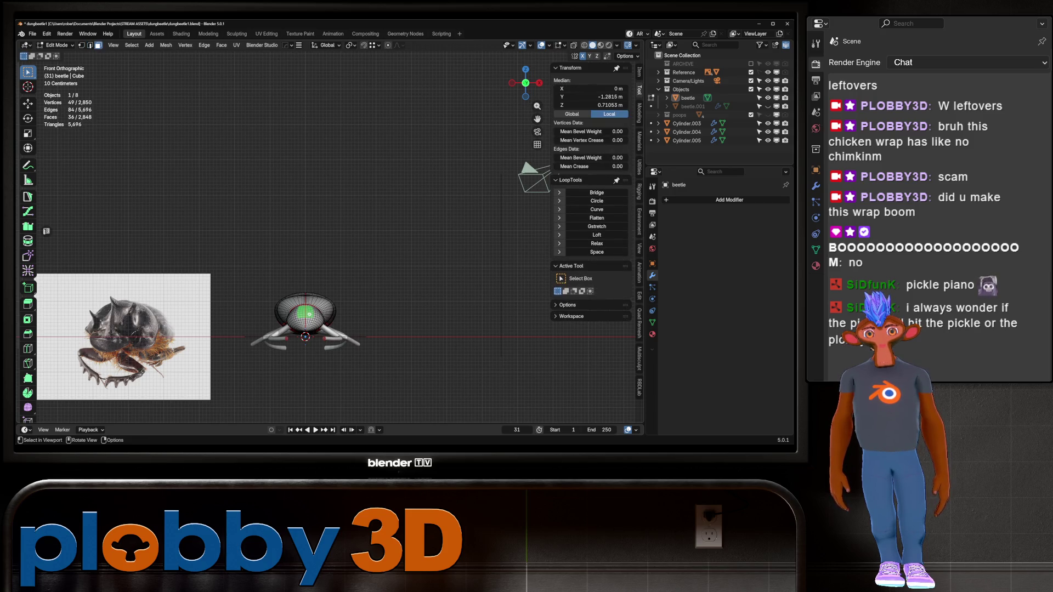
pyautogui.scroll(4, 309, 314)
pyautogui.click(319, 301)
pyautogui.scroll(-3, 320, 301)
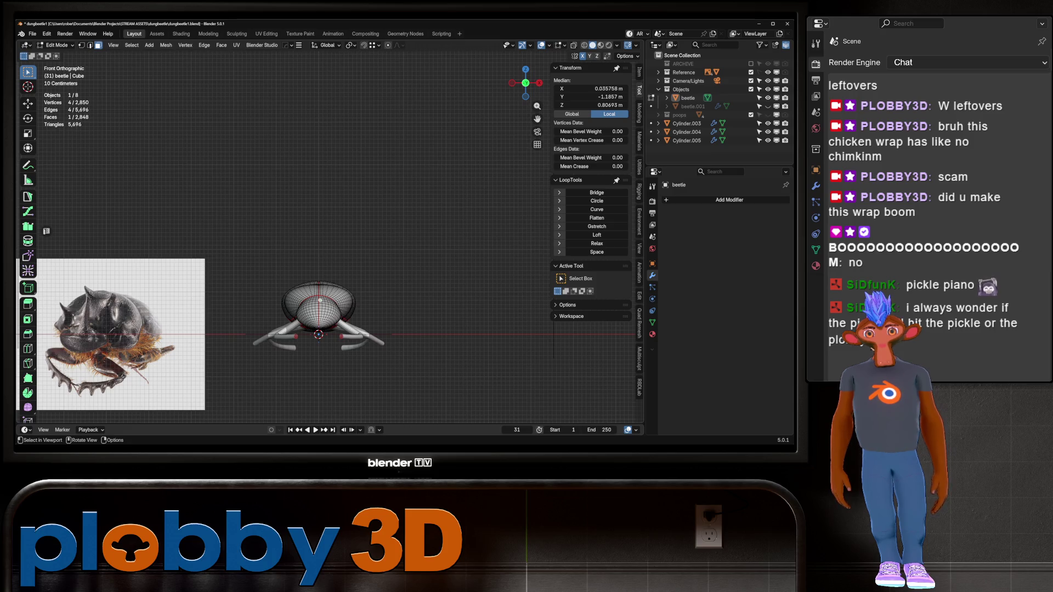
pyautogui.hotkey('alt', 'a')
pyautogui.scroll(2, 345, 299)
pyautogui.hotkey('ctrl', 'Tab')
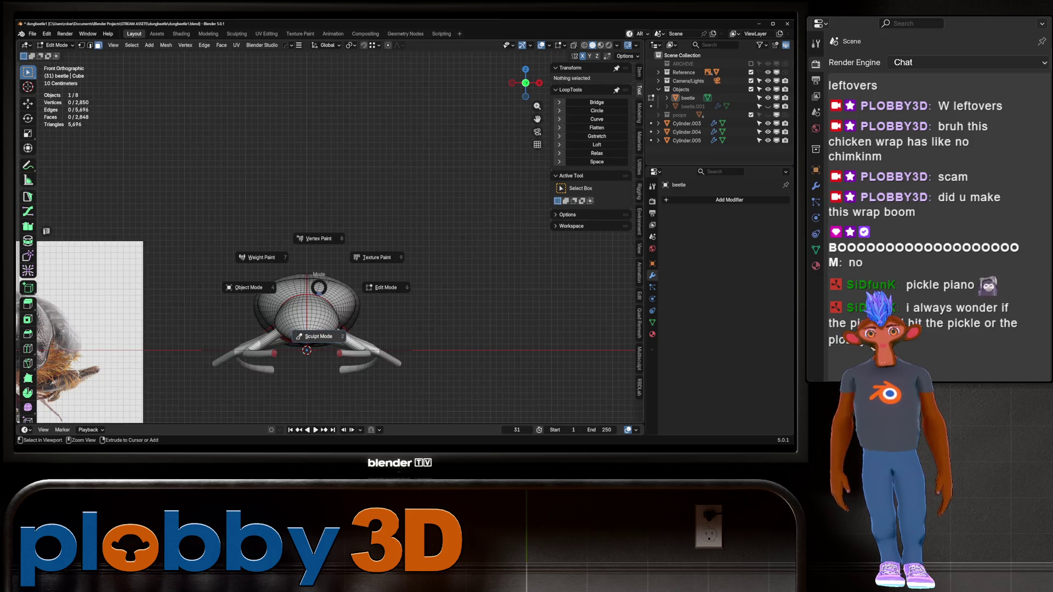
# - Enter Sculpt Mode, resize the brush, and pull the top of the beetle upward with Grab
pyautogui.click(312, 335)
pyautogui.click(301, 282)
pyautogui.press('f')
pyautogui.click(301, 276)
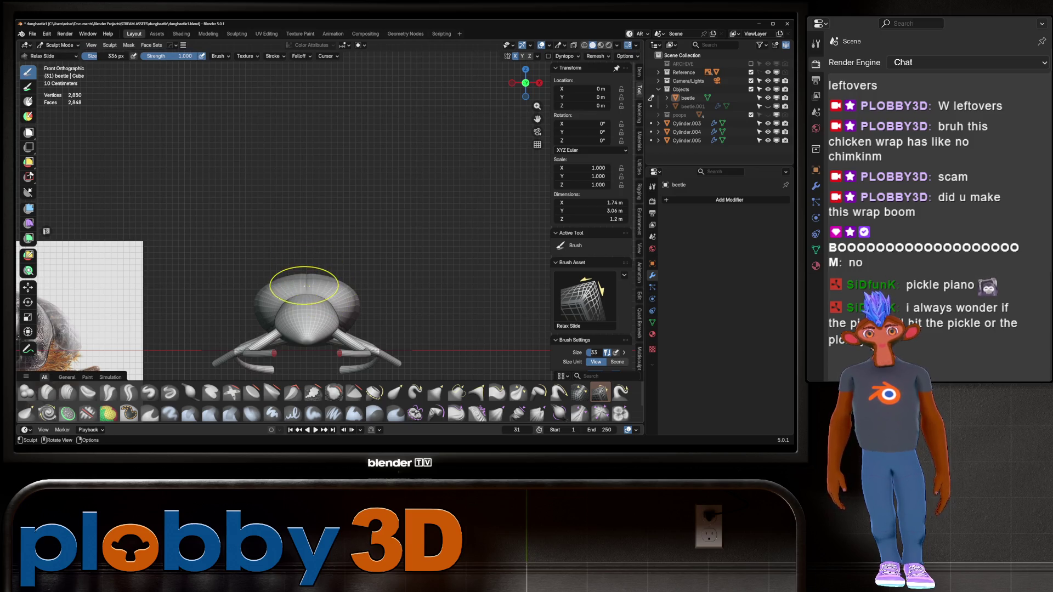
pyautogui.press('g')
pyautogui.moveTo(307, 283); pyautogui.dragTo(339, 294)
pyautogui.press('f')
pyautogui.click(301, 284)
pyautogui.rightClick(301, 280)
# - Orbit and zoom around the beetle body to inspect it from several angles
pyautogui.keyDown('shift'); pyautogui.moveTo(265, 292); pyautogui.dragTo(275, 293, button='middle'); pyautogui.keyUp('shift')
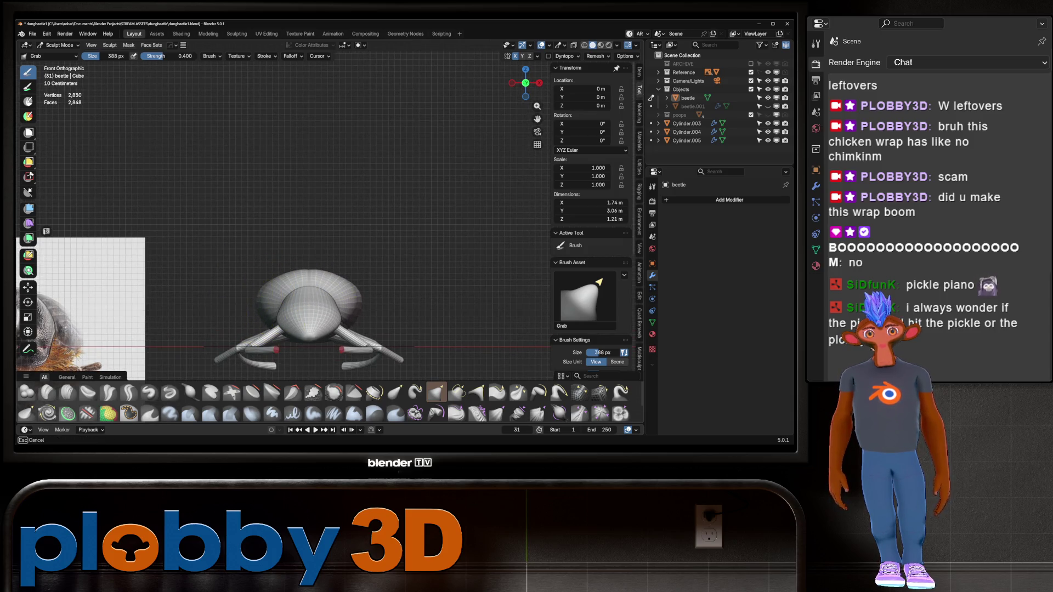
pyautogui.moveTo(254, 294)
pyautogui.mouseDown(button='middle')
pyautogui.moveTo(285, 308)
pyautogui.moveTo(277, 229)
pyautogui.mouseUp(button='middle')
pyautogui.scroll(4, 281, 290)
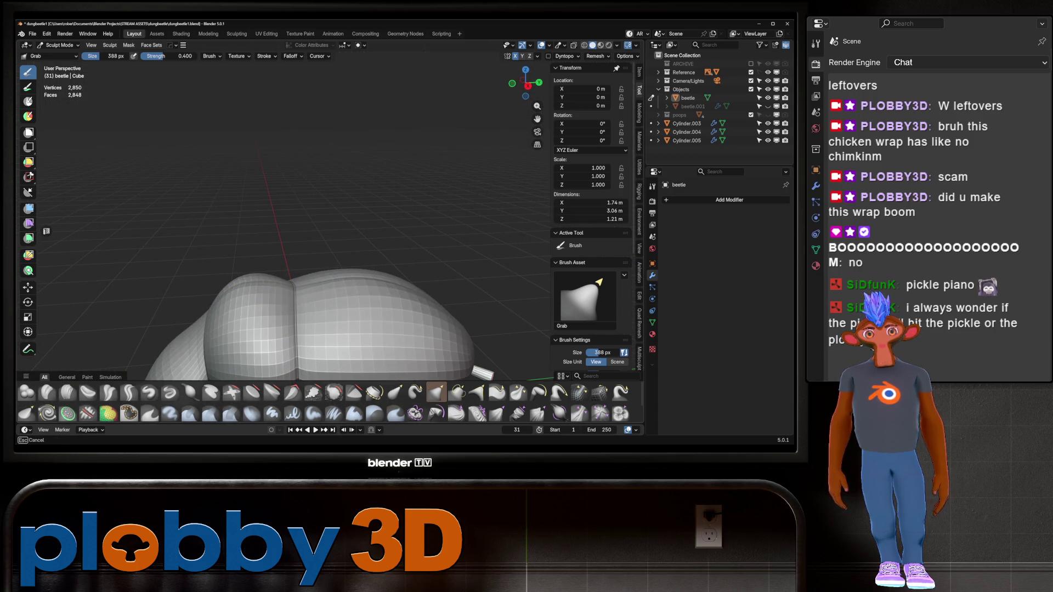
pyautogui.moveTo(258, 281); pyautogui.dragTo(340, 235, button='middle')
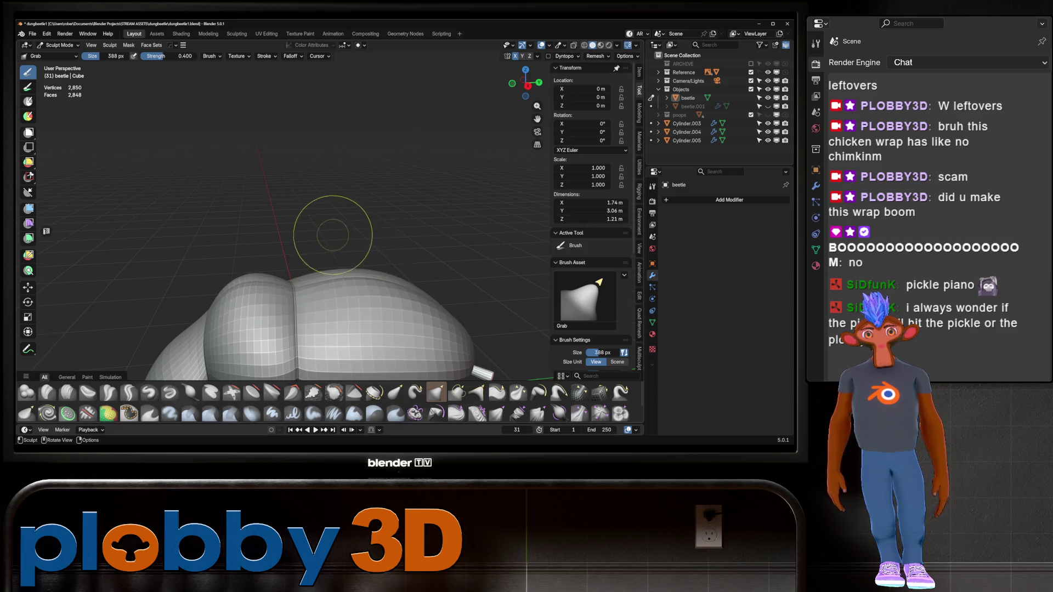
pyautogui.scroll(-3, 301, 216)
pyautogui.scroll(3, 275, 307)
pyautogui.moveTo(275, 207)
pyautogui.mouseDown(button='middle')
pyautogui.moveTo(277, 324)
pyautogui.moveTo(341, 235)
pyautogui.moveTo(296, 329)
pyautogui.moveTo(330, 250)
pyautogui.mouseUp(button='middle')
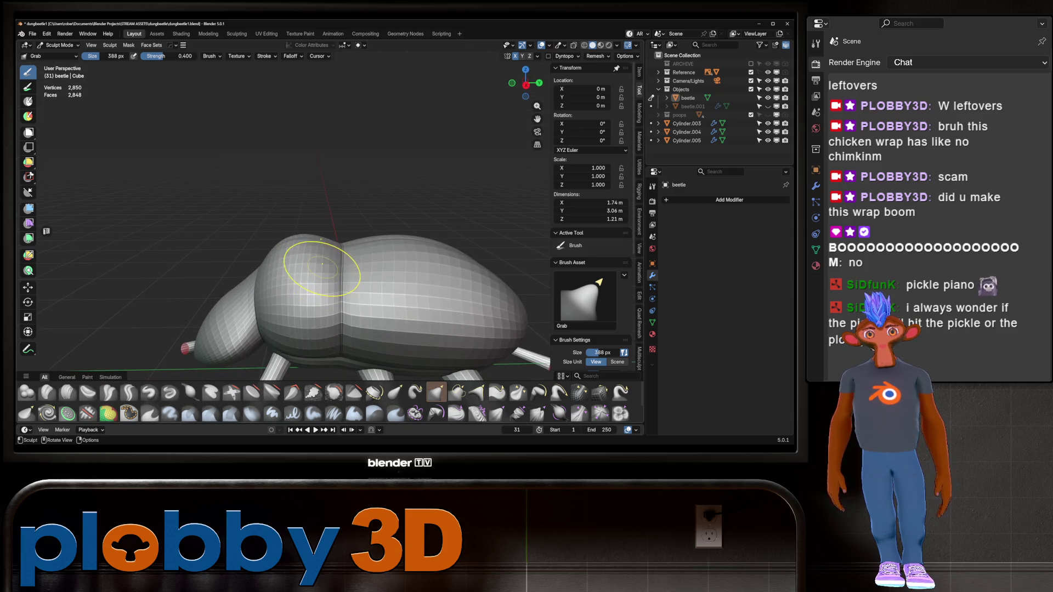
pyautogui.moveTo(307, 307)
pyautogui.mouseDown(button='middle')
pyautogui.moveTo(334, 252)
pyautogui.moveTo(419, 245)
pyautogui.moveTo(343, 266)
pyautogui.moveTo(371, 248)
pyautogui.moveTo(369, 258)
pyautogui.moveTo(357, 241)
pyautogui.moveTo(317, 247)
pyautogui.moveTo(347, 270)
pyautogui.mouseUp(button='middle')
pyautogui.scroll(-5, 334, 250)
pyautogui.scroll(-3, 317, 247)
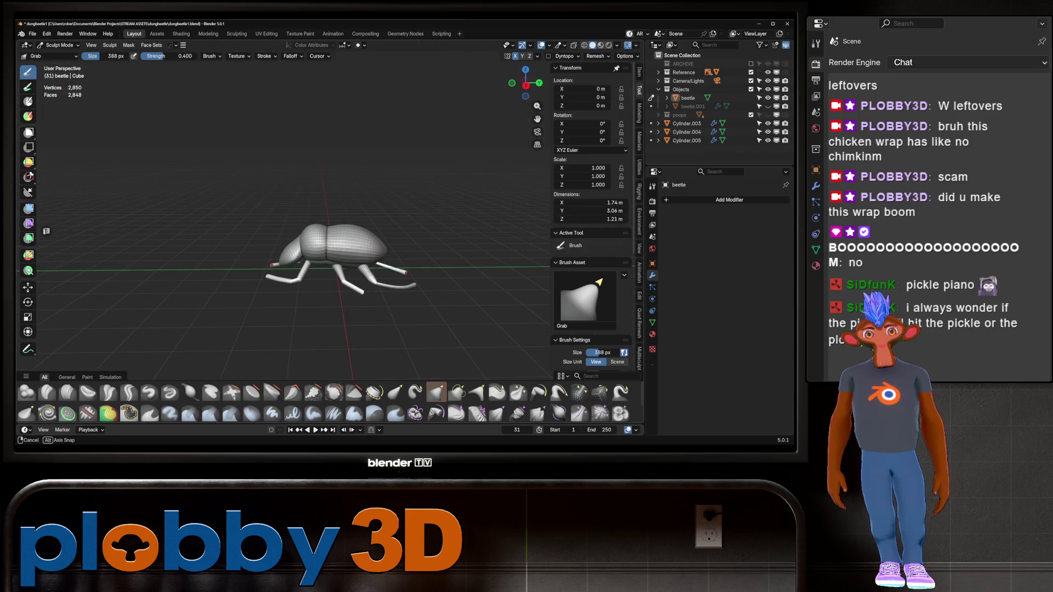
pyautogui.scroll(2, 272, 274)
pyautogui.moveTo(305, 235)
pyautogui.mouseDown(button='middle')
pyautogui.moveTo(238, 315)
pyautogui.moveTo(433, 255)
pyautogui.moveTo(316, 227)
pyautogui.mouseUp(button='middle')
pyautogui.moveTo(365, 200); pyautogui.dragTo(282, 177, button='middle')
pyautogui.scroll(3, 284, 229)
# - Grab-reshape the beetle's head against the side and front reference views
pyautogui.moveTo(284, 228)
pyautogui.mouseDown()
pyautogui.moveTo(258, 220)
pyautogui.moveTo(269, 228)
pyautogui.mouseUp()
pyautogui.scroll(-3, 268, 228)
pyautogui.moveTo(269, 228); pyautogui.dragTo(229, 242, button='middle')
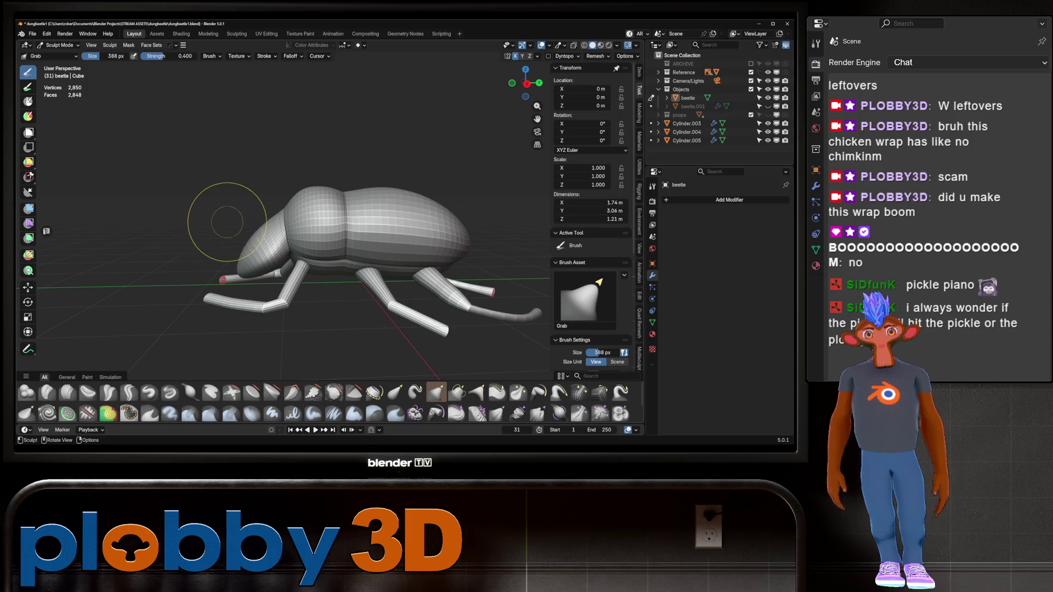
pyautogui.press('KP_3')
pyautogui.scroll(-2, 346, 268)
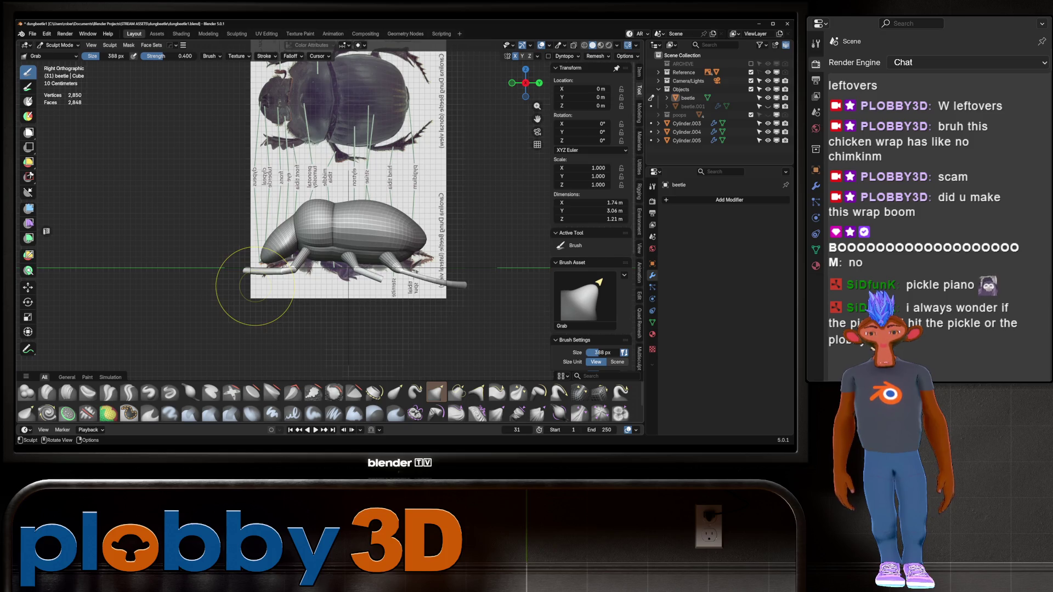
pyautogui.press('KP_1')
pyautogui.keyDown('shift'); pyautogui.moveTo(246, 294); pyautogui.dragTo(304, 318, button='middle'); pyautogui.keyUp('shift')
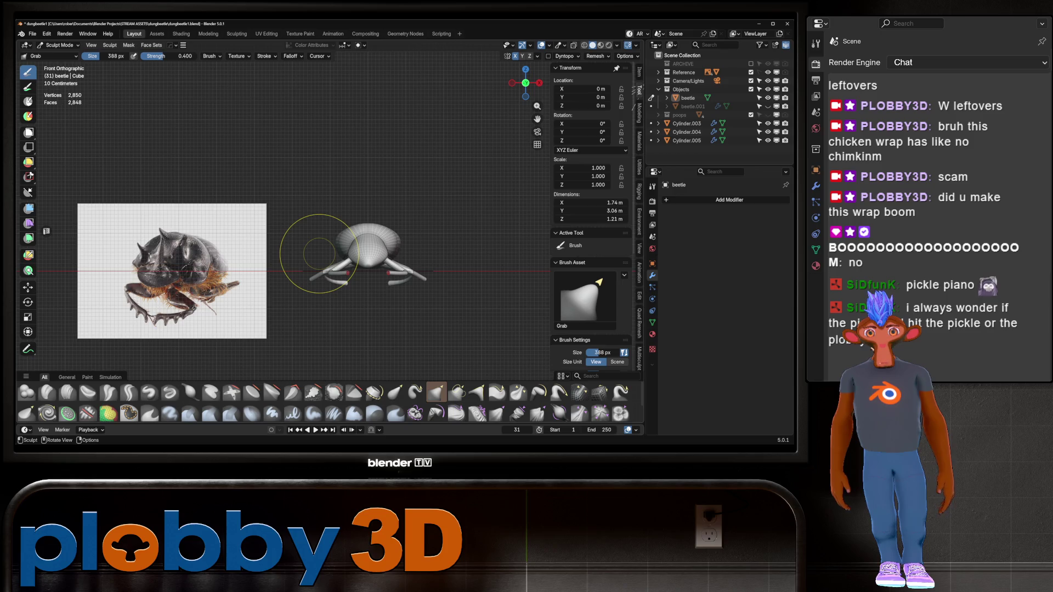
pyautogui.scroll(3, 364, 243)
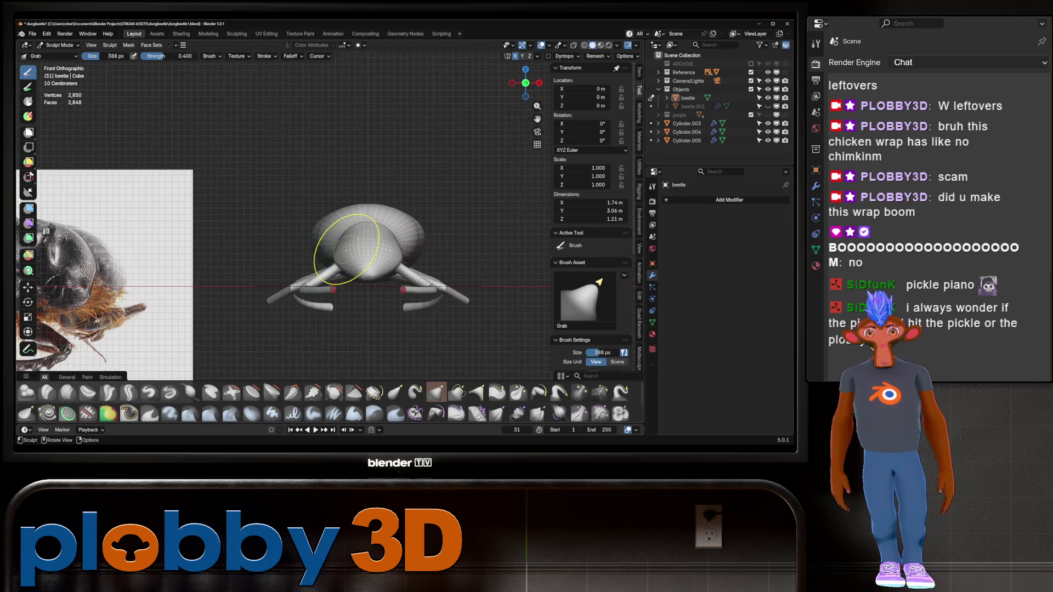
pyautogui.moveTo(336, 249); pyautogui.dragTo(338, 250)
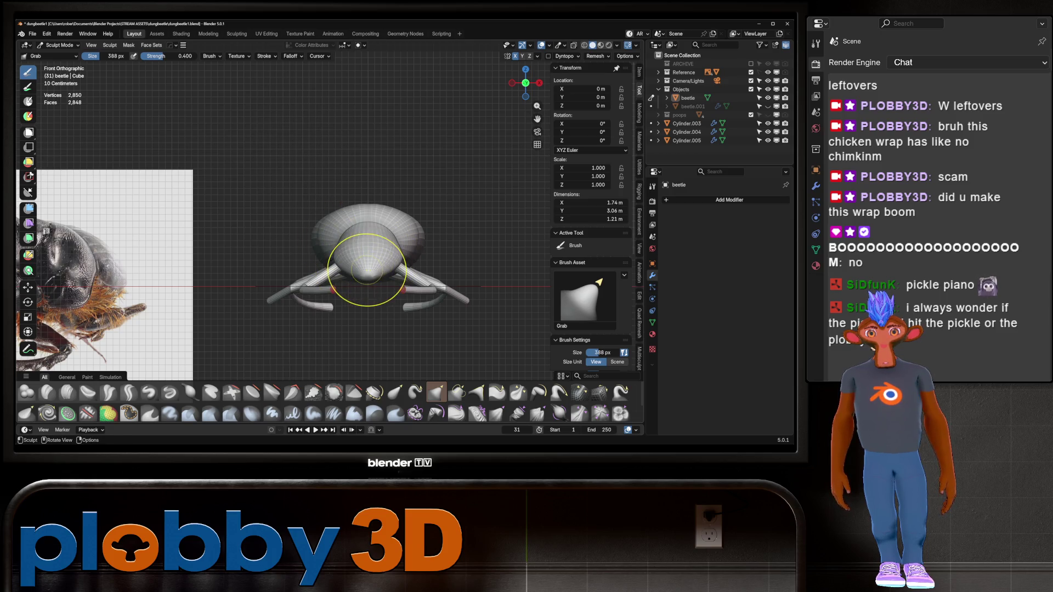
# - Push the head surface into shape, then return to Right Orthographic view over the side reference
pyautogui.moveTo(395, 277); pyautogui.dragTo(407, 280, button='middle')
pyautogui.moveTo(407, 280); pyautogui.dragTo(410, 283)
pyautogui.keyDown('ctrl'); pyautogui.moveTo(378, 286); pyautogui.dragTo(378, 258, button='middle'); pyautogui.keyUp('ctrl')
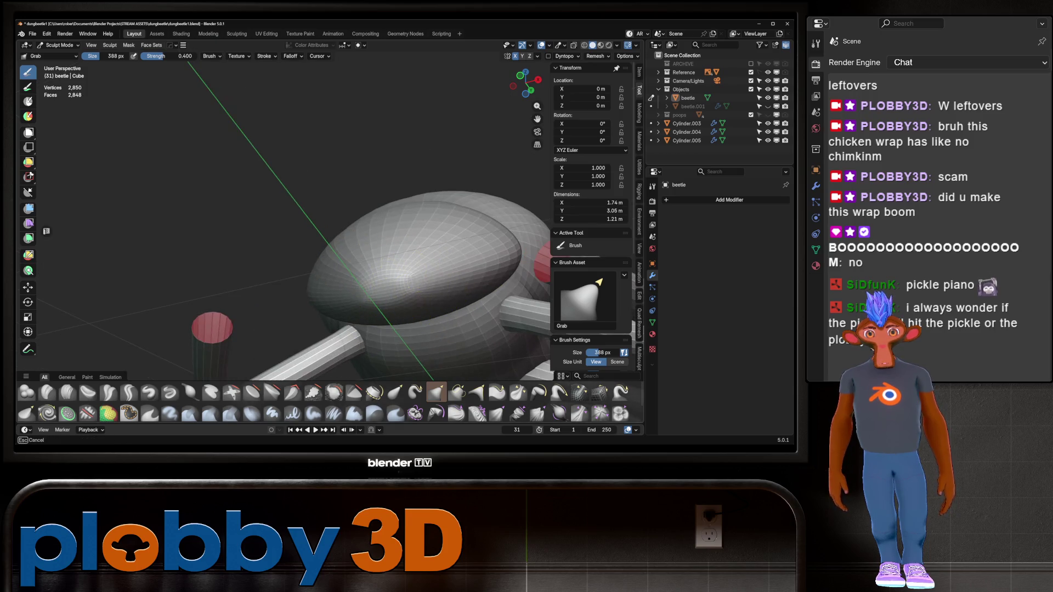
pyautogui.keyDown('ctrl'); pyautogui.moveTo(423, 287); pyautogui.dragTo(423, 264, button='middle'); pyautogui.keyUp('ctrl')
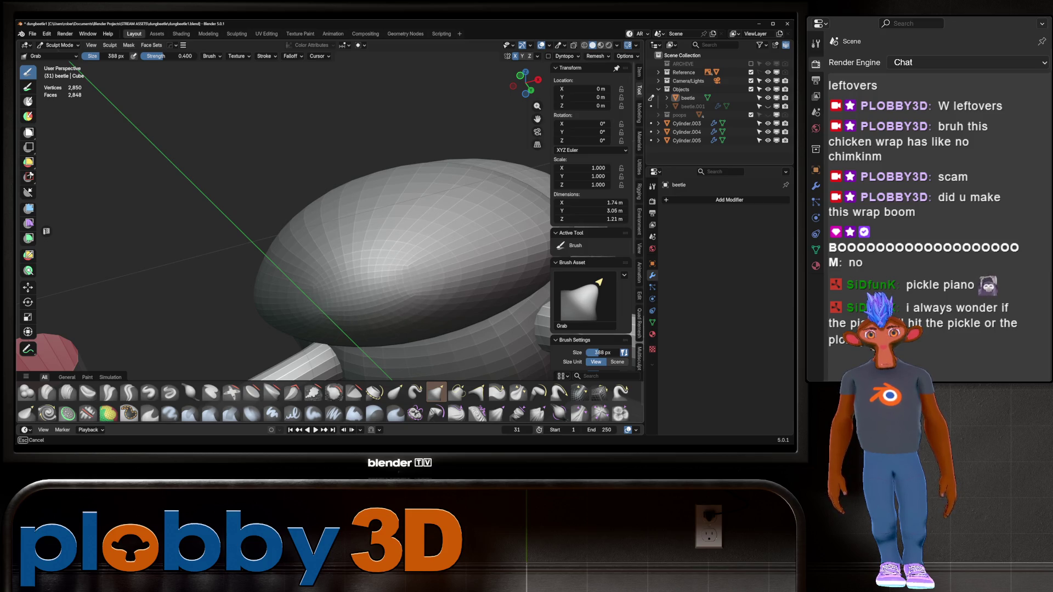
pyautogui.moveTo(395, 274)
pyautogui.mouseDown(button='middle')
pyautogui.moveTo(329, 274)
pyautogui.moveTo(291, 242)
pyautogui.moveTo(353, 235)
pyautogui.moveTo(323, 259)
pyautogui.moveTo(289, 242)
pyautogui.mouseUp(button='middle')
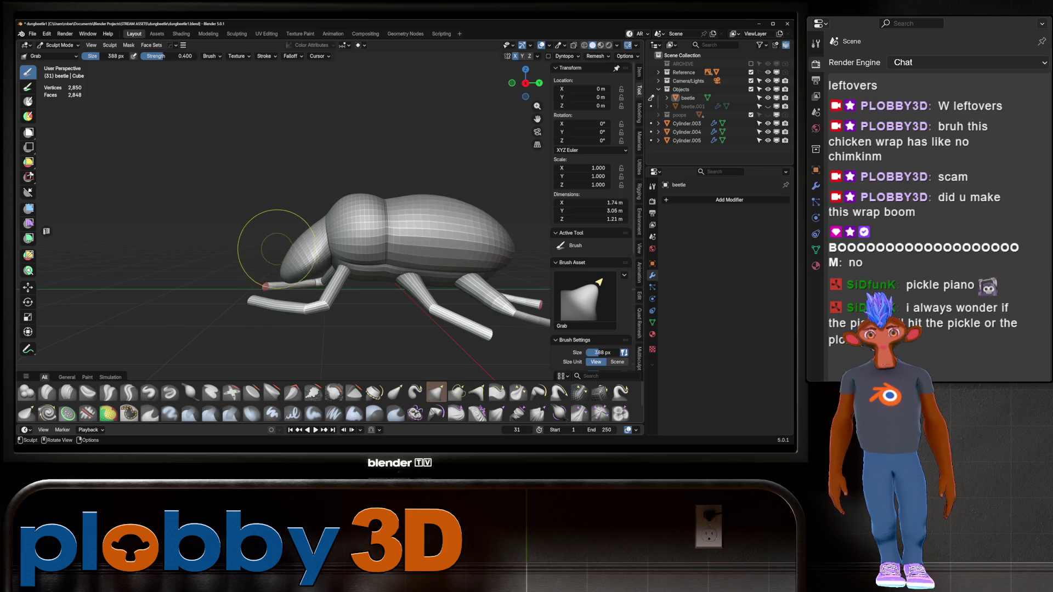
pyautogui.press('KP_3')
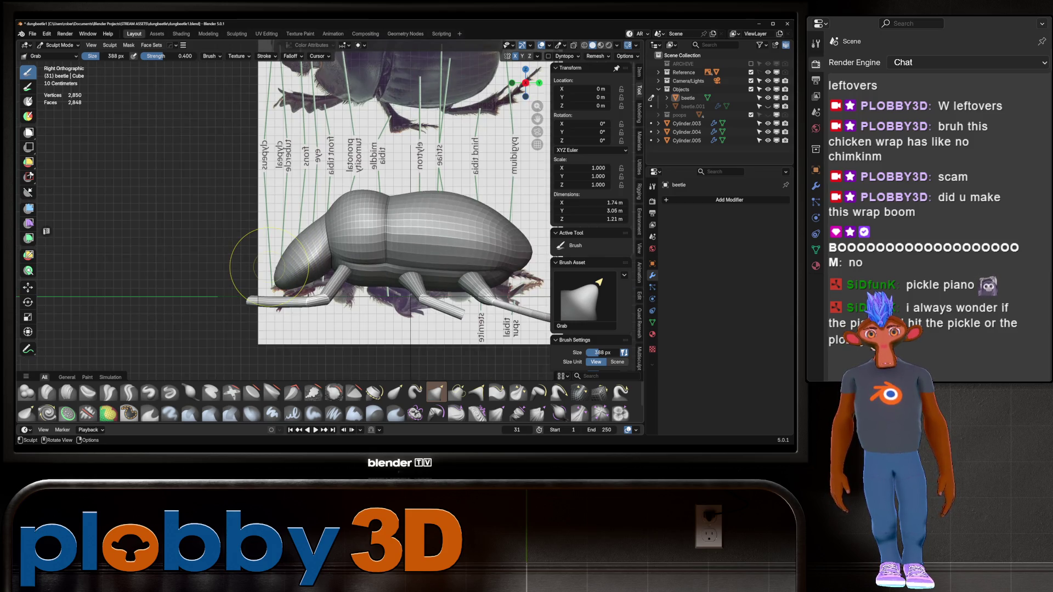
# - Switch to Object Mode and select Empty.002 in the Reference collection
pyautogui.hotkey('ctrl', 'Tab')
pyautogui.press('7')
pyautogui.press('4')
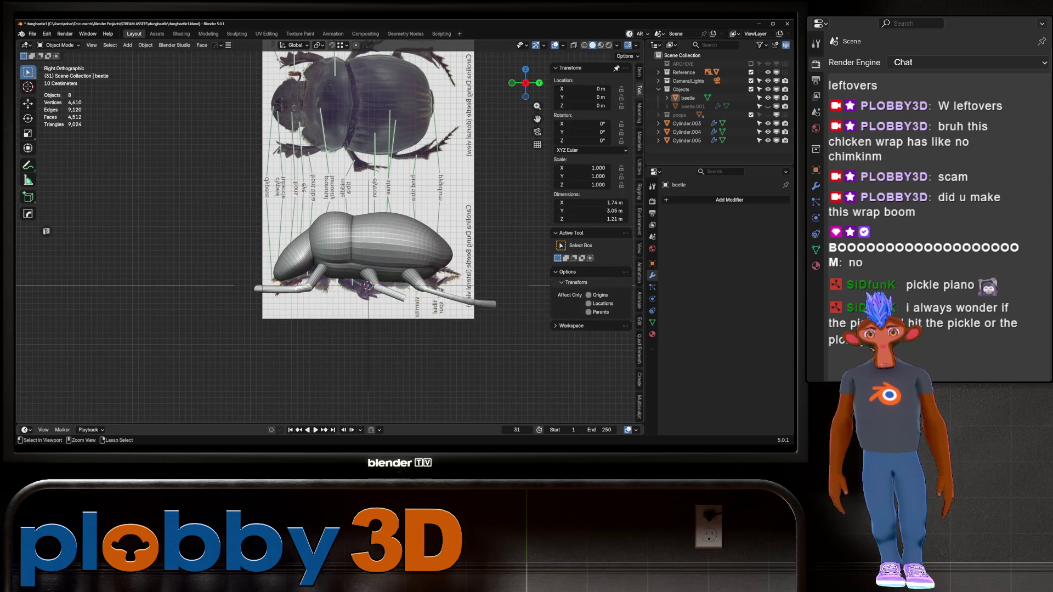
pyautogui.click(659, 72)
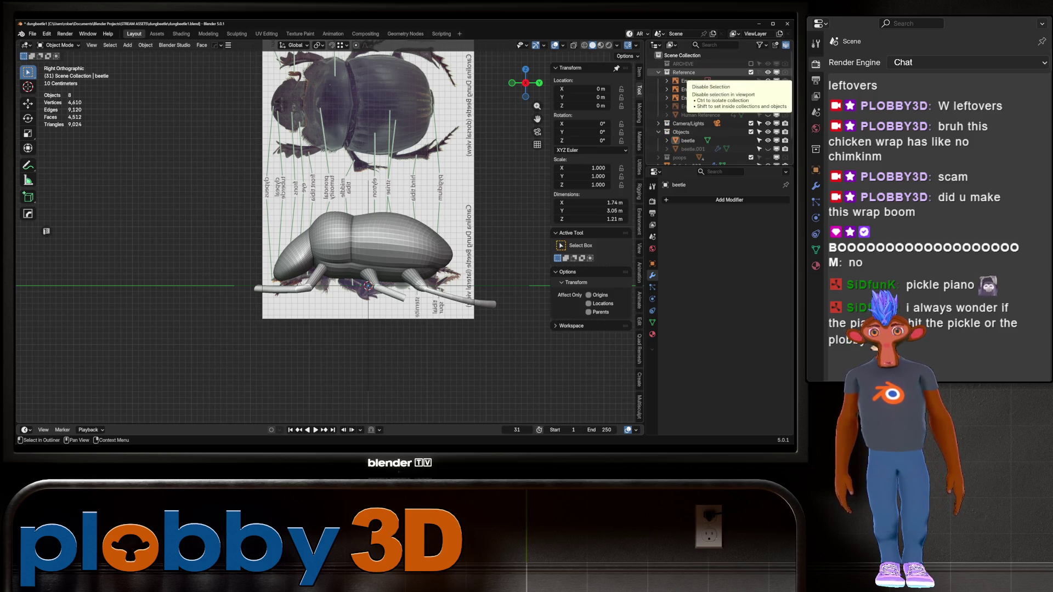
pyautogui.click(367, 164)
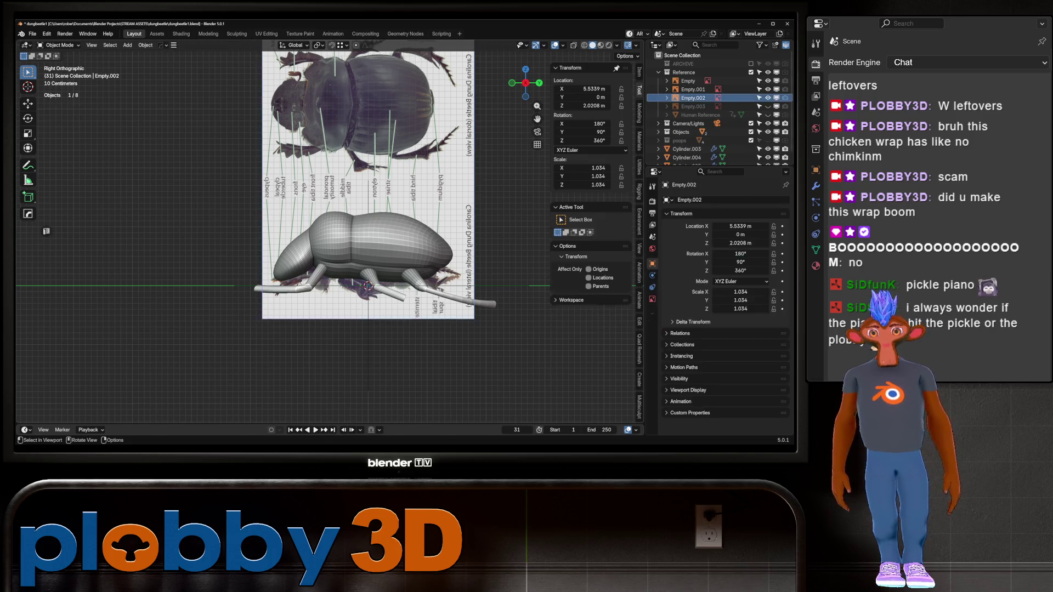
# - Move Empty.002 along Y to -4.0245 m, clear of the beetle
pyautogui.press('g')
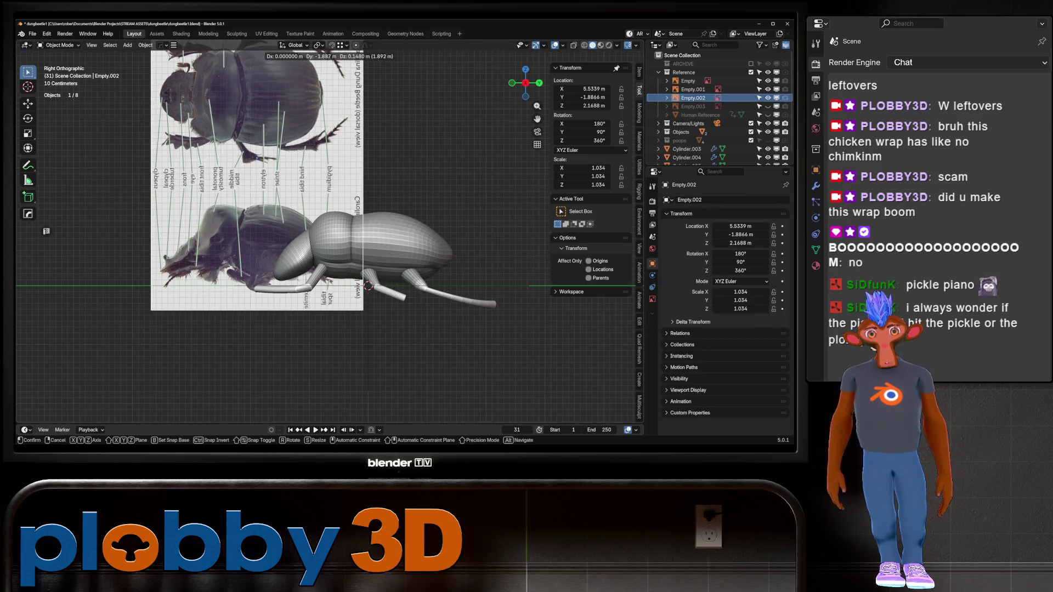
pyautogui.press('Escape')
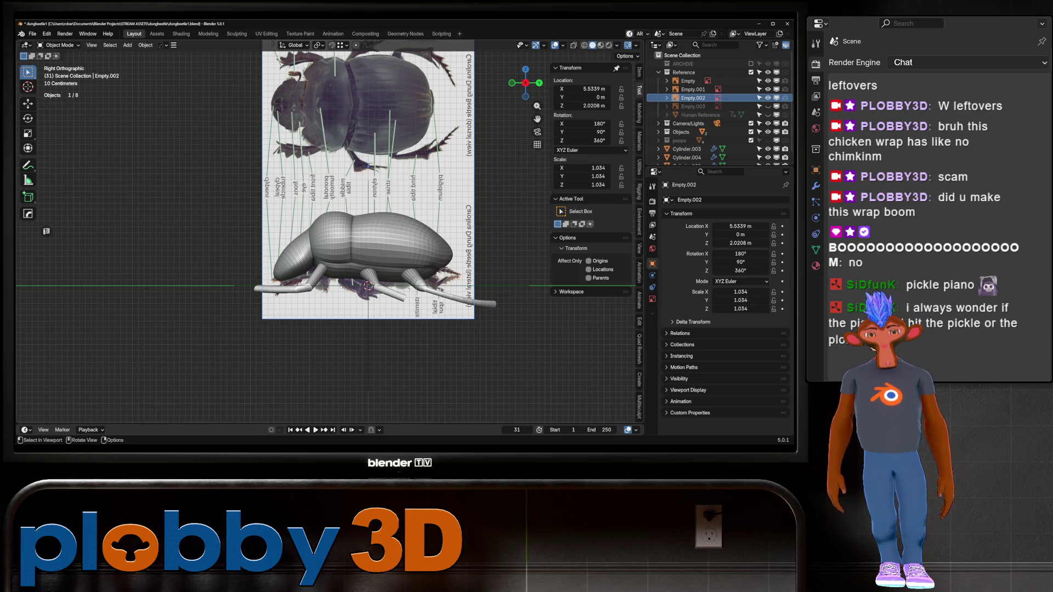
pyautogui.rightClick(329, 234)
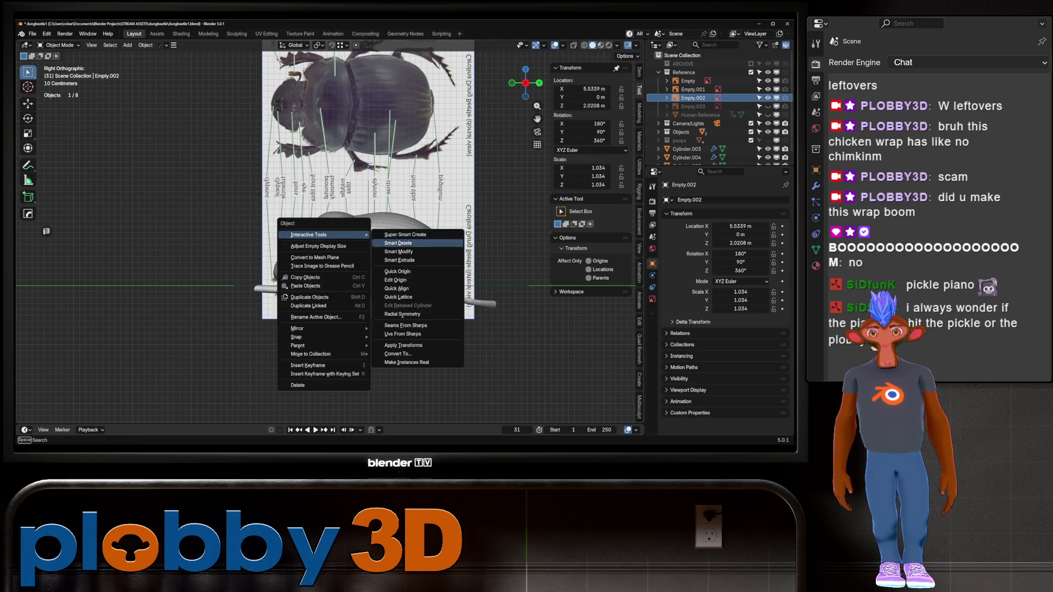
pyautogui.press('Escape')
pyautogui.press('g')
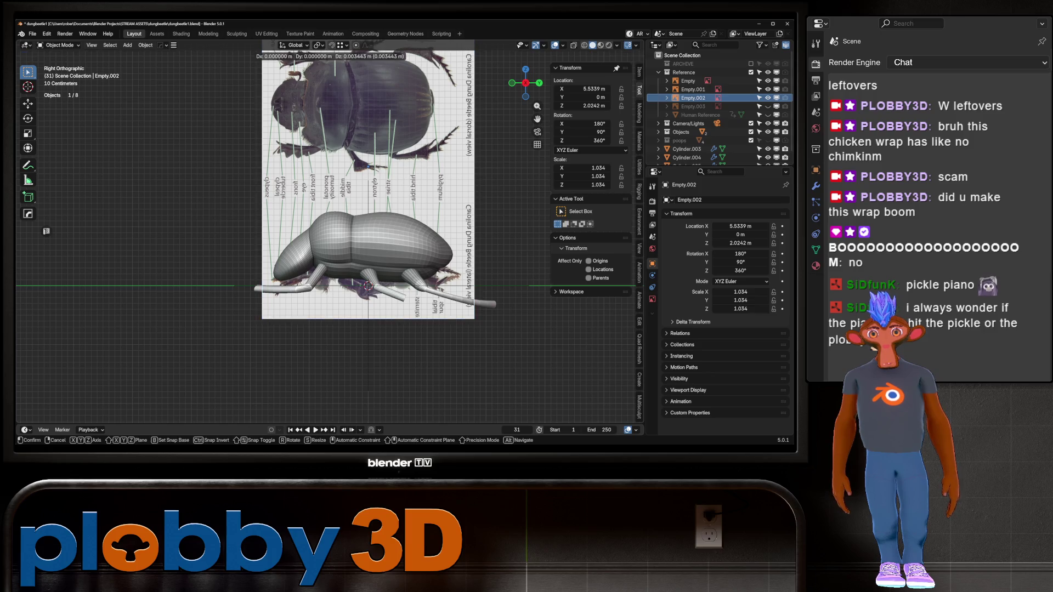
pyautogui.press('Escape')
pyautogui.press('g')
pyautogui.press('y')
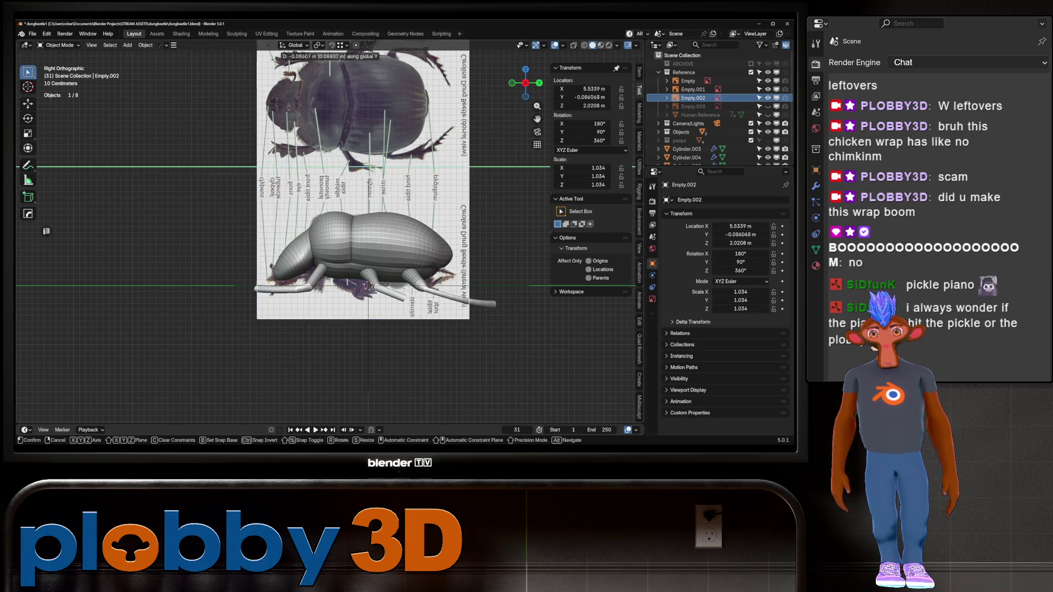
pyautogui.press('Return')
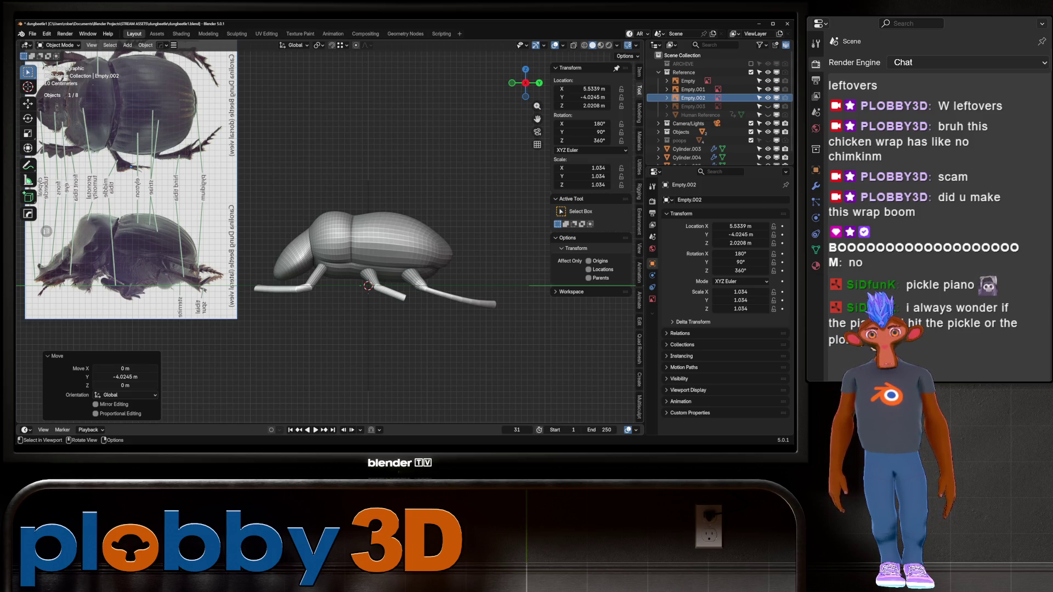
# - Reselect the beetle body and return it to Sculpt Mode
pyautogui.click(329, 252)
pyautogui.hotkey('ctrl', 'Tab')
pyautogui.click(330, 299)
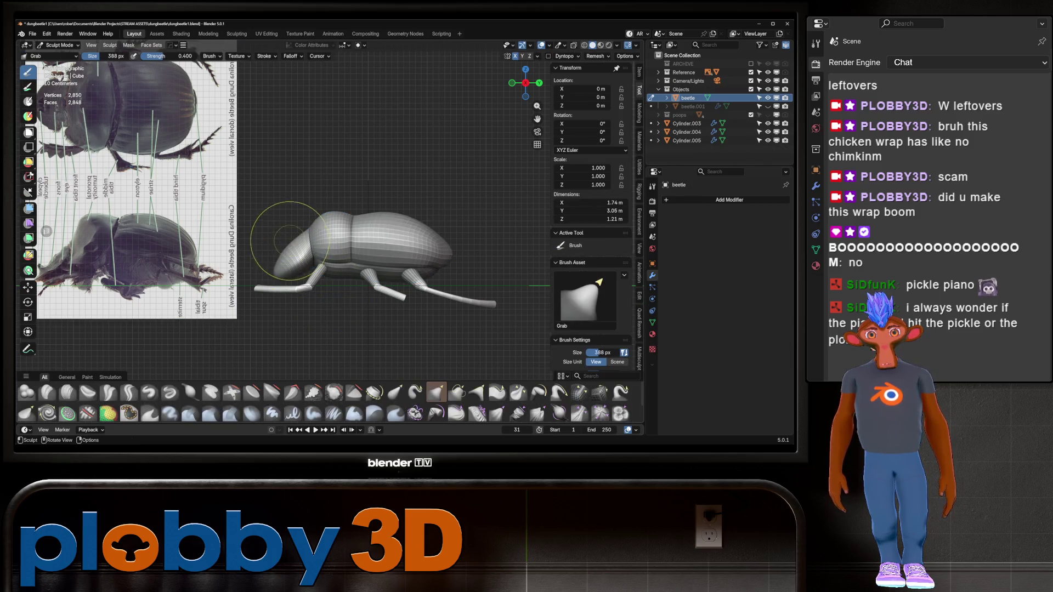
# - Grab the head outward into a rounder, longer shape, then switch to the Crease Sharp brush
pyautogui.moveTo(297, 240)
pyautogui.mouseDown()
pyautogui.moveTo(288, 246)
pyautogui.moveTo(315, 204)
pyautogui.mouseUp()
pyautogui.moveTo(301, 223)
pyautogui.mouseDown(button='middle')
pyautogui.moveTo(286, 241)
pyautogui.moveTo(299, 217)
pyautogui.moveTo(264, 207)
pyautogui.mouseUp(button='middle')
pyautogui.hotkey('shift', 'c')
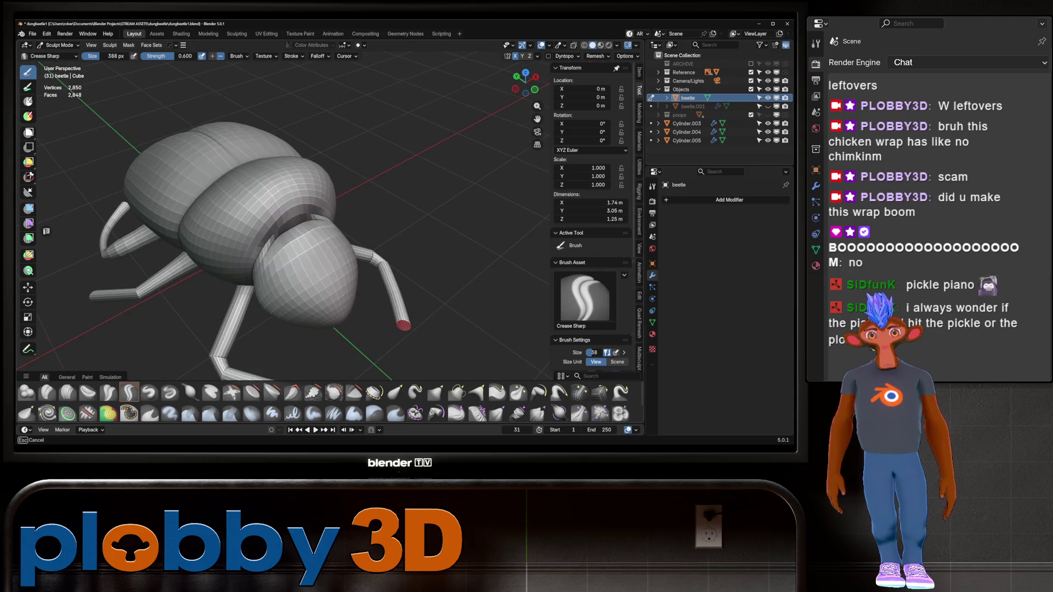
pyautogui.moveTo(282, 243); pyautogui.dragTo(296, 270, button='middle')
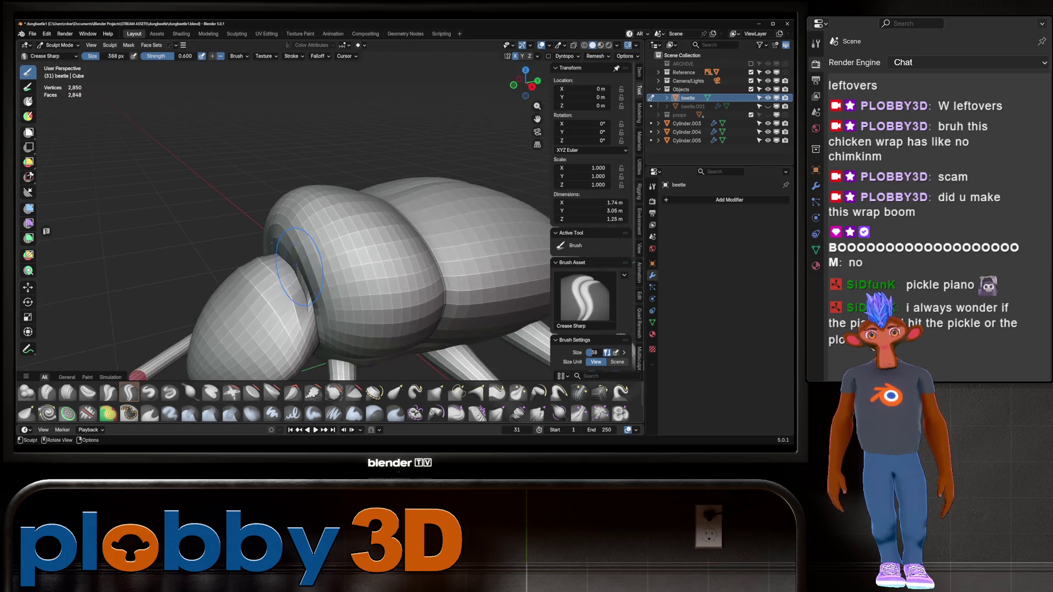
pyautogui.moveTo(310, 307)
pyautogui.mouseDown(button='middle')
pyautogui.moveTo(242, 294)
pyautogui.moveTo(233, 274)
pyautogui.moveTo(246, 232)
pyautogui.moveTo(258, 291)
pyautogui.mouseUp(button='middle')
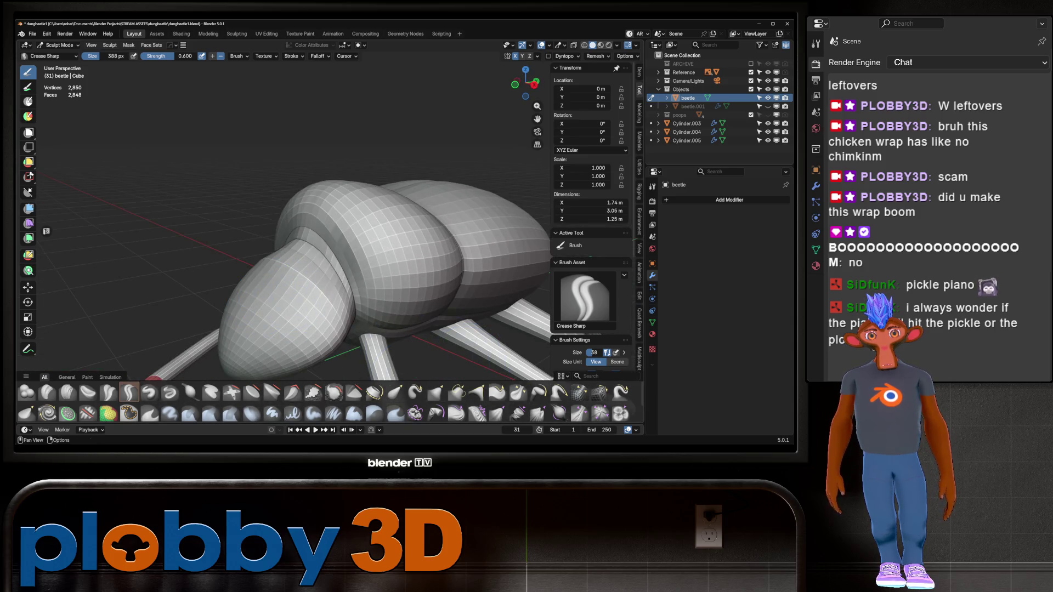
# - Even out the head-thorax joint with the Relax Slide and Relax Pinch brushes, checking in Right view
pyautogui.click(600, 391)
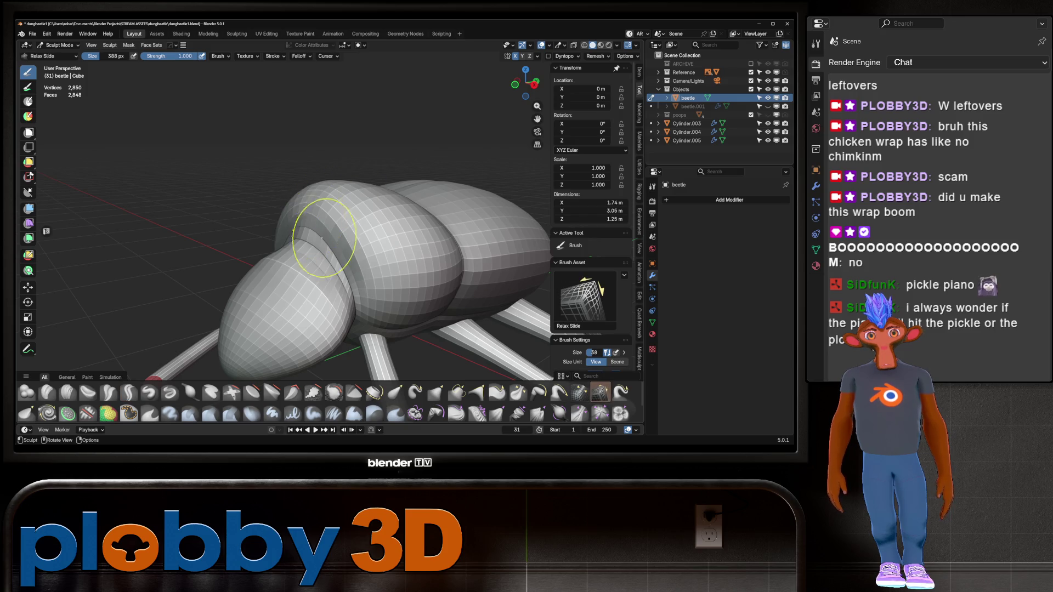
pyautogui.moveTo(259, 291); pyautogui.dragTo(262, 339, button='middle')
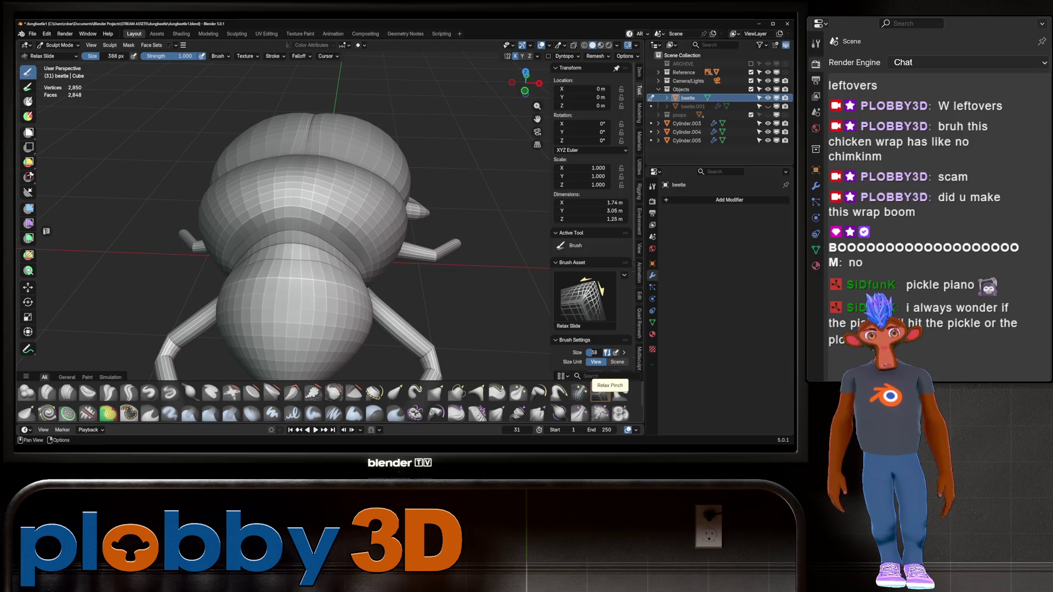
pyautogui.click(580, 392)
pyautogui.moveTo(261, 335); pyautogui.dragTo(285, 250, button='middle')
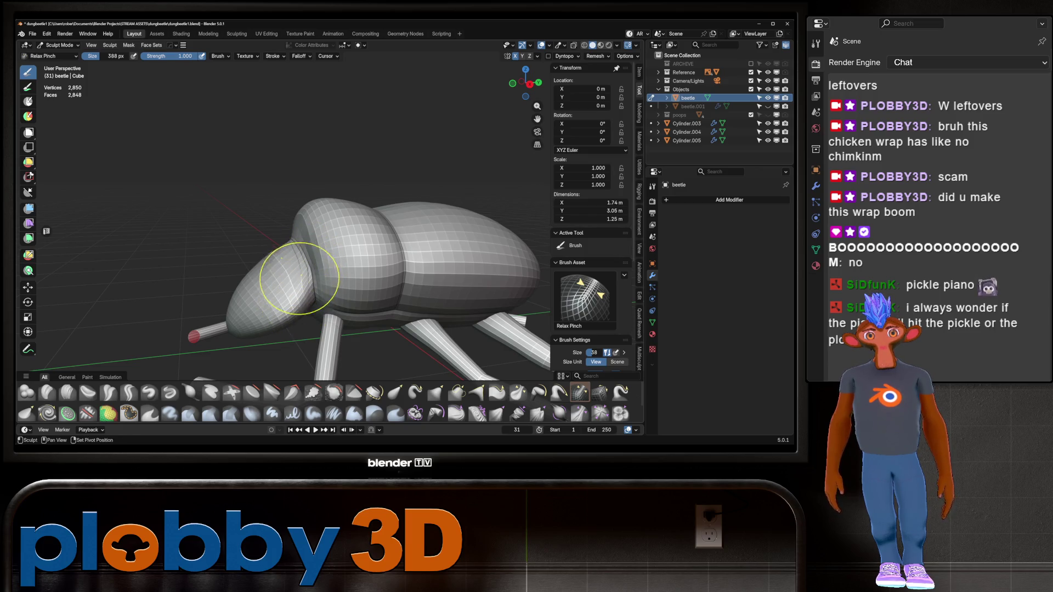
pyautogui.moveTo(282, 270)
pyautogui.mouseDown(button='middle')
pyautogui.moveTo(304, 220)
pyautogui.moveTo(278, 235)
pyautogui.mouseUp(button='middle')
pyautogui.scroll(-4, 278, 235)
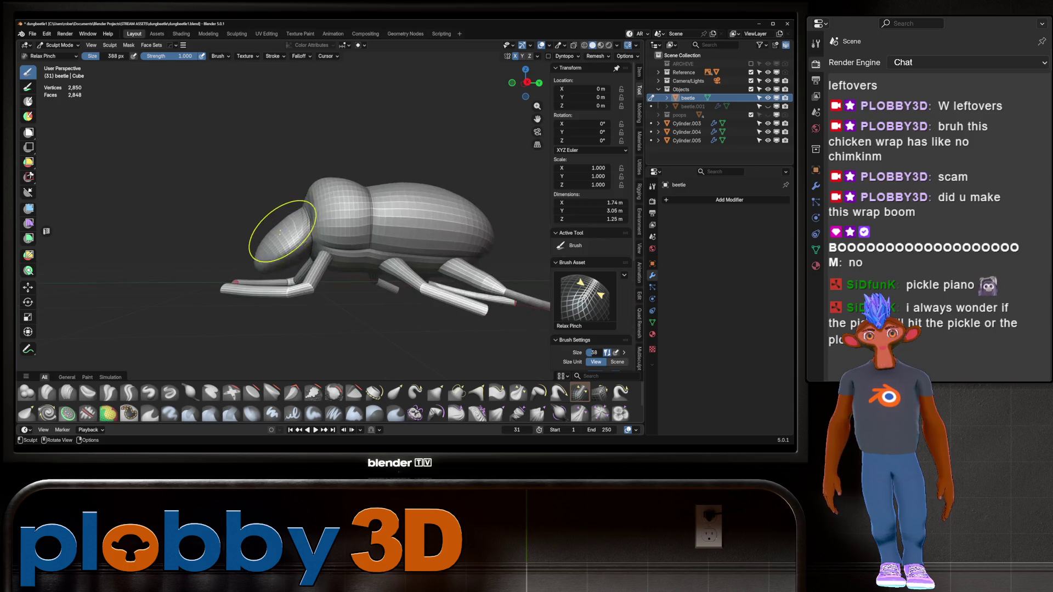
pyautogui.press('KP_3')
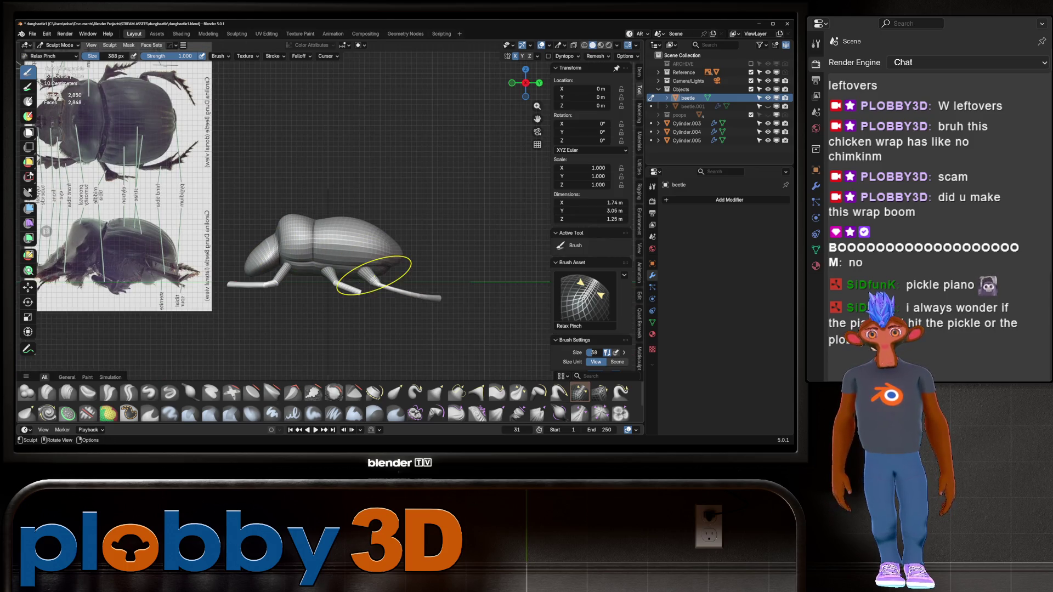
pyautogui.scroll(-2, 305, 249)
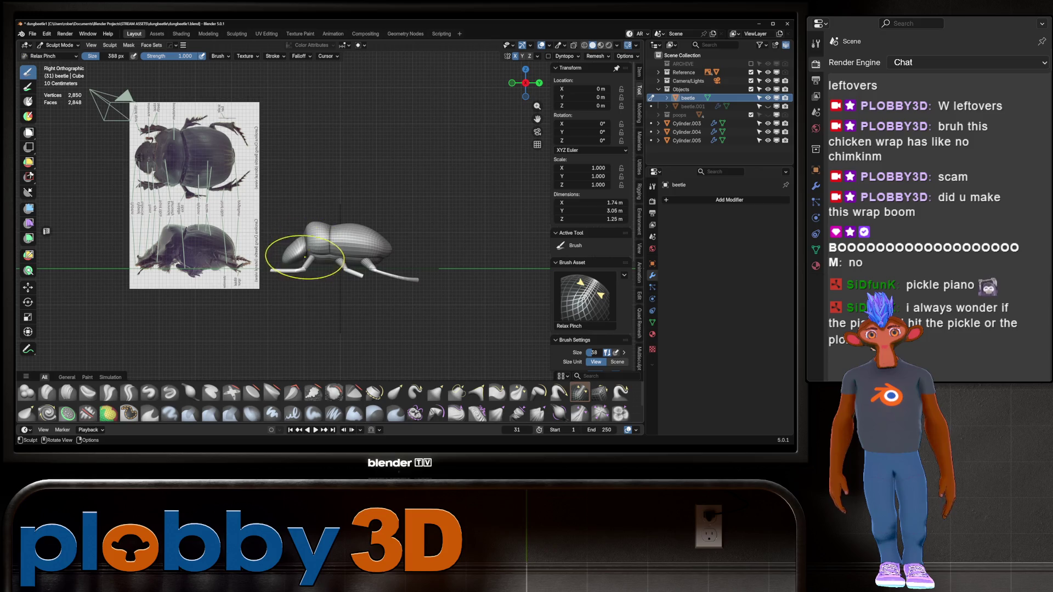
pyautogui.scroll(3, 283, 245)
pyautogui.moveTo(294, 236)
pyautogui.mouseDown(button='middle')
pyautogui.moveTo(289, 250)
pyautogui.moveTo(291, 237)
pyautogui.moveTo(272, 242)
pyautogui.mouseUp(button='middle')
pyautogui.scroll(3, 292, 247)
# - Check the topology in Edit Mode, then back in Sculpt Mode pick the Scrape/Fill brush
pyautogui.press('Tab')
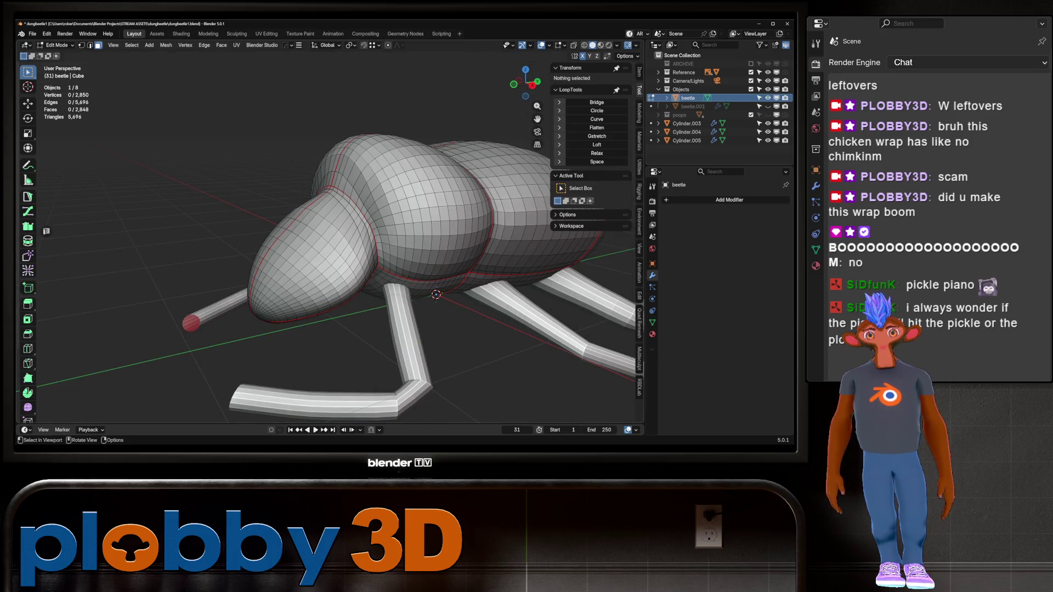
pyautogui.press('Tab')
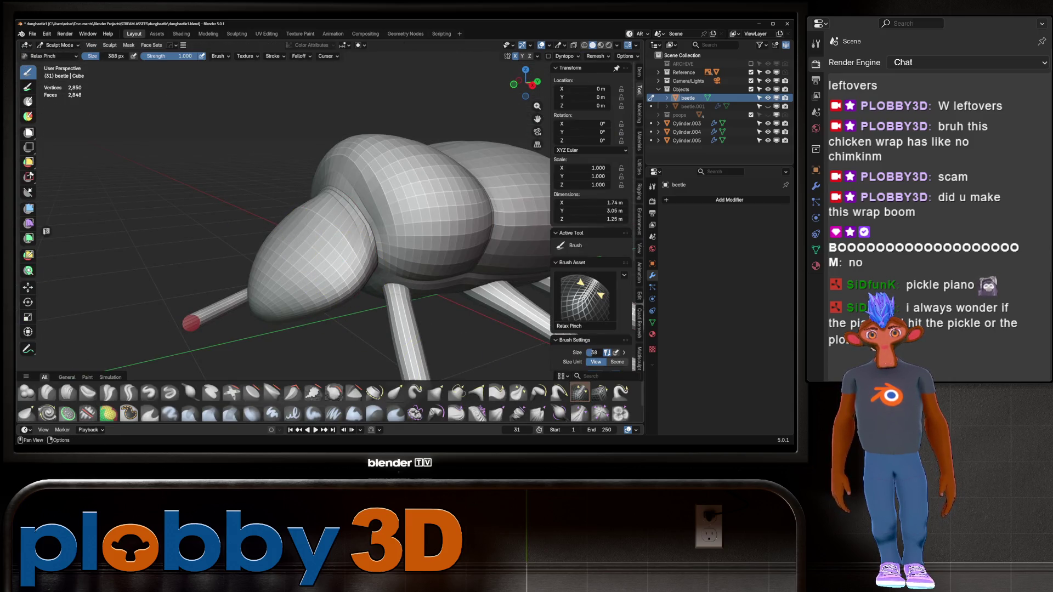
pyautogui.click(334, 392)
pyautogui.click(313, 392)
# - Compare the beetle body with the side reference in Right Orthographic view
pyautogui.moveTo(329, 351)
pyautogui.mouseDown(button='middle')
pyautogui.moveTo(346, 363)
pyautogui.moveTo(333, 172)
pyautogui.mouseUp(button='middle')
pyautogui.scroll(-5, 333, 173)
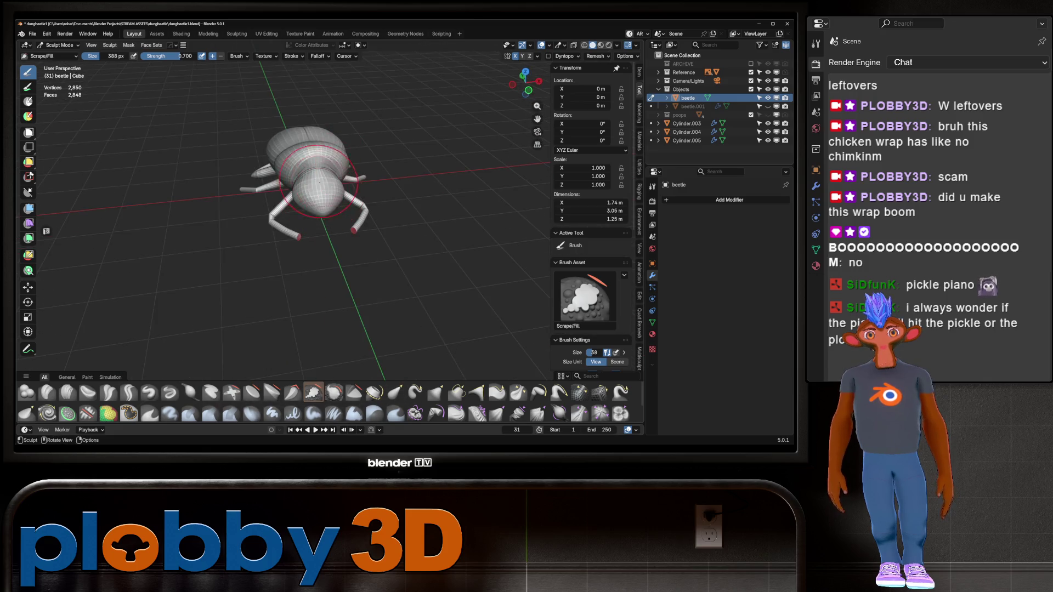
pyautogui.scroll(4, 322, 185)
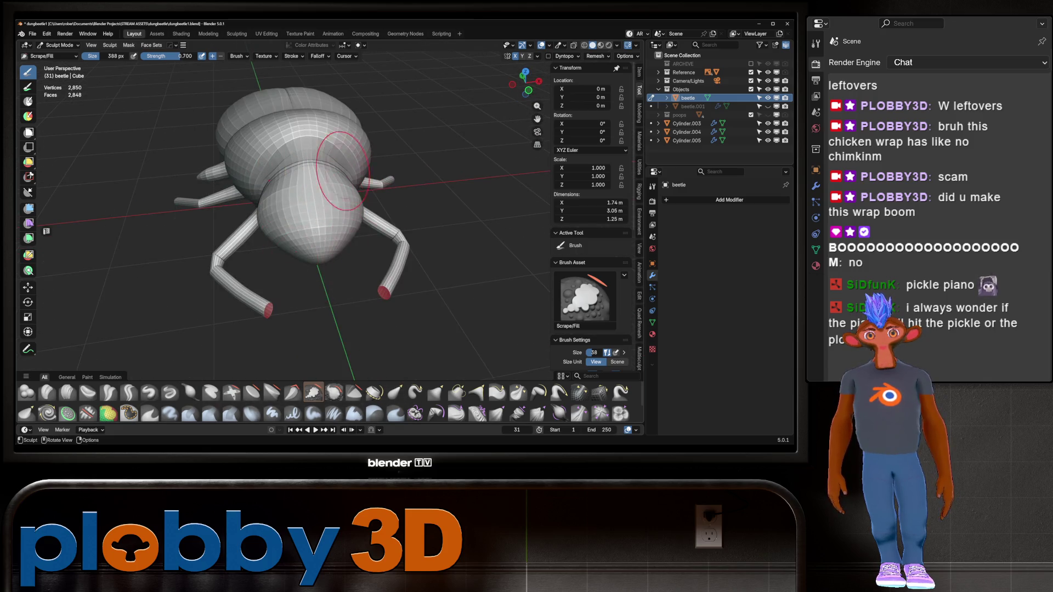
pyautogui.moveTo(322, 196); pyautogui.dragTo(259, 137, button='middle')
pyautogui.scroll(2, 259, 137)
pyautogui.press('KP_3')
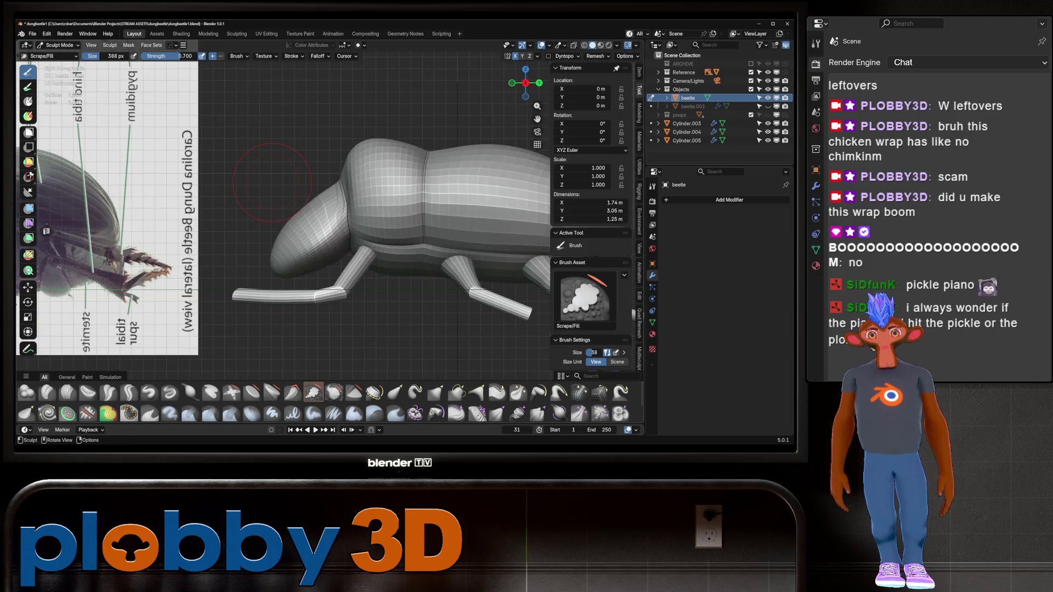
pyautogui.scroll(-2, 272, 182)
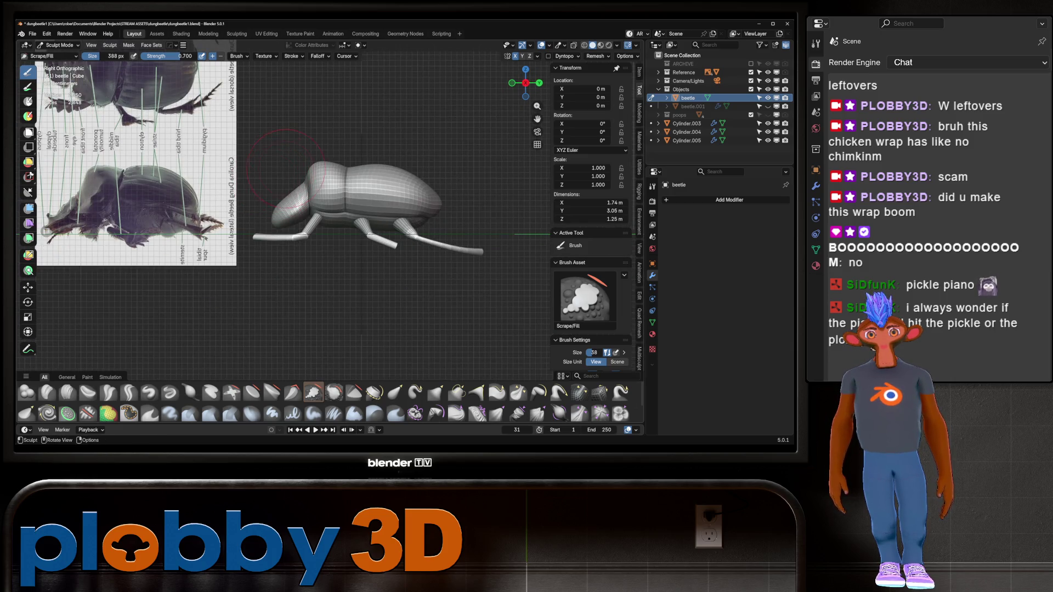
pyautogui.scroll(6, 328, 179)
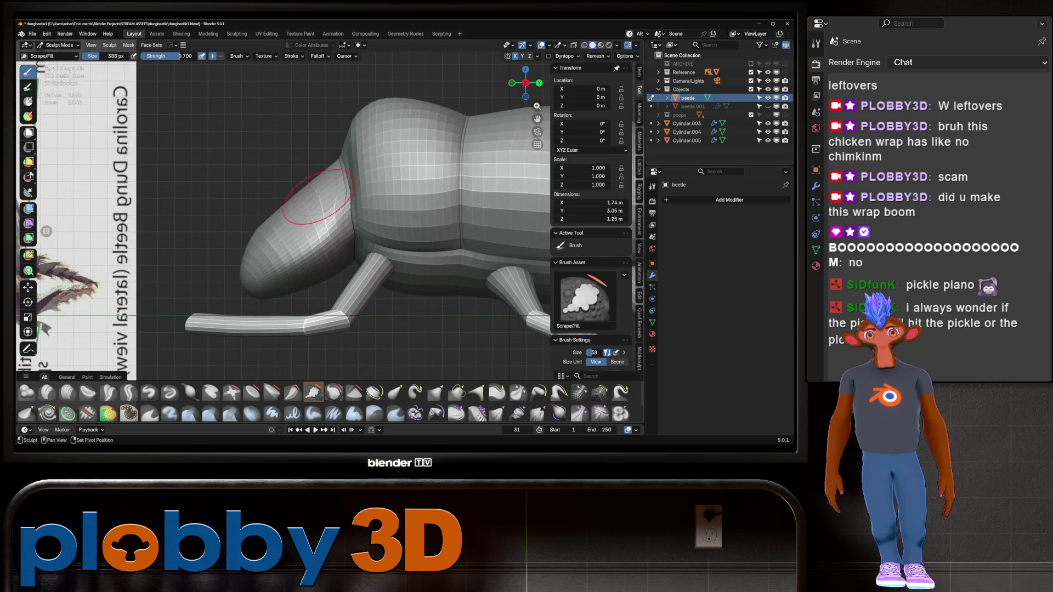
# - Orbit around the beetle to inspect its back, legs, front and full side
pyautogui.moveTo(273, 190)
pyautogui.mouseDown(button='middle')
pyautogui.moveTo(294, 188)
pyautogui.moveTo(271, 197)
pyautogui.mouseUp(button='middle')
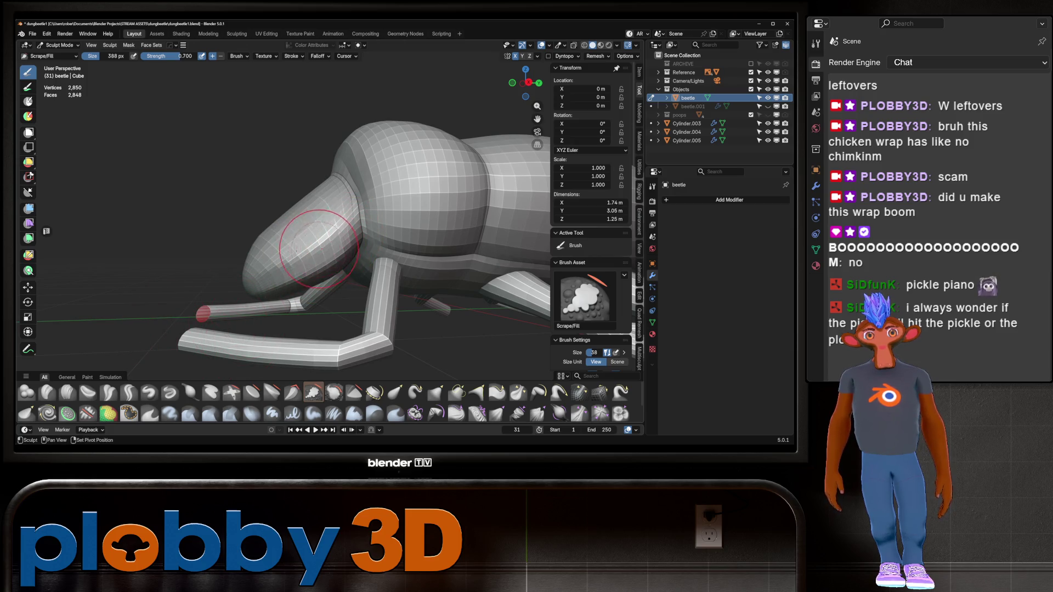
pyautogui.moveTo(239, 290)
pyautogui.mouseDown(button='middle')
pyautogui.moveTo(285, 258)
pyautogui.moveTo(466, 250)
pyautogui.moveTo(236, 233)
pyautogui.moveTo(302, 254)
pyautogui.mouseUp(button='middle')
pyautogui.scroll(5, 241, 233)
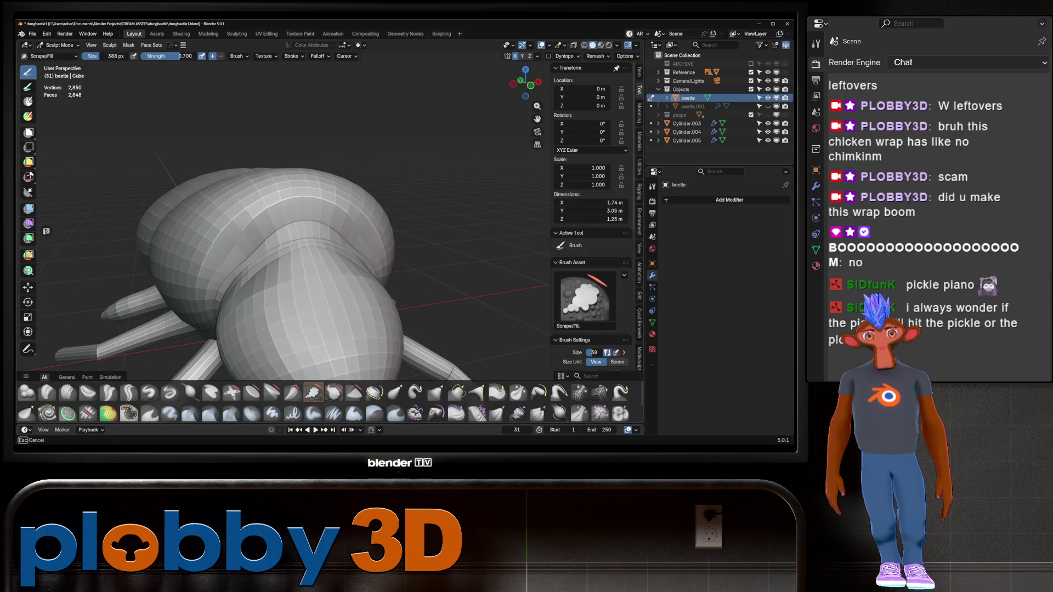
pyautogui.moveTo(341, 247); pyautogui.dragTo(439, 253, button='middle')
pyautogui.moveTo(297, 253)
pyautogui.mouseDown(button='middle')
pyautogui.moveTo(275, 237)
pyautogui.moveTo(324, 241)
pyautogui.mouseUp(button='middle')
pyautogui.scroll(-5, 258, 236)
pyautogui.moveTo(241, 221); pyautogui.dragTo(268, 221, button='middle')
pyautogui.scroll(5, 268, 222)
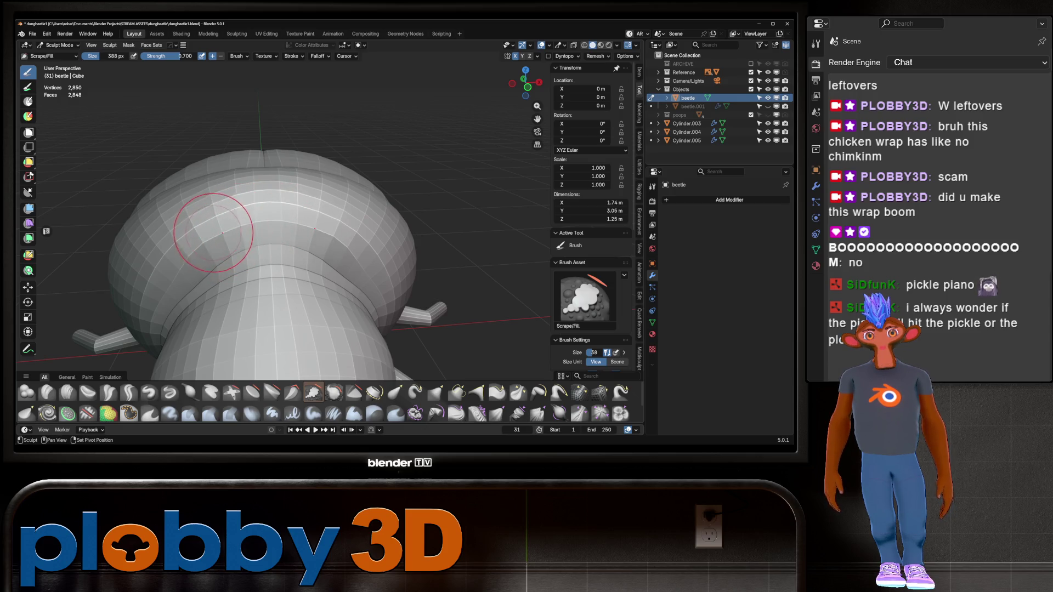
pyautogui.scroll(-5, 208, 234)
pyautogui.moveTo(209, 235)
pyautogui.mouseDown(button='middle')
pyautogui.moveTo(269, 238)
pyautogui.moveTo(313, 209)
pyautogui.mouseUp(button='middle')
pyautogui.scroll(3, 267, 288)
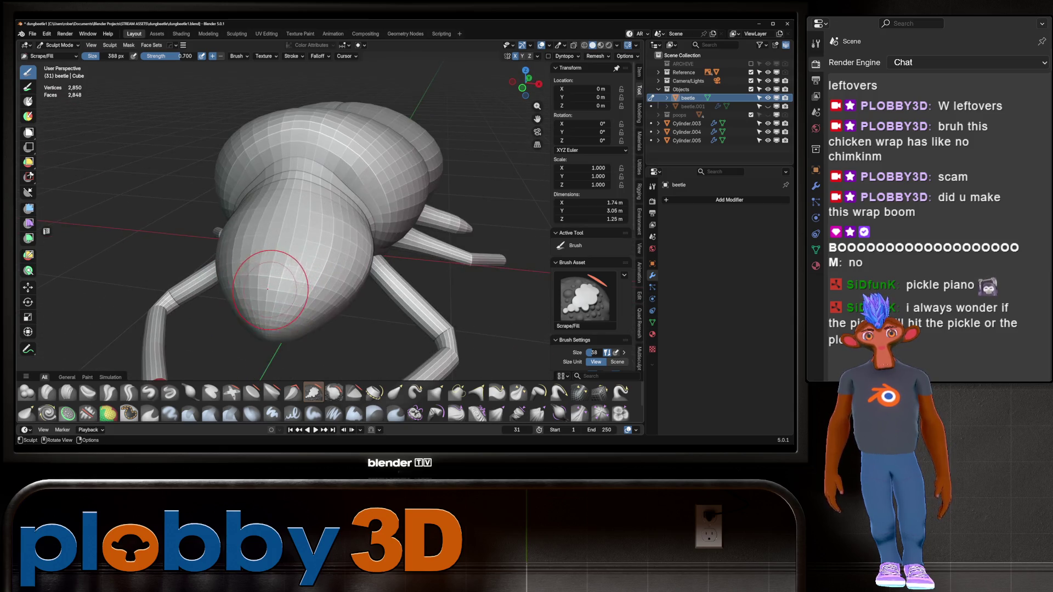
# - In Right view, zoom onto the head and carve a diagonal Crease Sharp groove across it
pyautogui.press('KP_3')
pyautogui.scroll(-5, 147, 244)
pyautogui.scroll(8, 99, 231)
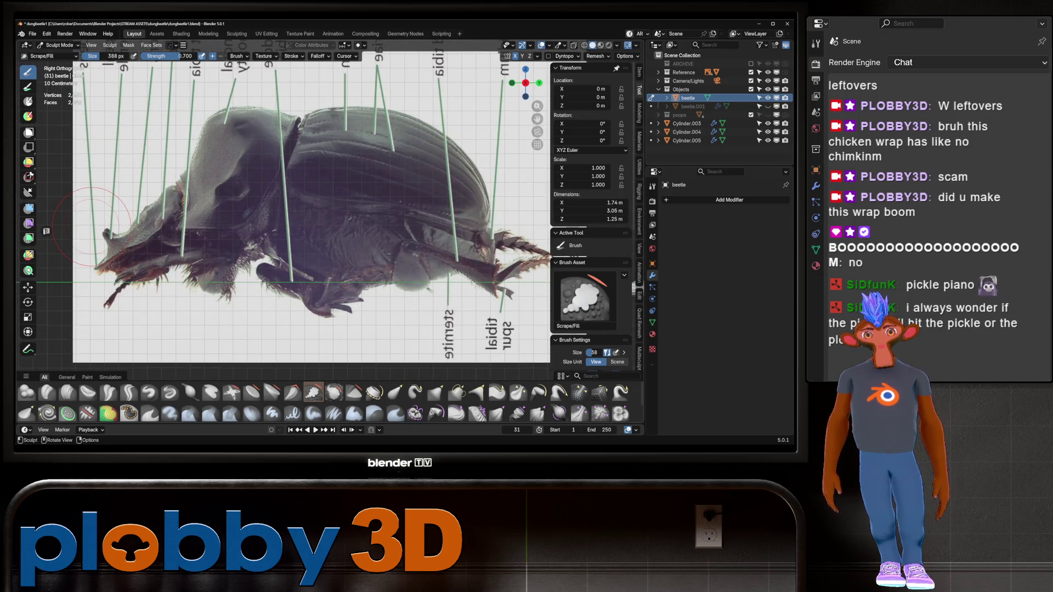
pyautogui.scroll(-3, 132, 219)
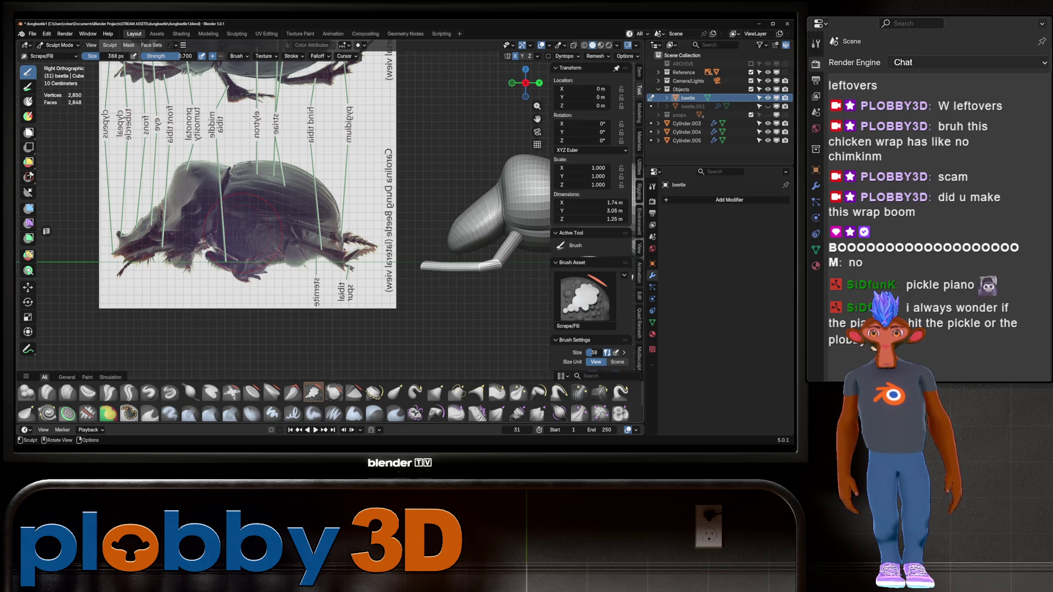
pyautogui.scroll(5, 458, 250)
pyautogui.keyDown('shift'); pyautogui.moveTo(466, 242); pyautogui.dragTo(461, 247, button='middle'); pyautogui.keyUp('shift')
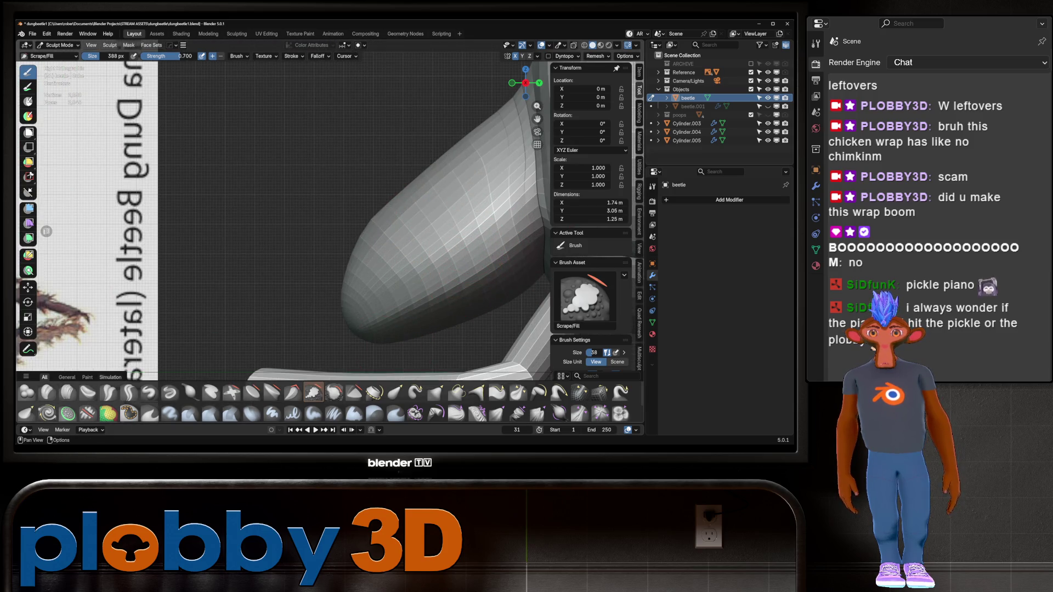
pyautogui.hotkey('shift', 'c')
pyautogui.moveTo(480, 233)
pyautogui.mouseDown()
pyautogui.moveTo(392, 305)
pyautogui.moveTo(474, 247)
pyautogui.moveTo(351, 318)
pyautogui.moveTo(466, 247)
pyautogui.moveTo(472, 257)
pyautogui.moveTo(354, 315)
pyautogui.mouseUp()
# - Extend the Crease Sharp groove down the head's side to form the mouth edge, checking in Right view
pyautogui.moveTo(354, 316)
pyautogui.mouseDown(button='middle')
pyautogui.moveTo(404, 269)
pyautogui.moveTo(346, 255)
pyautogui.mouseUp(button='middle')
pyautogui.scroll(-3, 403, 277)
pyautogui.moveTo(346, 255)
pyautogui.mouseDown()
pyautogui.moveTo(336, 270)
pyautogui.moveTo(321, 263)
pyautogui.moveTo(343, 268)
pyautogui.moveTo(326, 258)
pyautogui.moveTo(310, 269)
pyautogui.mouseUp()
pyautogui.scroll(-3, 310, 269)
pyautogui.moveTo(310, 269)
pyautogui.mouseDown(button='middle')
pyautogui.moveTo(348, 228)
pyautogui.moveTo(356, 268)
pyautogui.moveTo(324, 228)
pyautogui.moveTo(278, 214)
pyautogui.mouseUp(button='middle')
pyautogui.scroll(5, 368, 250)
pyautogui.scroll(-2, 367, 250)
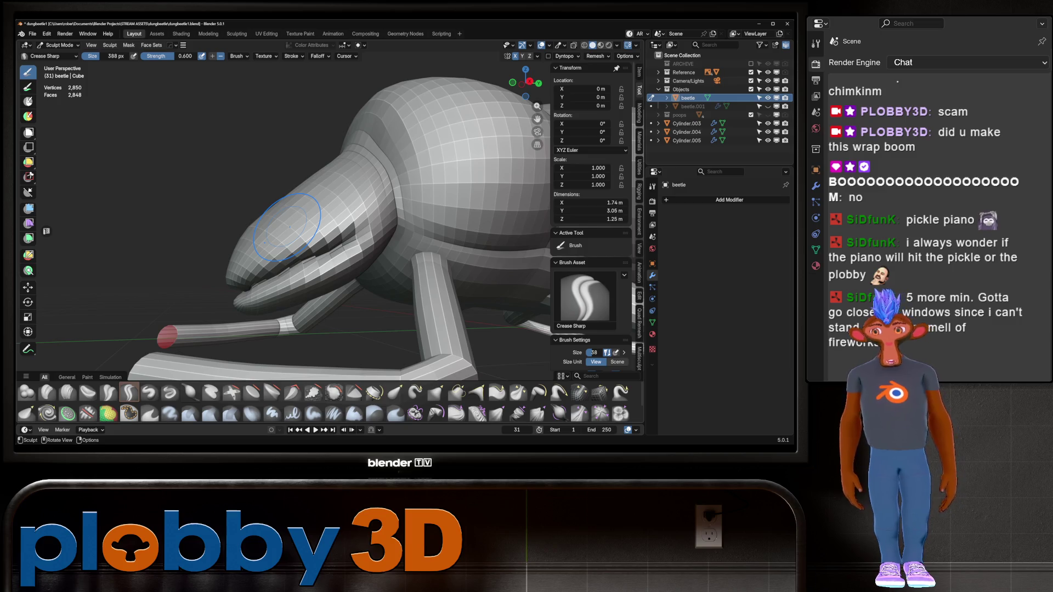
pyautogui.scroll(3, 286, 226)
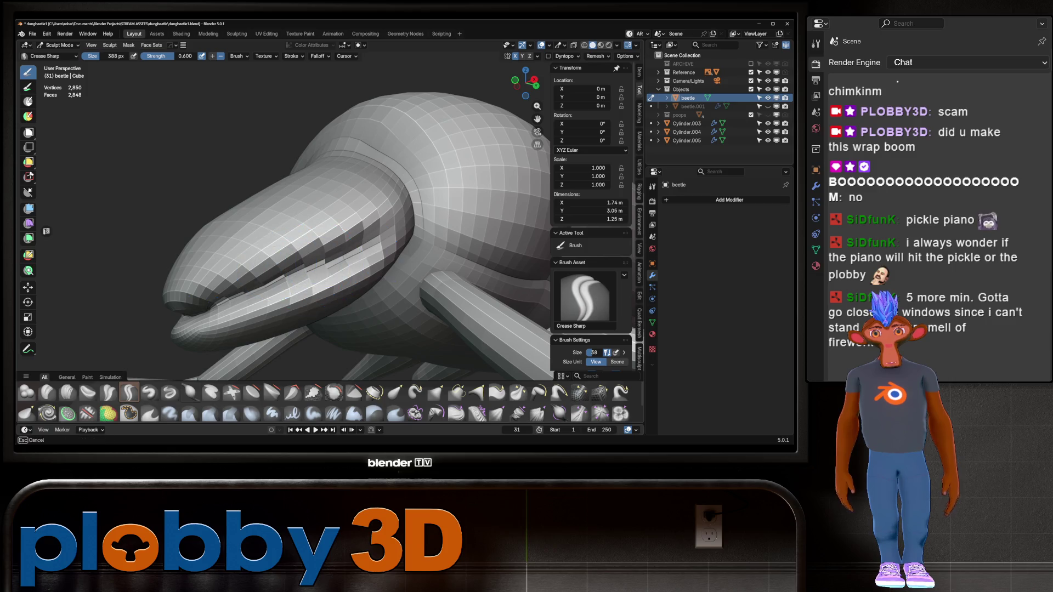
pyautogui.moveTo(371, 229)
pyautogui.mouseDown(button='middle')
pyautogui.moveTo(461, 225)
pyautogui.moveTo(318, 227)
pyautogui.moveTo(317, 219)
pyautogui.mouseUp(button='middle')
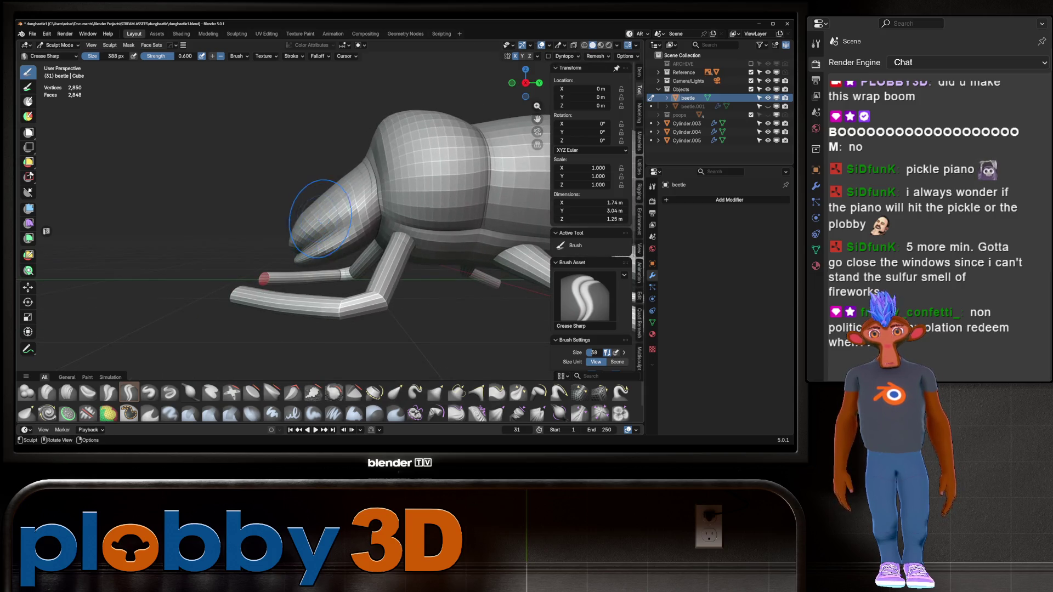
pyautogui.press('KP_3')
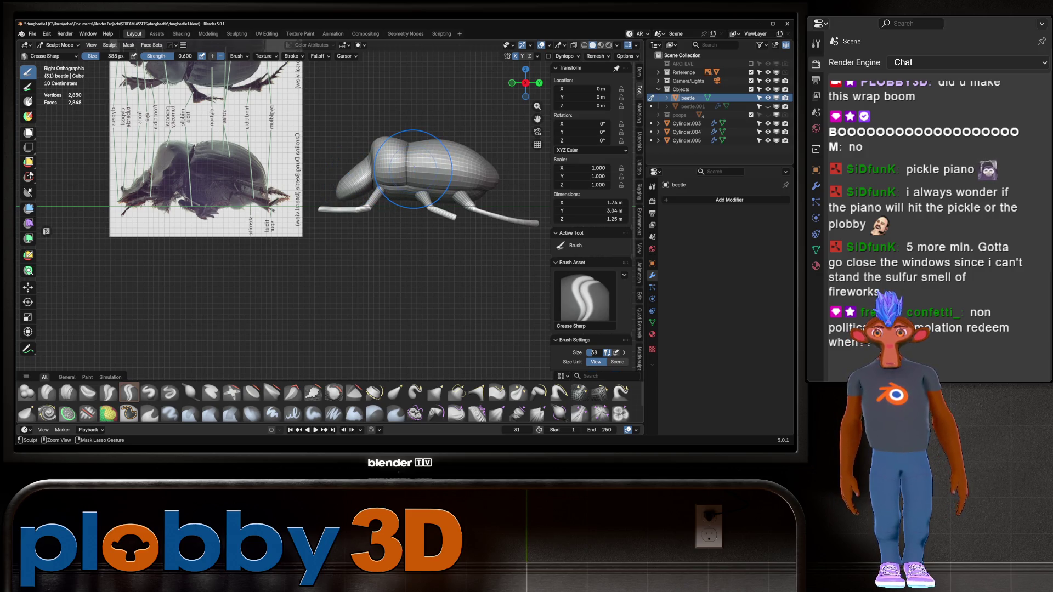
pyautogui.scroll(4, 351, 208)
# - Pull the front of the head slightly inward with the Grab brush
pyautogui.press('g')
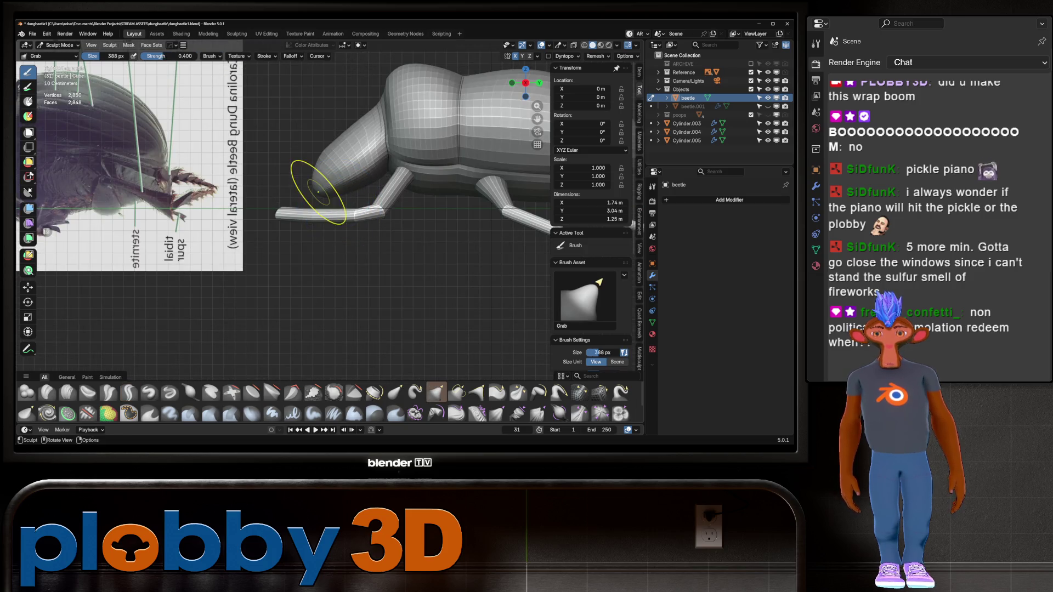
pyautogui.moveTo(318, 182)
pyautogui.mouseDown()
pyautogui.moveTo(339, 181)
pyautogui.moveTo(337, 231)
pyautogui.moveTo(339, 186)
pyautogui.mouseUp()
pyautogui.scroll(-5, 340, 185)
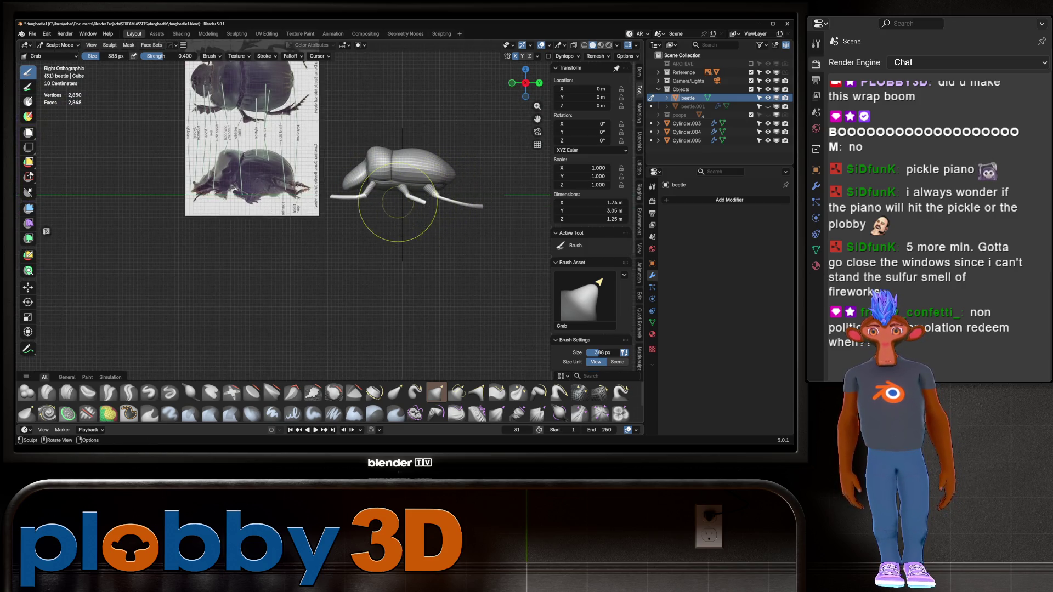
pyautogui.scroll(5, 352, 188)
# - Switch to Top view centred on the beetle and its top reference image
pyautogui.moveTo(317, 176); pyautogui.dragTo(387, 182, button='middle')
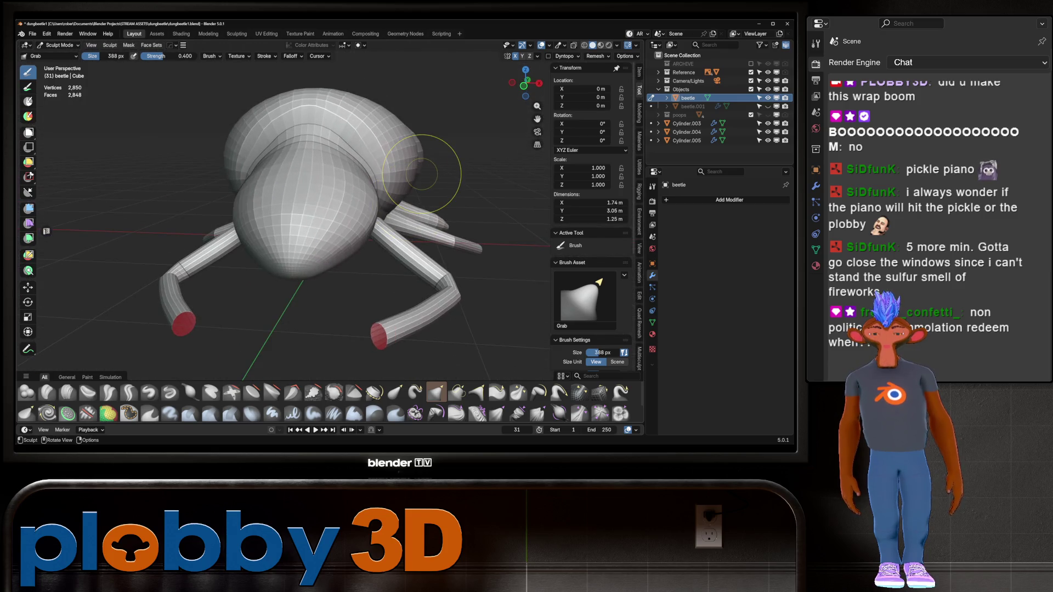
pyautogui.press('KP_7')
pyautogui.scroll(-4, 247, 274)
pyautogui.keyDown('shift'); pyautogui.moveTo(485, 159); pyautogui.dragTo(379, 257, button='middle'); pyautogui.keyUp('shift')
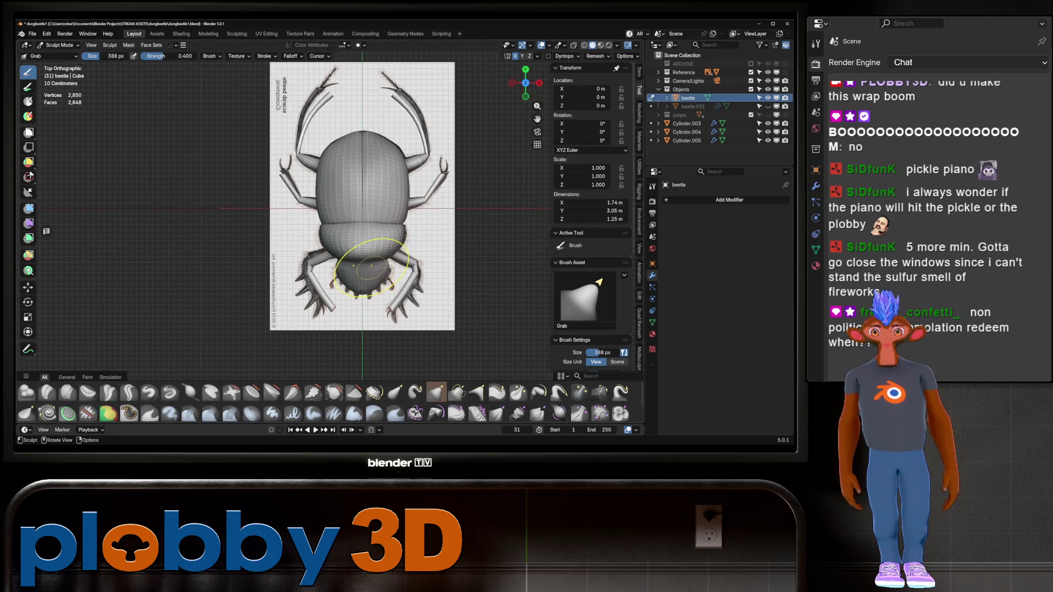
pyautogui.hotkey('ctrl', 'Tab')
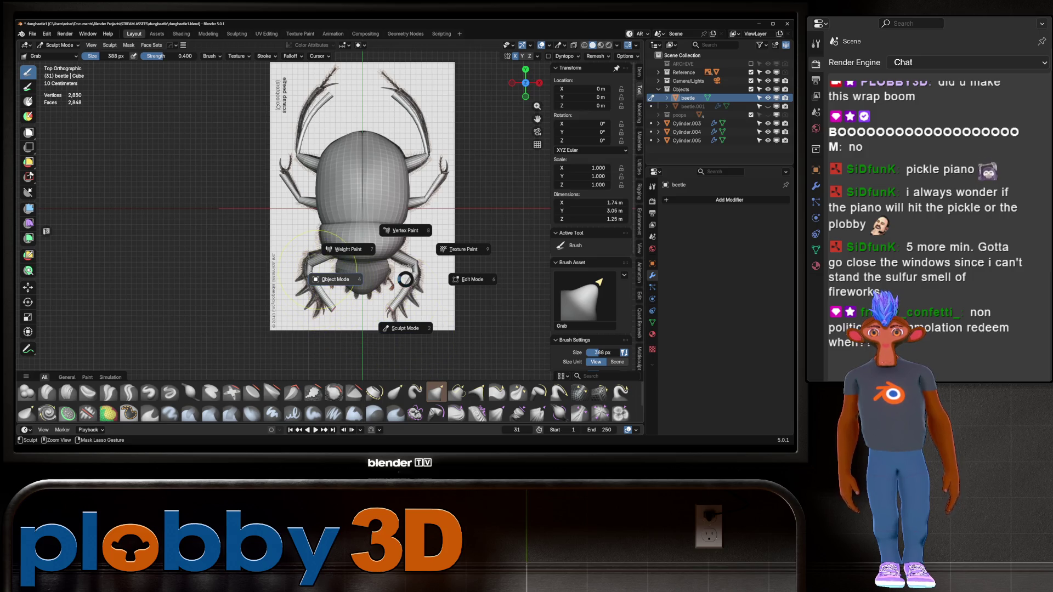
# - In Object Mode, move the top reference Empty along X to −3.7085 m, beside the beetle
pyautogui.click(335, 280)
pyautogui.click(286, 137)
pyautogui.press('g')
pyautogui.press('x')
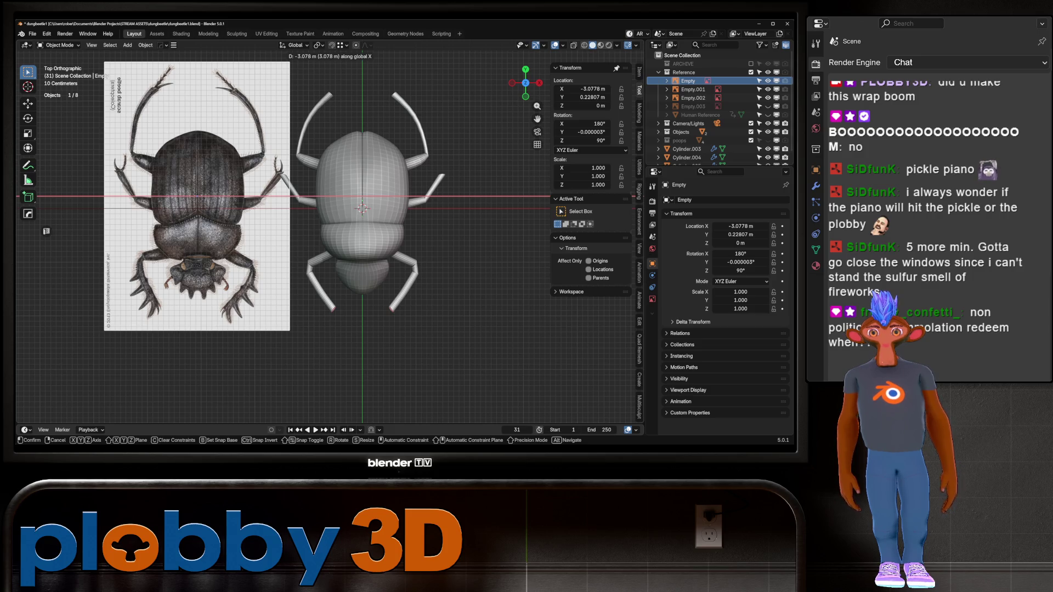
pyautogui.press('Return')
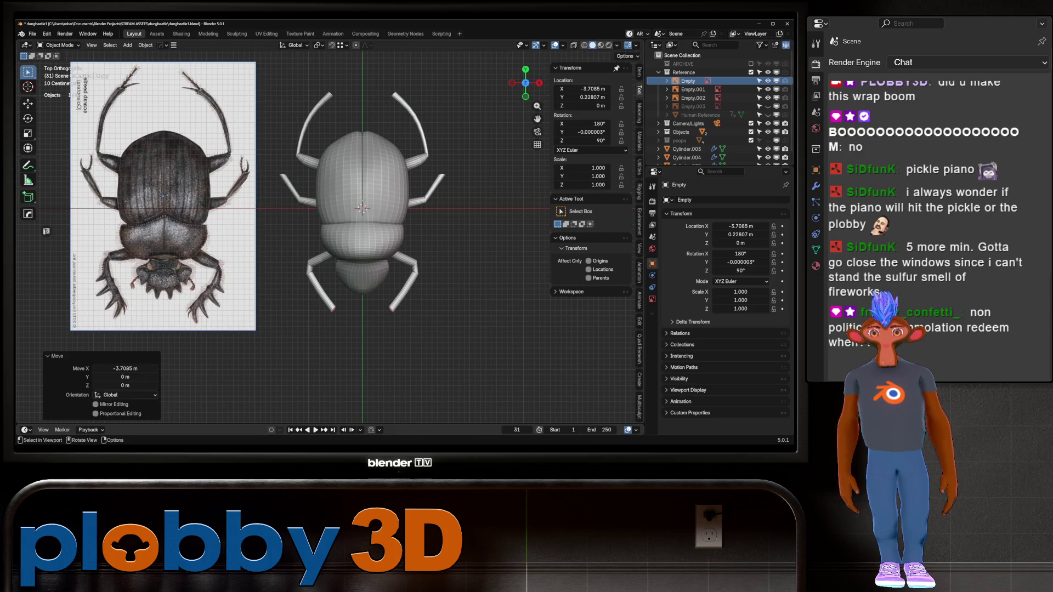
pyautogui.rightClick(329, 204)
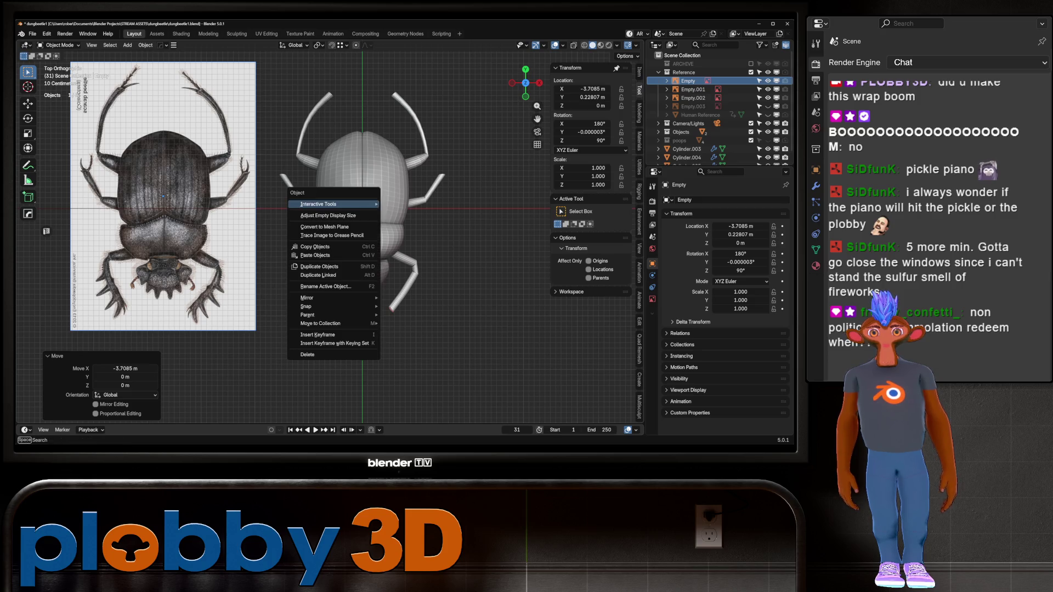
pyautogui.press('Escape')
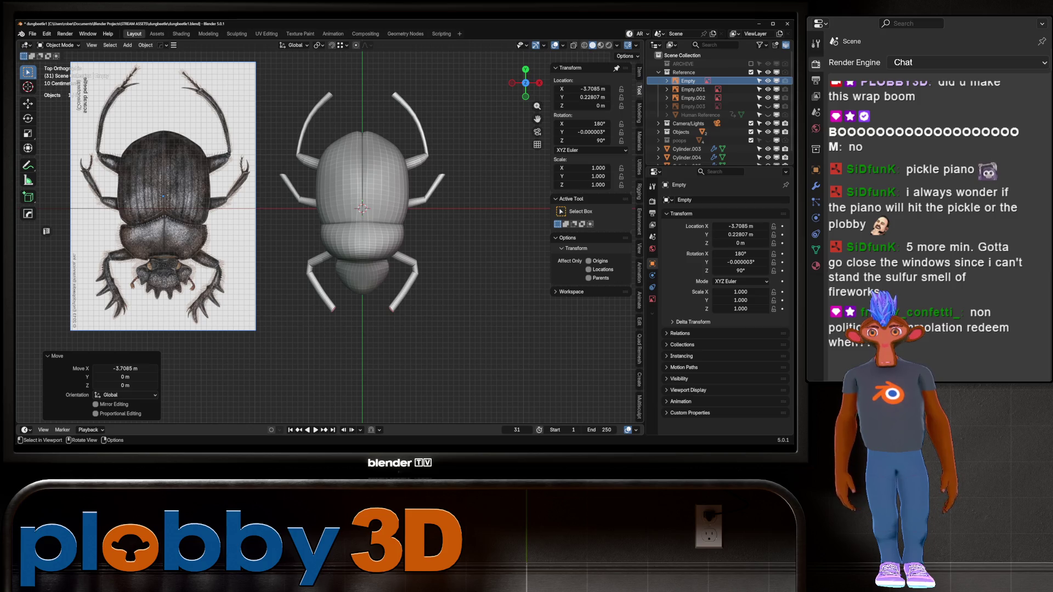
pyautogui.moveTo(329, 220)
pyautogui.mouseDown(button='middle')
pyautogui.moveTo(384, 203)
pyautogui.moveTo(384, 137)
pyautogui.mouseUp(button='middle')
# - Close Cylinder.003's open leg tip with an inset, grid-filled end cap
pyautogui.scroll(2, 250, 230)
pyautogui.press('2')
pyautogui.keyDown('alt'); pyautogui.click(214, 157); pyautogui.keyUp('alt')
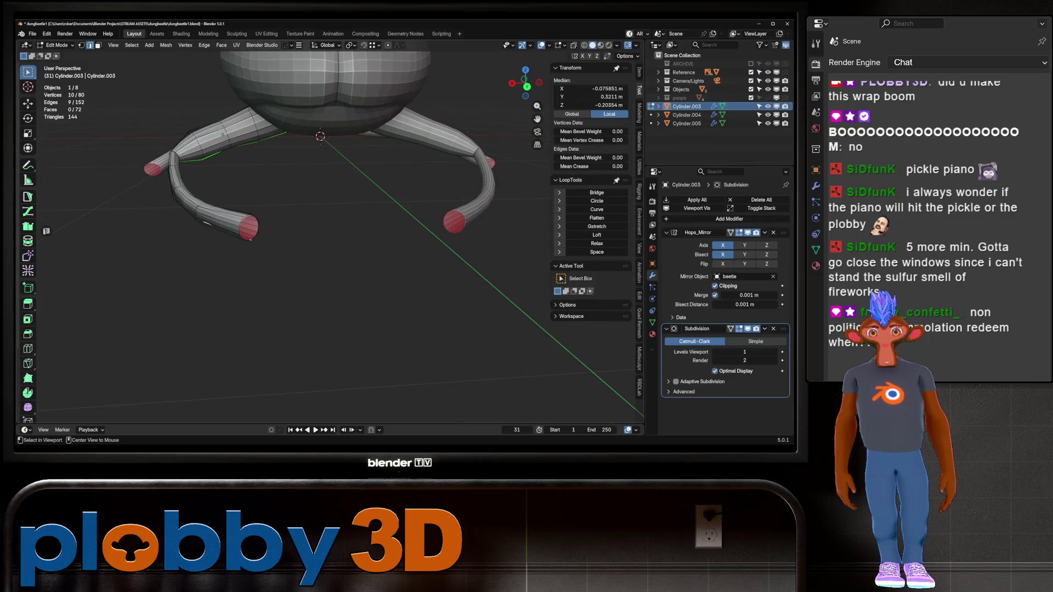
pyautogui.keyDown('alt'); pyautogui.click(241, 219); pyautogui.keyUp('alt')
pyautogui.press('f')
pyautogui.scroll(2, 406, 246)
pyautogui.press('i')
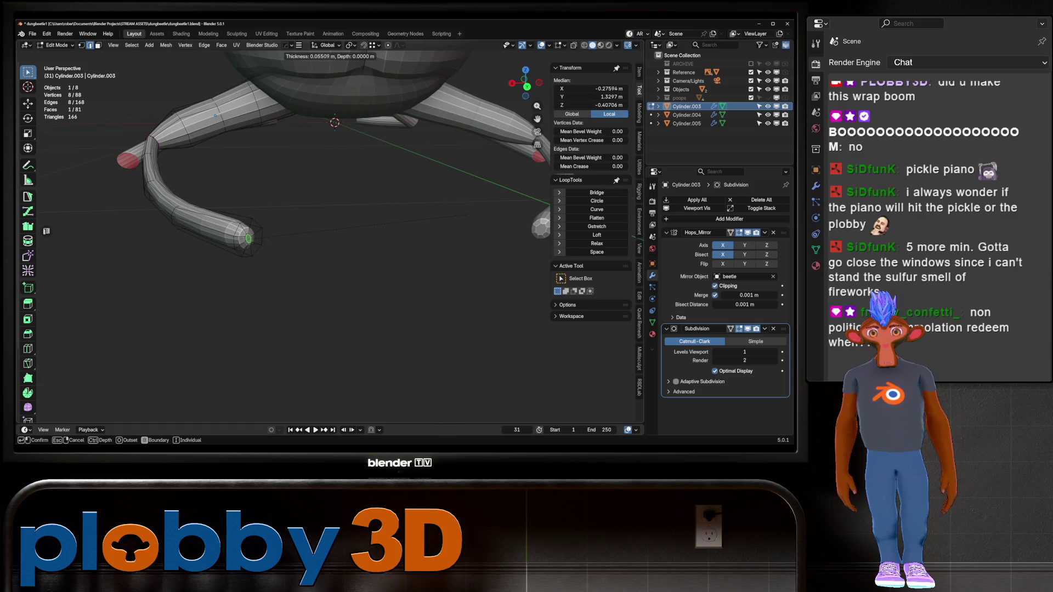
pyautogui.press('Return')
pyautogui.press('q')
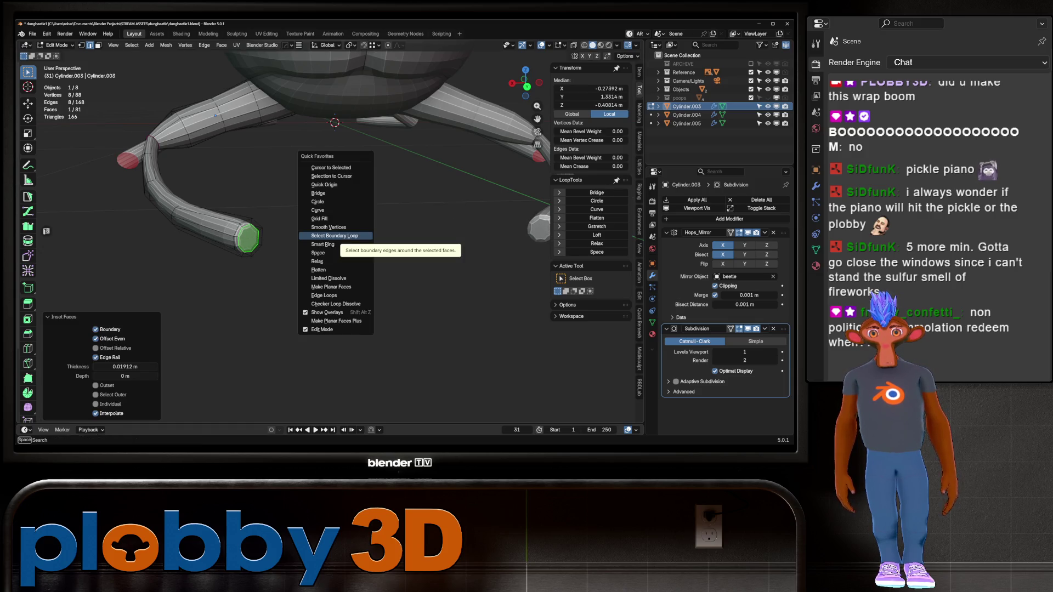
pyautogui.click(320, 218)
pyautogui.scroll(-4, 320, 218)
pyautogui.press('Tab')
# - Cap Cylinder.004's open leg end with an inset face grid-filled at span 2
pyautogui.moveTo(227, 174)
pyautogui.mouseDown(button='middle')
pyautogui.moveTo(358, 213)
pyautogui.moveTo(439, 220)
pyautogui.mouseUp(button='middle')
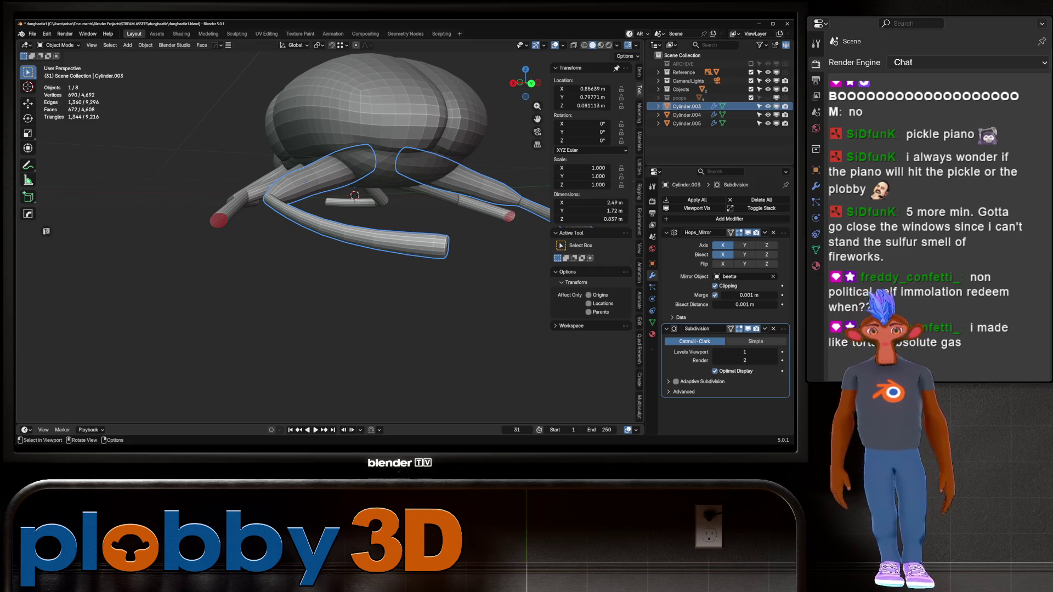
pyautogui.scroll(5, 329, 220)
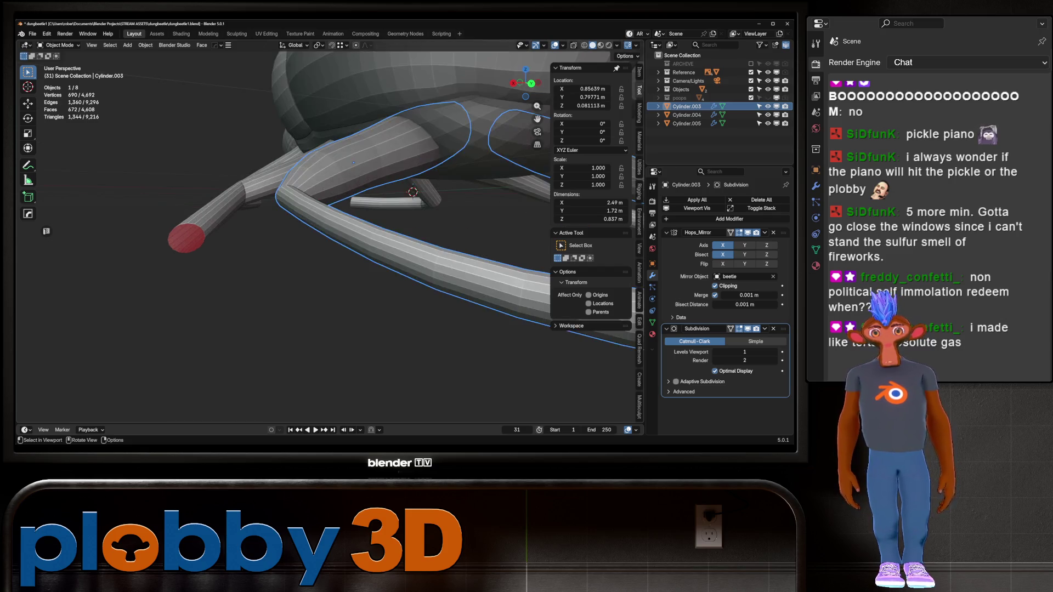
pyautogui.click(230, 203)
pyautogui.press('Tab')
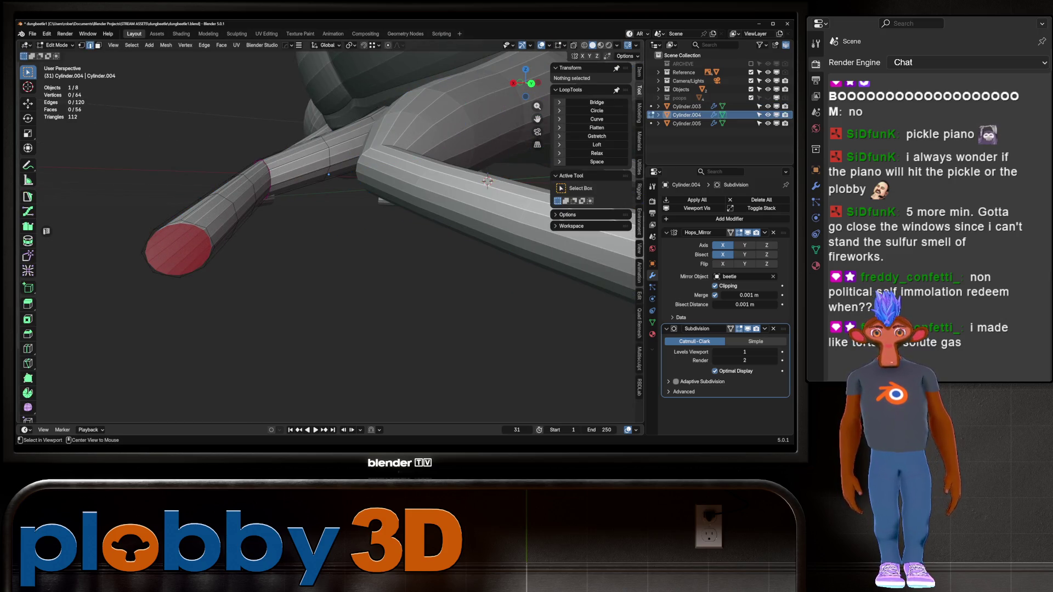
pyautogui.keyDown('alt'); pyautogui.click(181, 222); pyautogui.keyUp('alt')
pyautogui.press('f')
pyautogui.press('i')
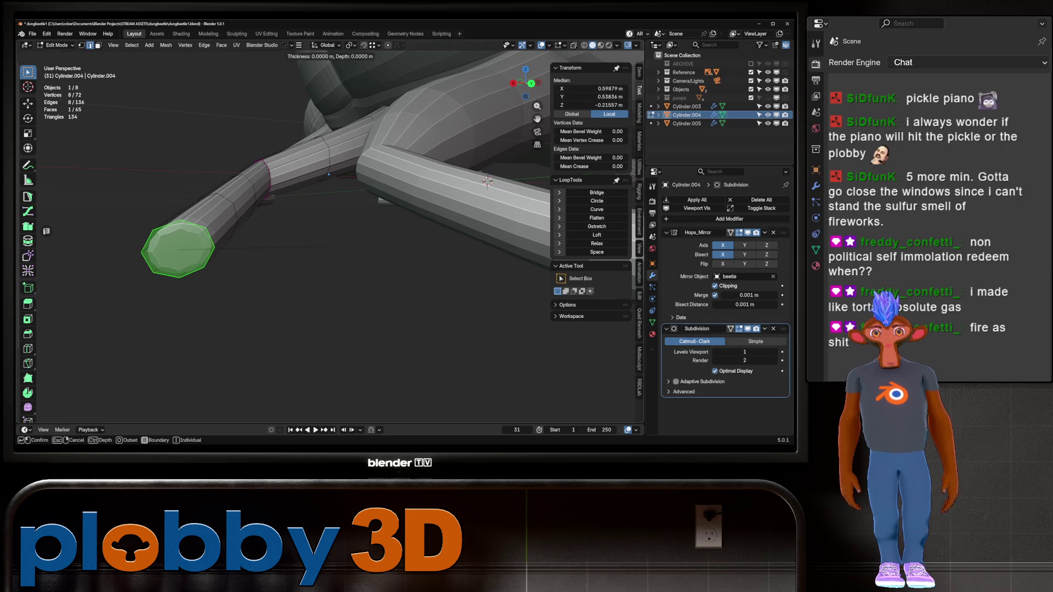
pyautogui.click(230, 267)
pyautogui.press('q')
pyautogui.click(228, 267)
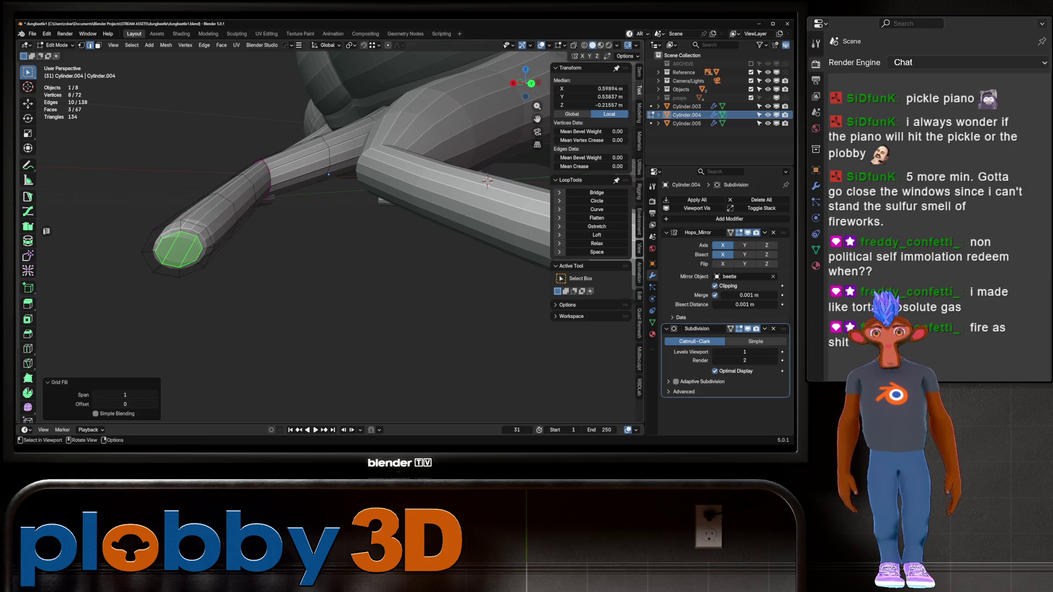
pyautogui.click(156, 395)
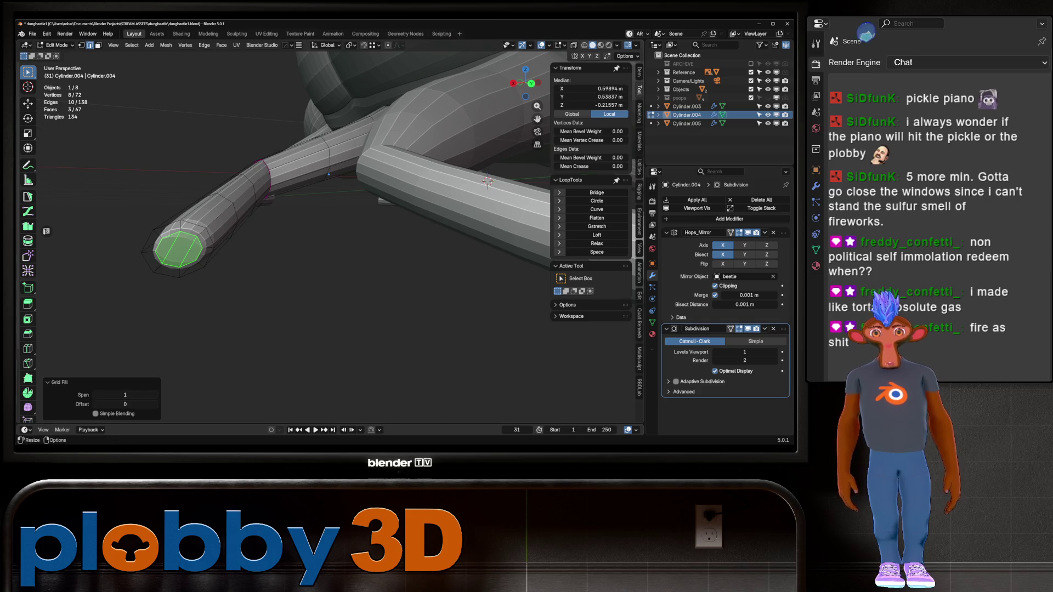
pyautogui.scroll(-8, 285, 242)
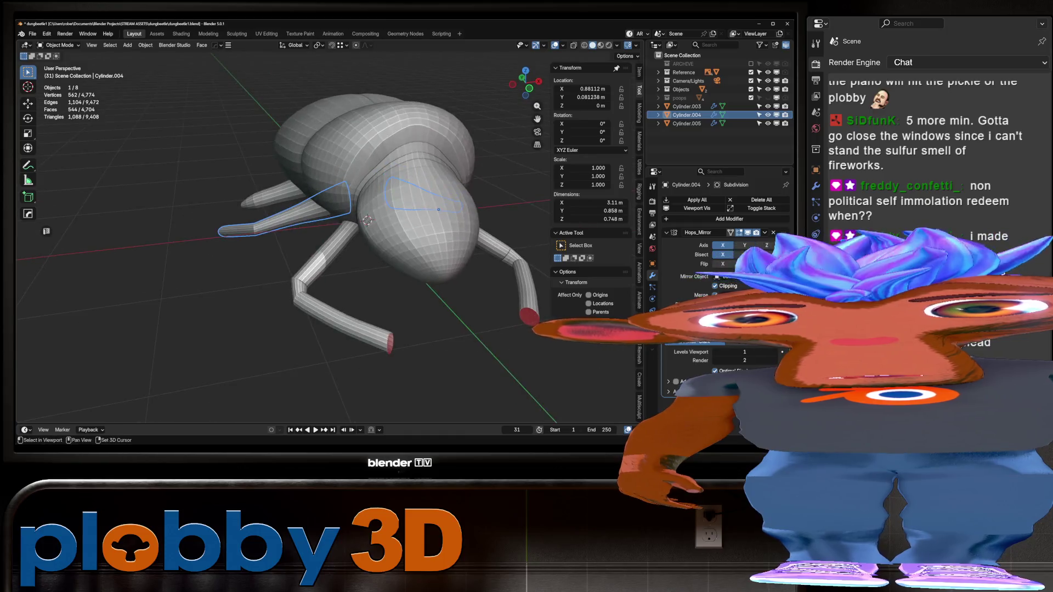
# - Cap Cylinder.005's open leg end with a Grid Fill, skipping the inset, and return to Object Mode
pyautogui.moveTo(285, 242); pyautogui.dragTo(340, 230, button='middle')
pyautogui.click(687, 123)
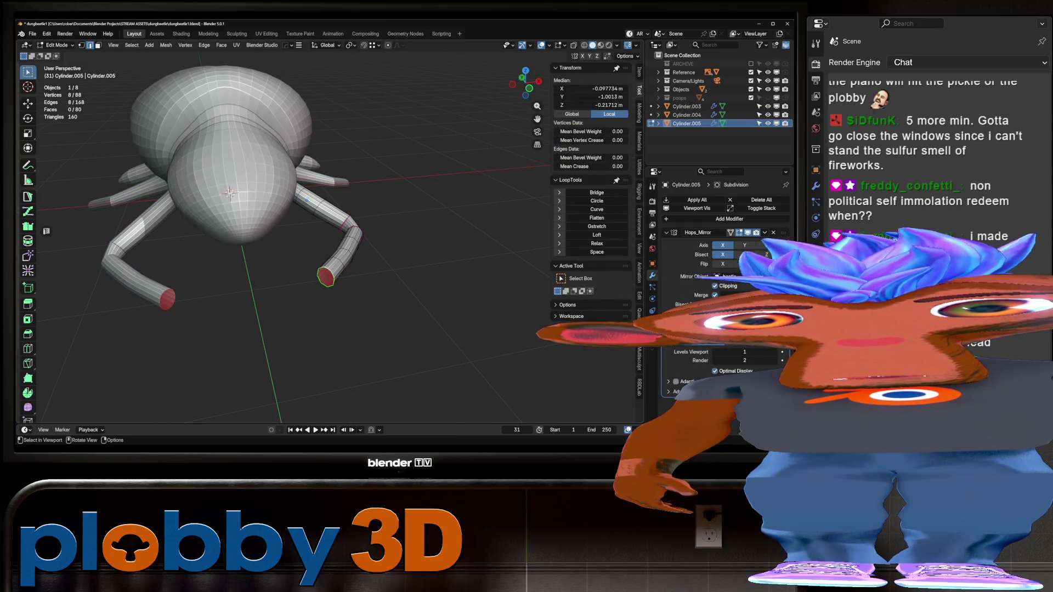
pyautogui.keyDown('alt'); pyautogui.click(326, 274); pyautogui.keyUp('alt')
pyautogui.press('f')
pyautogui.press('i')
pyautogui.press('Escape')
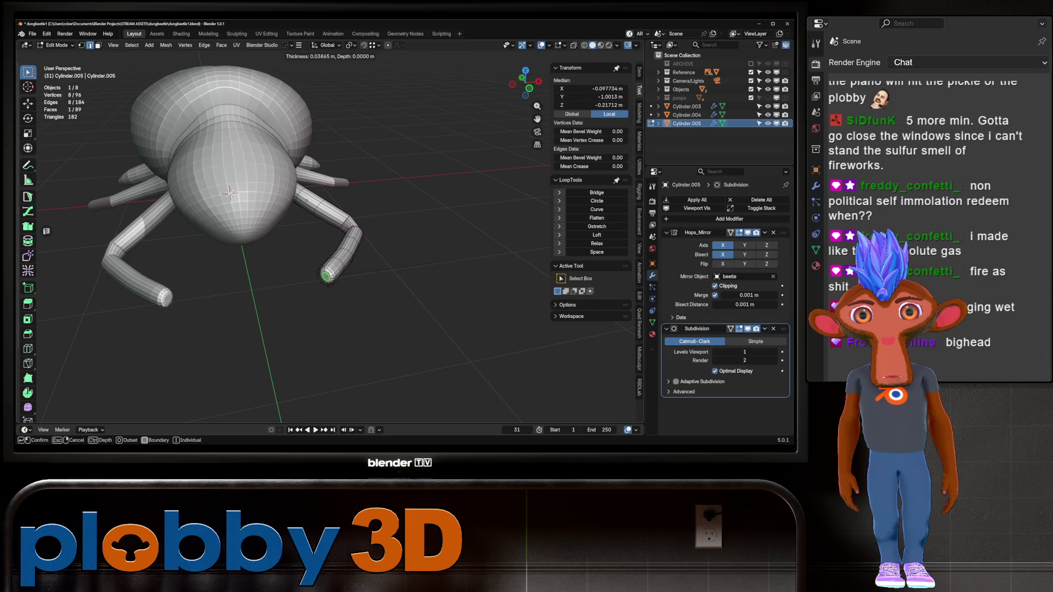
pyautogui.hotkey('ctrl', 'f')
pyautogui.click(436, 287)
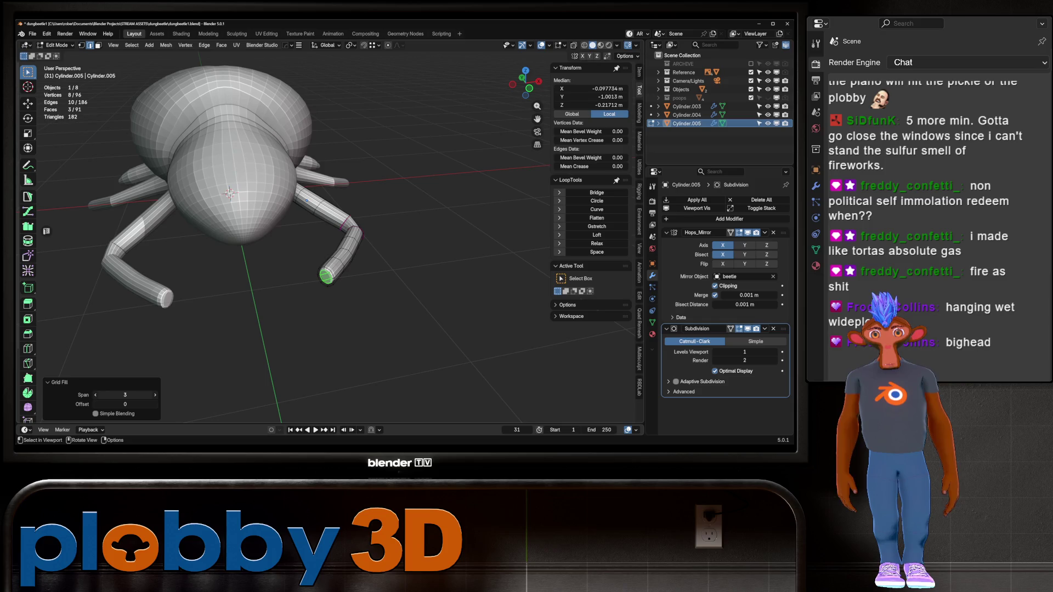
pyautogui.click(96, 395)
pyautogui.moveTo(329, 329); pyautogui.dragTo(341, 307, button='middle')
pyautogui.press('Tab')
pyautogui.moveTo(330, 247)
pyautogui.mouseDown(button='middle')
pyautogui.moveTo(329, 224)
pyautogui.moveTo(351, 197)
pyautogui.moveTo(351, 247)
pyautogui.moveTo(373, 244)
pyautogui.moveTo(329, 235)
pyautogui.moveTo(329, 220)
pyautogui.mouseUp(button='middle')
pyautogui.scroll(3, 288, 263)
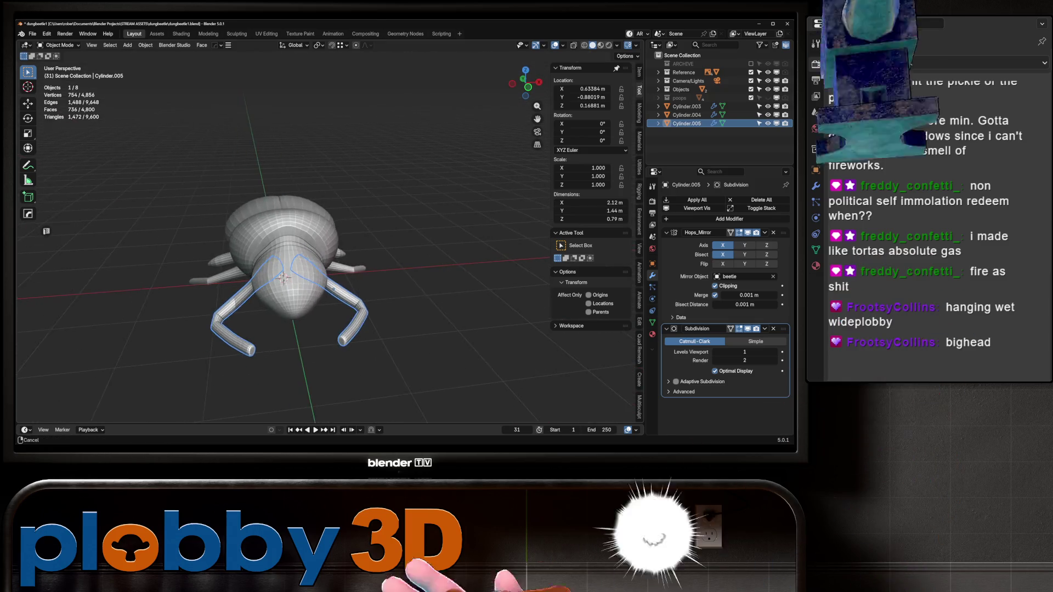
pyautogui.scroll(3, 324, 236)
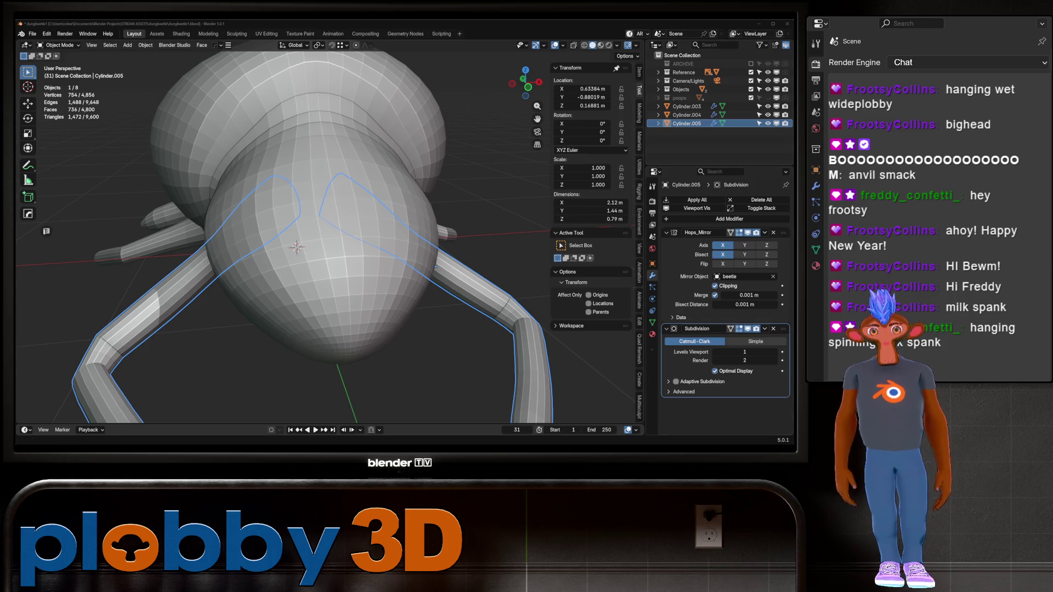
pyautogui.moveTo(296, 247)
pyautogui.mouseDown(button='middle')
pyautogui.moveTo(384, 263)
pyautogui.moveTo(329, 231)
pyautogui.moveTo(335, 211)
pyautogui.mouseUp(button='middle')
pyautogui.scroll(4, 329, 247)
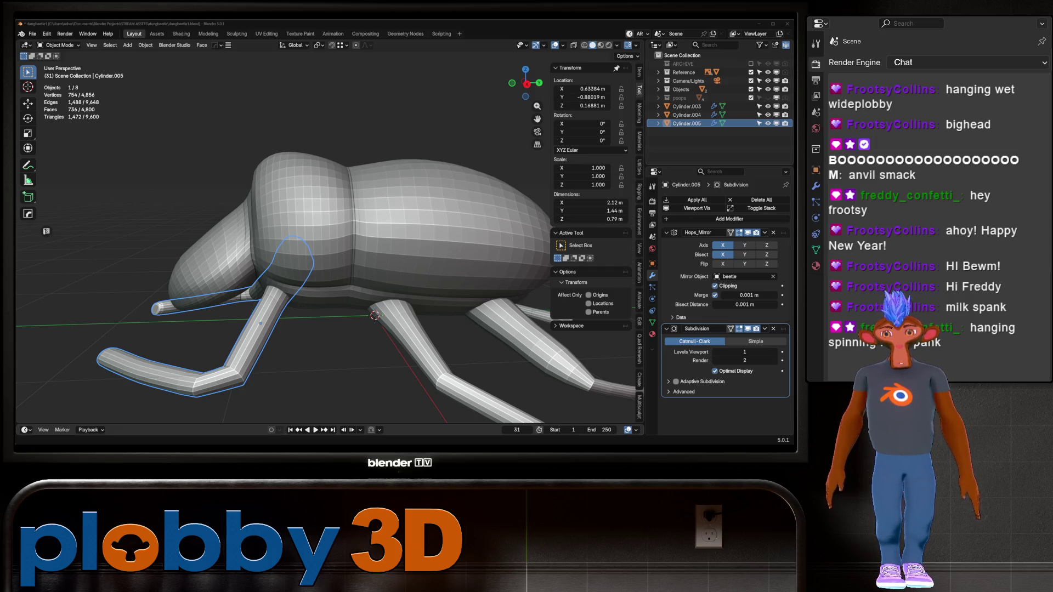
pyautogui.hotkey('alt', 'a')
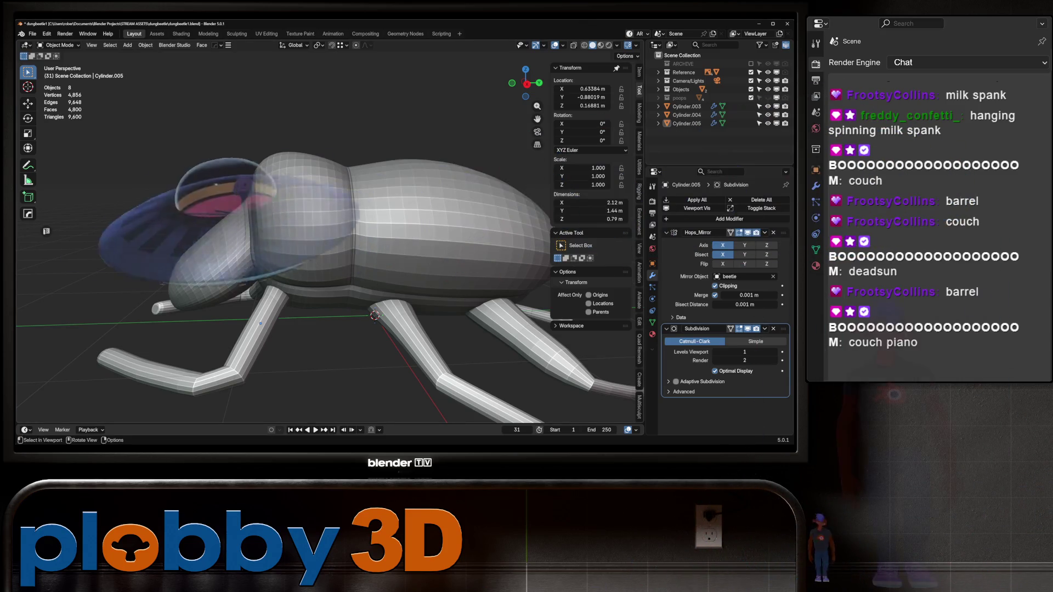
pyautogui.moveTo(329, 219)
pyautogui.mouseDown(button='middle')
pyautogui.moveTo(359, 296)
pyautogui.moveTo(353, 220)
pyautogui.mouseUp(button='middle')
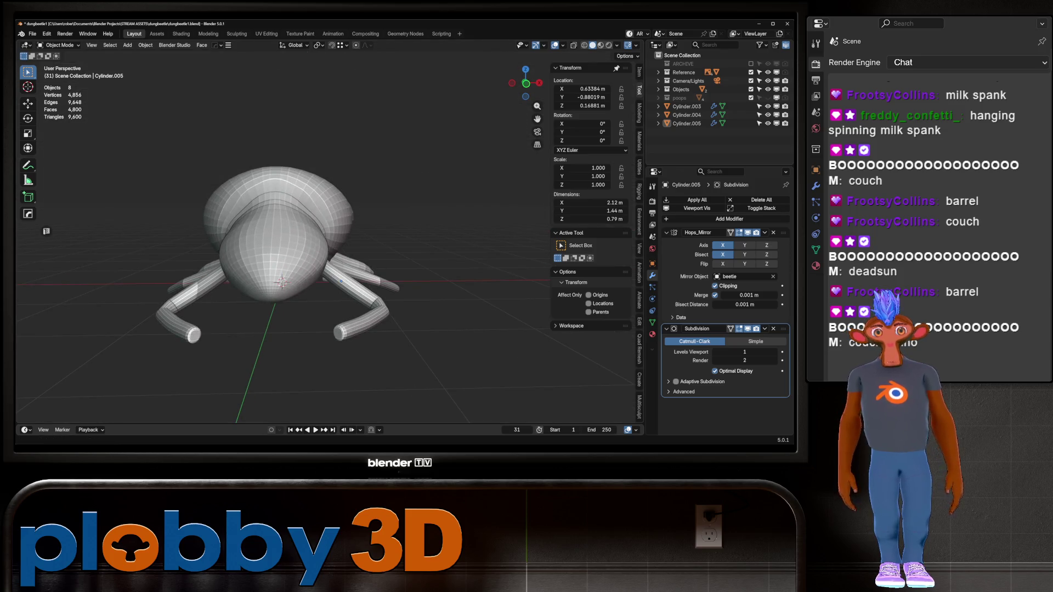
pyautogui.press('KP_3')
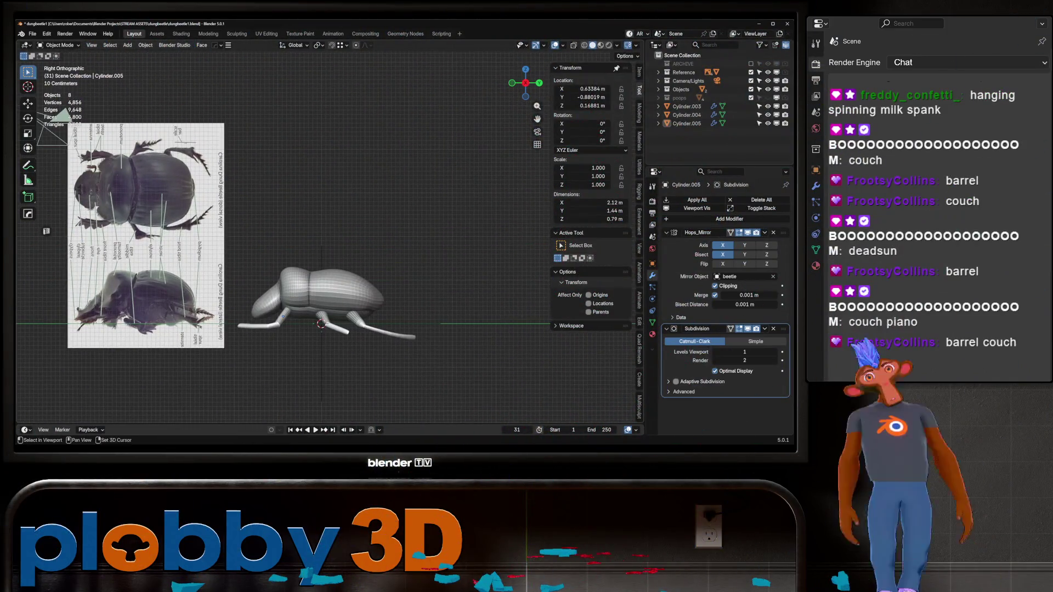
pyautogui.moveTo(329, 247); pyautogui.dragTo(357, 230, button='middle')
pyautogui.press('KP_7')
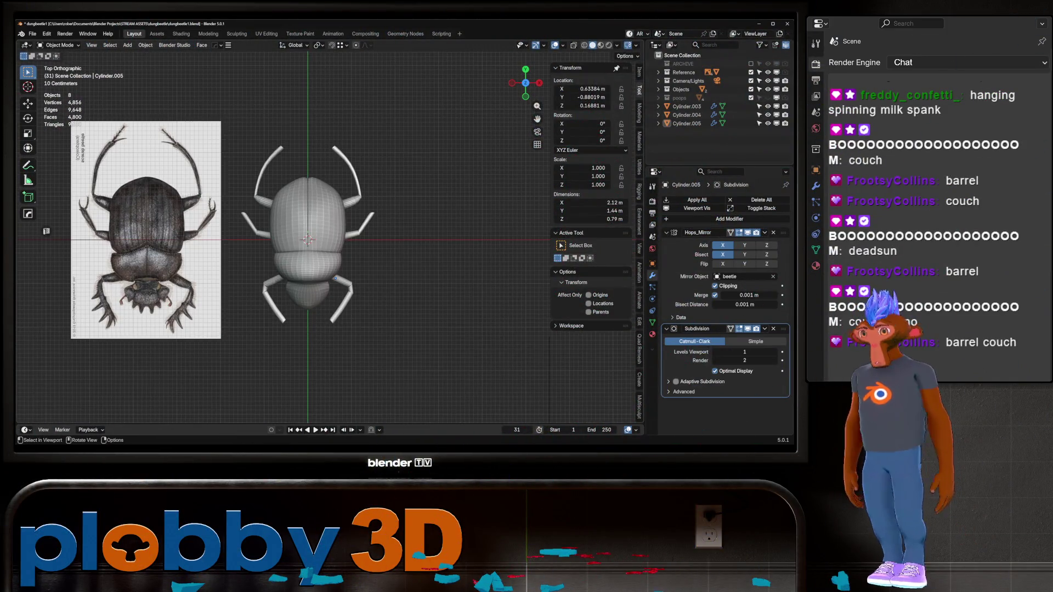
pyautogui.press('KP_3')
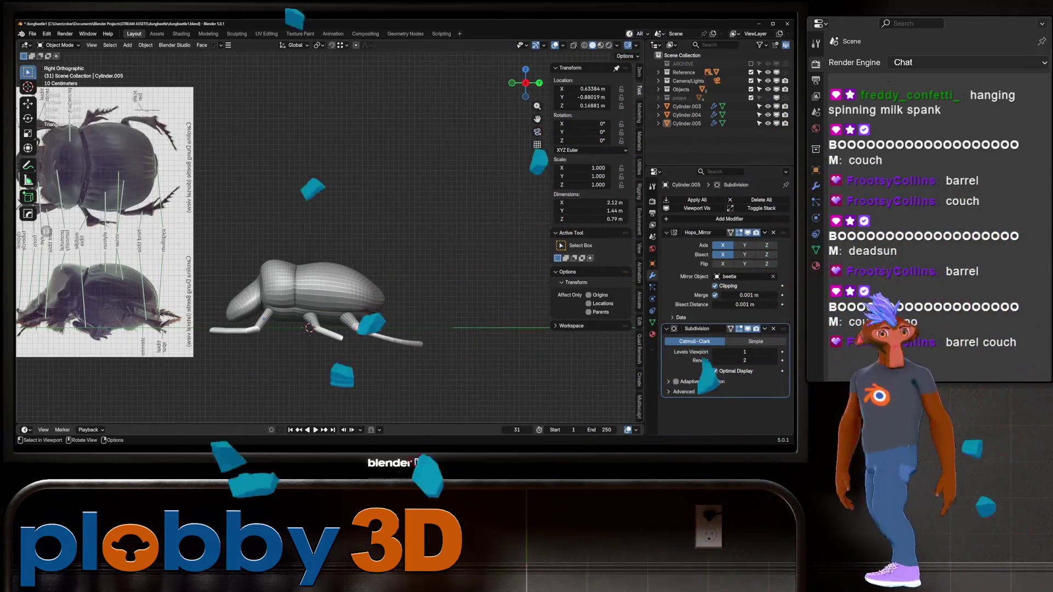
pyautogui.scroll(3, 308, 274)
pyautogui.moveTo(307, 275); pyautogui.dragTo(351, 247, button='middle')
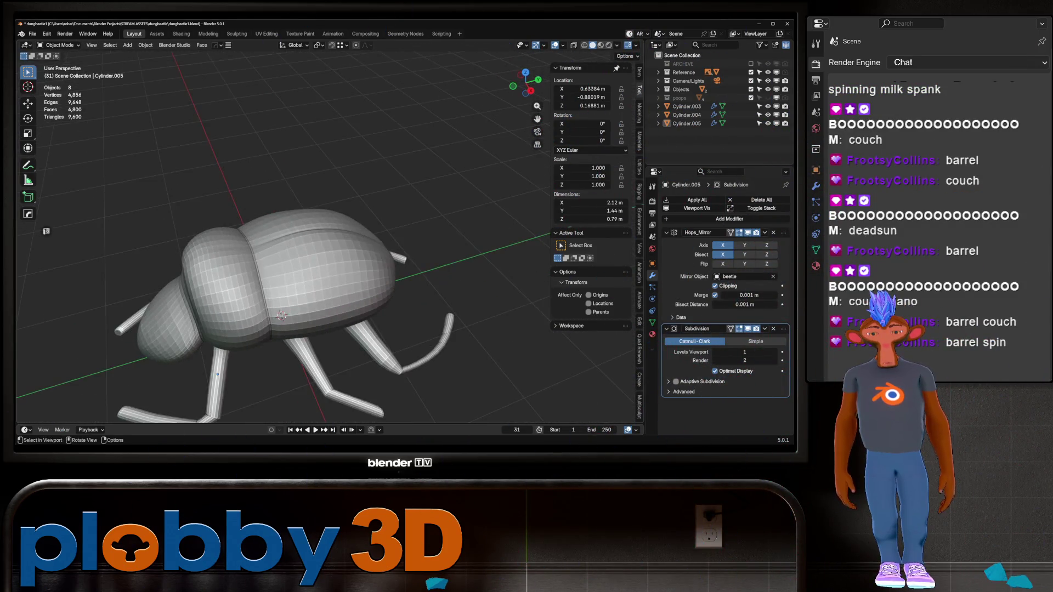
pyautogui.press('KP_7')
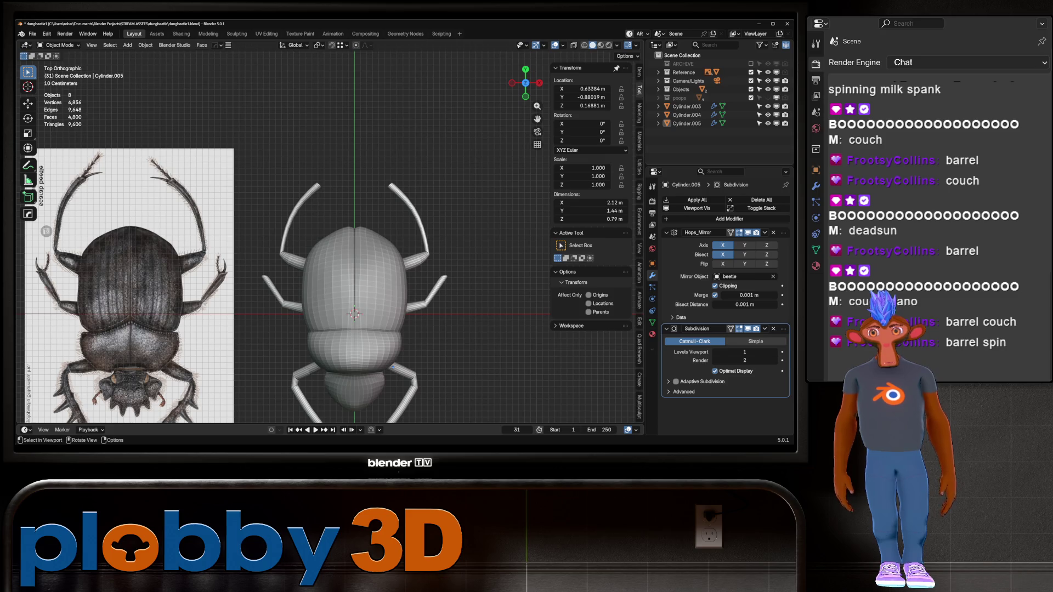
# - Apply the mirror and subdivision modifiers on the front leg pair Cylinder.003
pyautogui.click(392, 367)
pyautogui.press('Tab')
pyautogui.scroll(3, 392, 366)
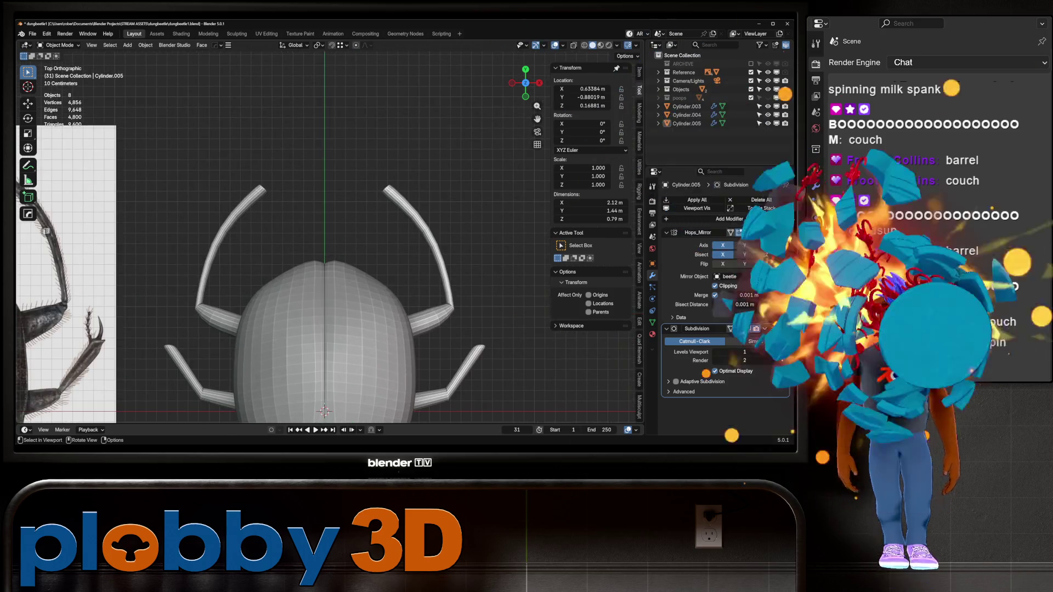
pyautogui.press('Tab')
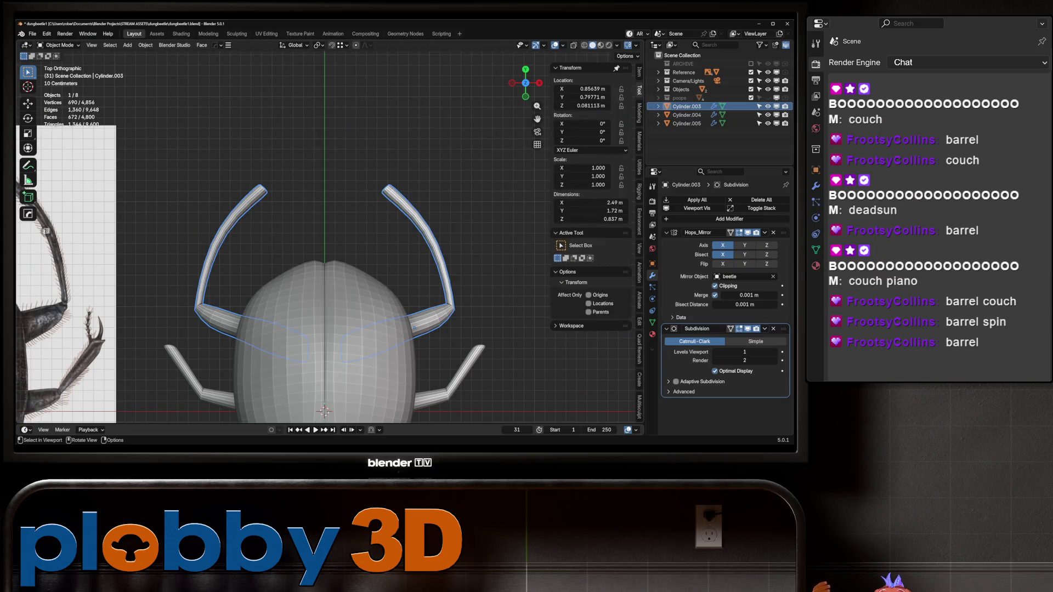
pyautogui.hotkey('ctrl', 'a')
pyautogui.hotkey('ctrl', 'a')
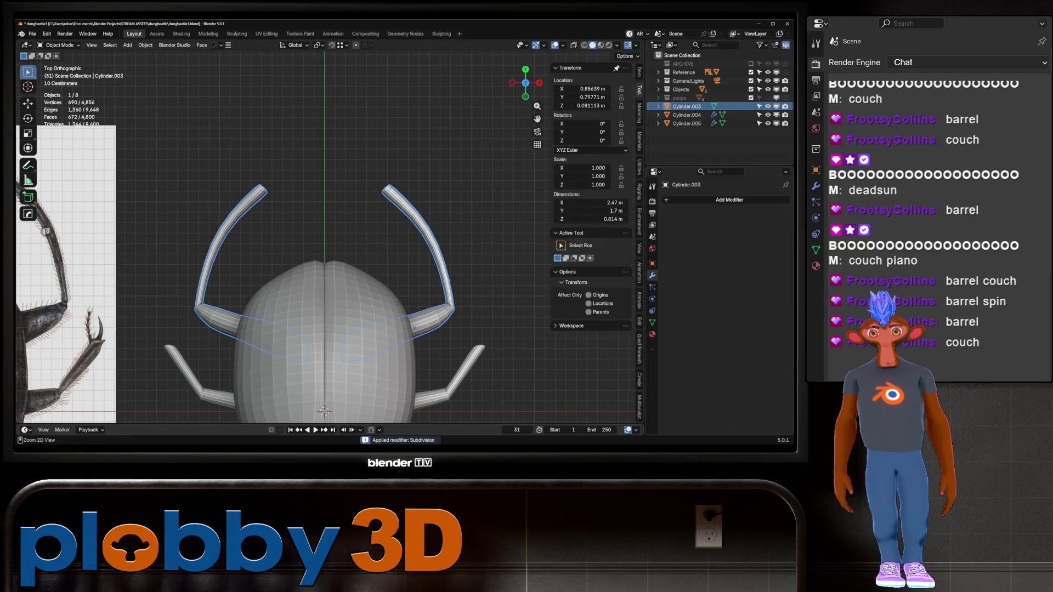
pyautogui.press('Tab')
pyautogui.press('Tab')
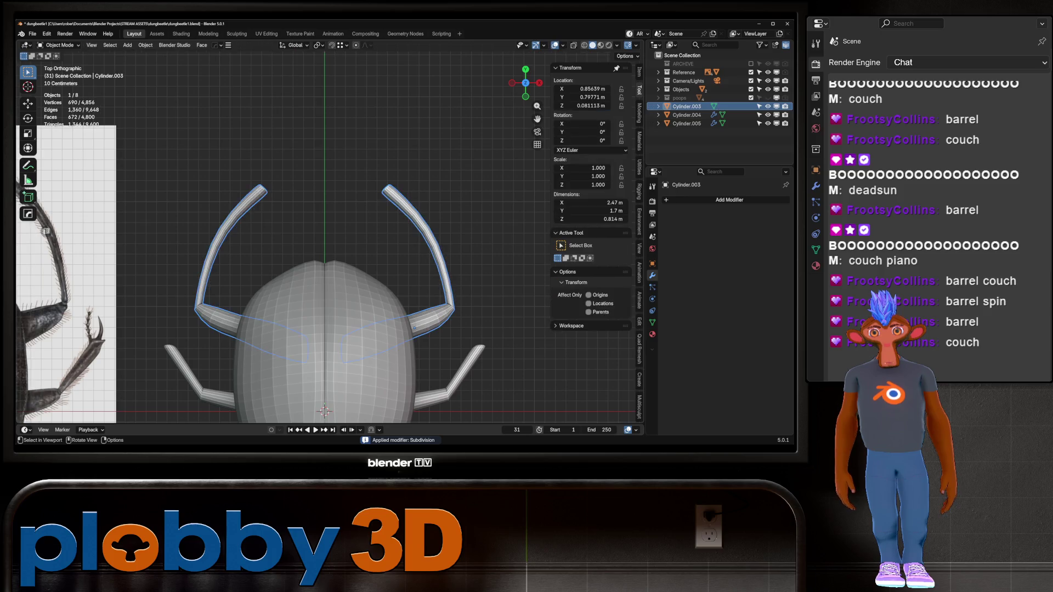
pyautogui.scroll(-3, 351, 198)
# - Apply the mirror and subdivision modifiers on Cylinder.004 and Cylinder.005
pyautogui.click(257, 297)
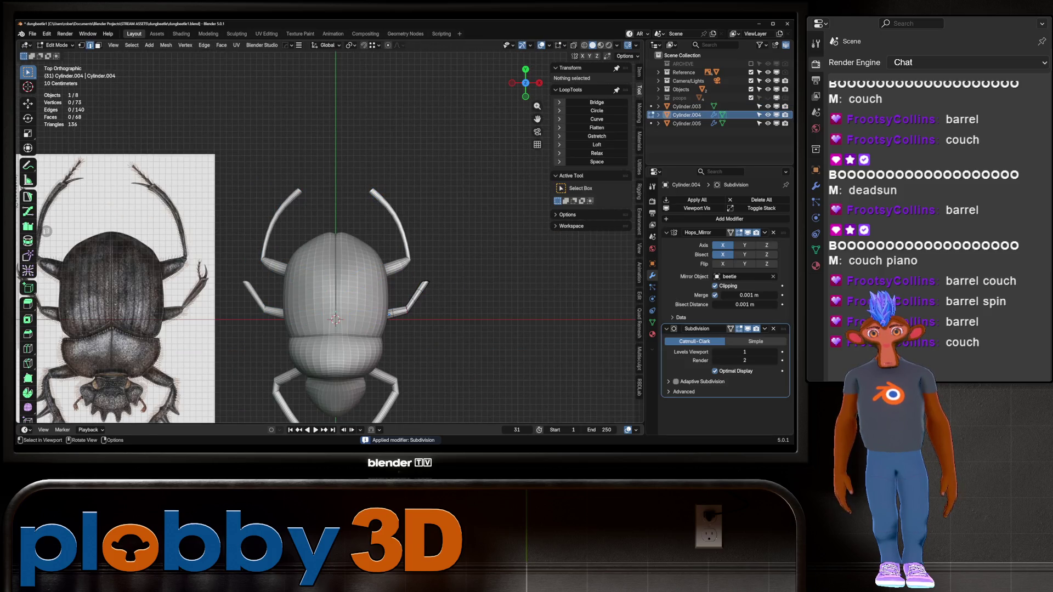
pyautogui.hotkey('ctrl', 'a')
pyautogui.hotkey('ctrl', 'a')
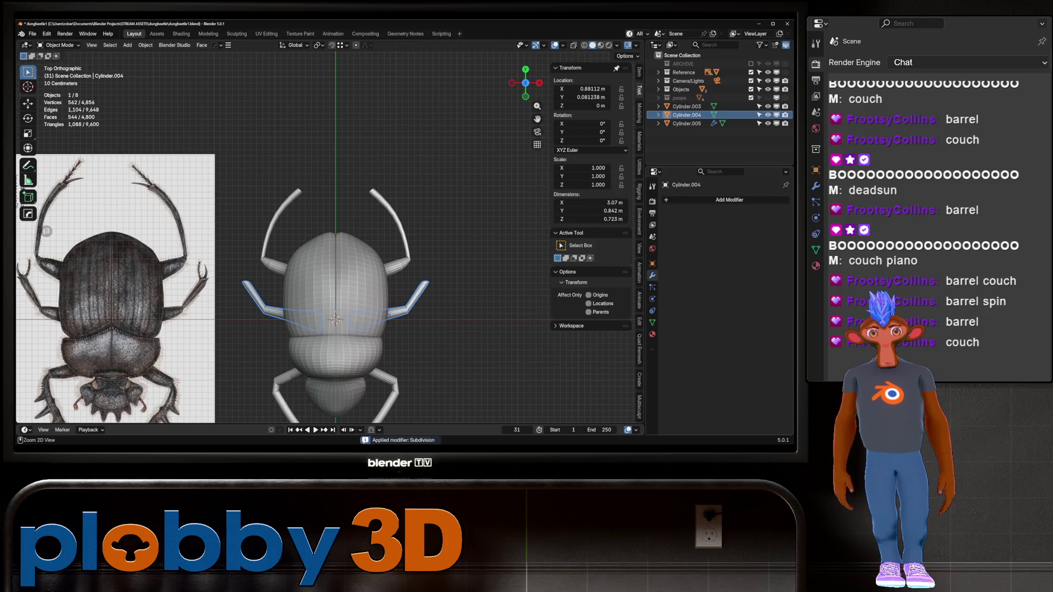
pyautogui.click(686, 123)
pyautogui.hotkey('ctrl', 'a')
pyautogui.hotkey('ctrl', 'a')
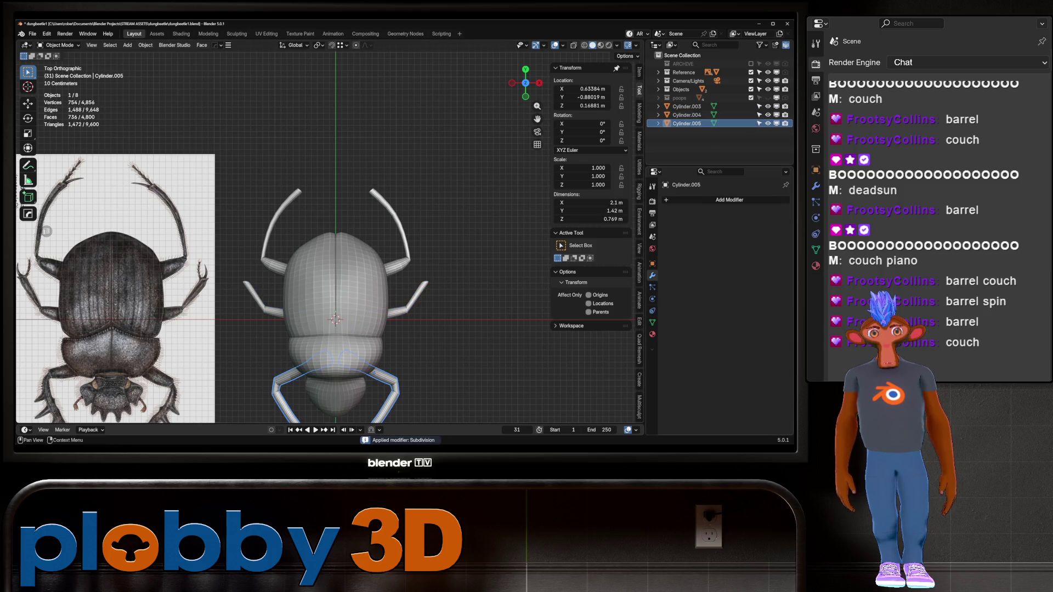
pyautogui.press('Tab')
pyautogui.press('Home')
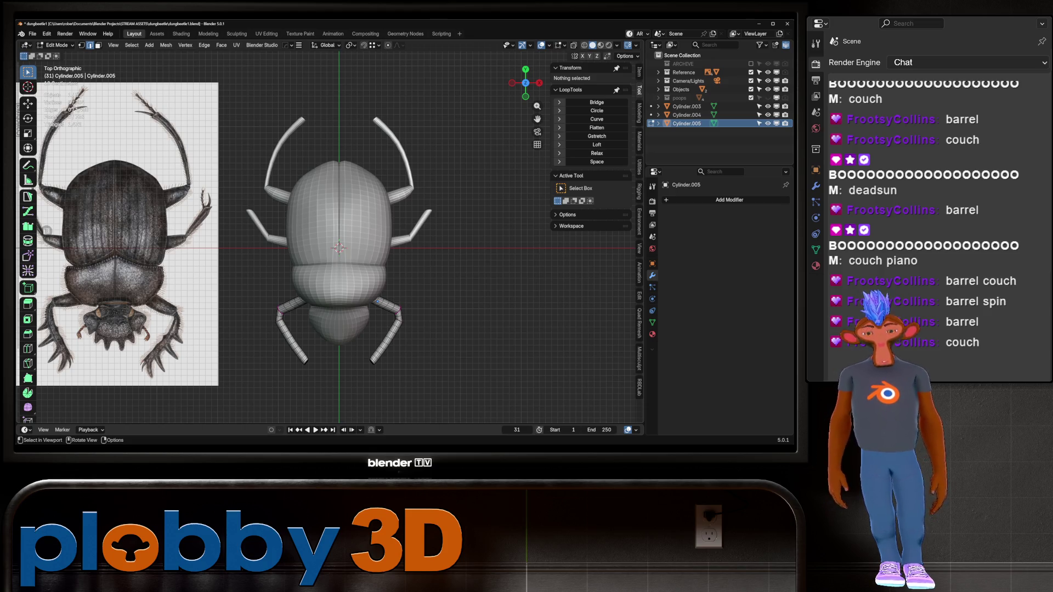
pyautogui.press('KP_1')
# - View the beetle from the right side and from above, back in Object Mode
pyautogui.scroll(-5, 194, 285)
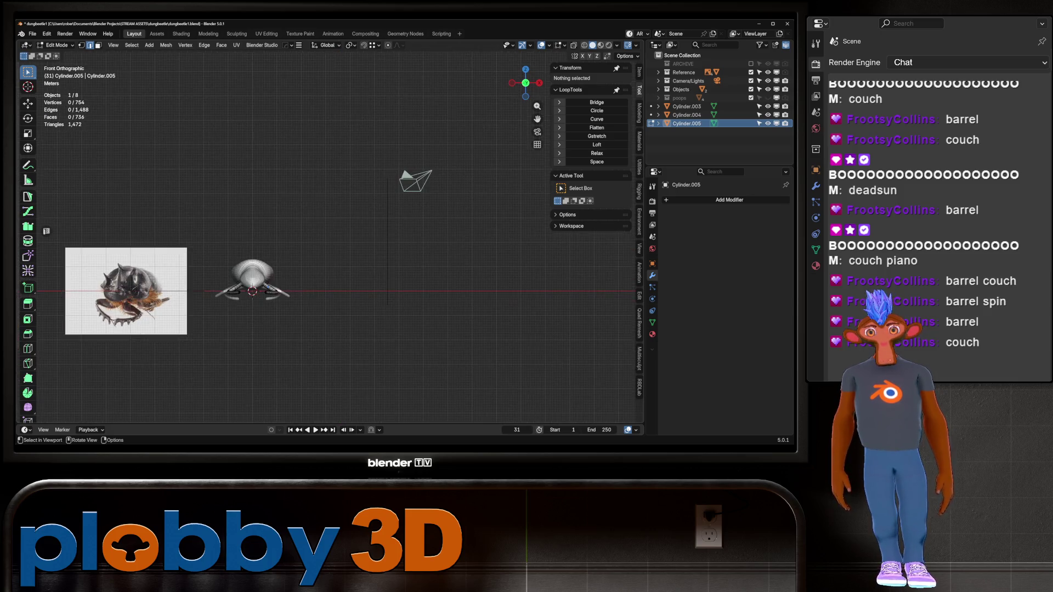
pyautogui.press('KP_3')
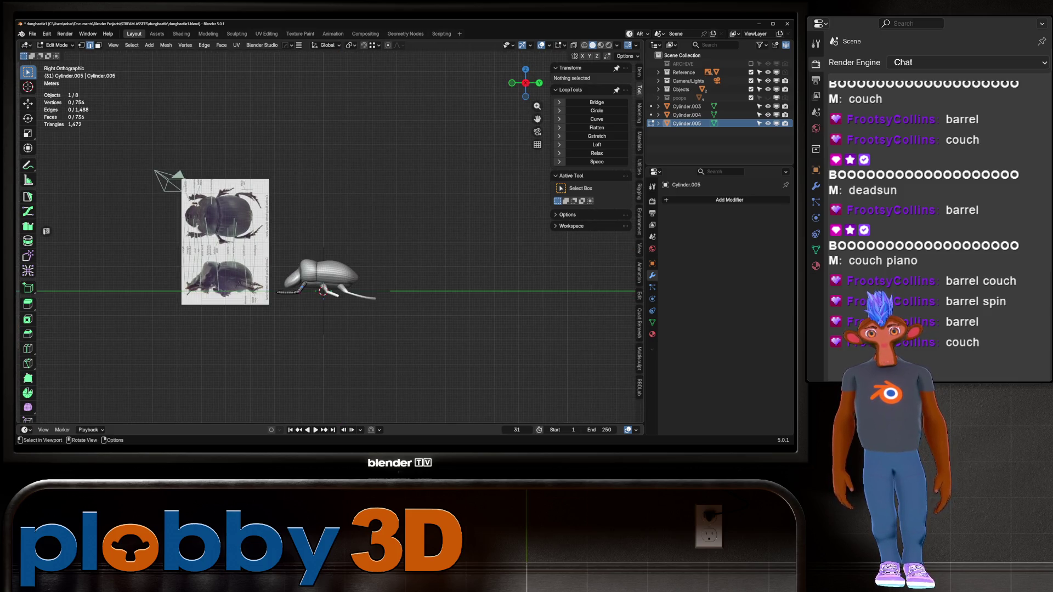
pyautogui.press('KP_7')
pyautogui.scroll(-7, 313, 325)
pyautogui.scroll(5, 312, 324)
pyautogui.press('Tab')
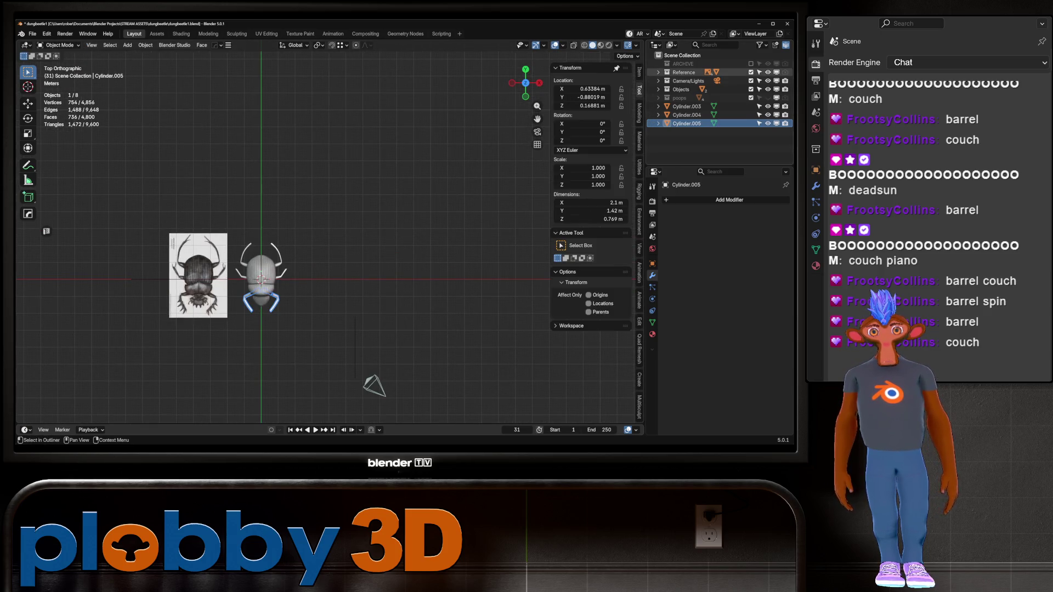
# - Unhide reference Empty.003 and move it along X to −3.9794 m, left of the beetle
pyautogui.click(659, 72)
pyautogui.click(768, 107)
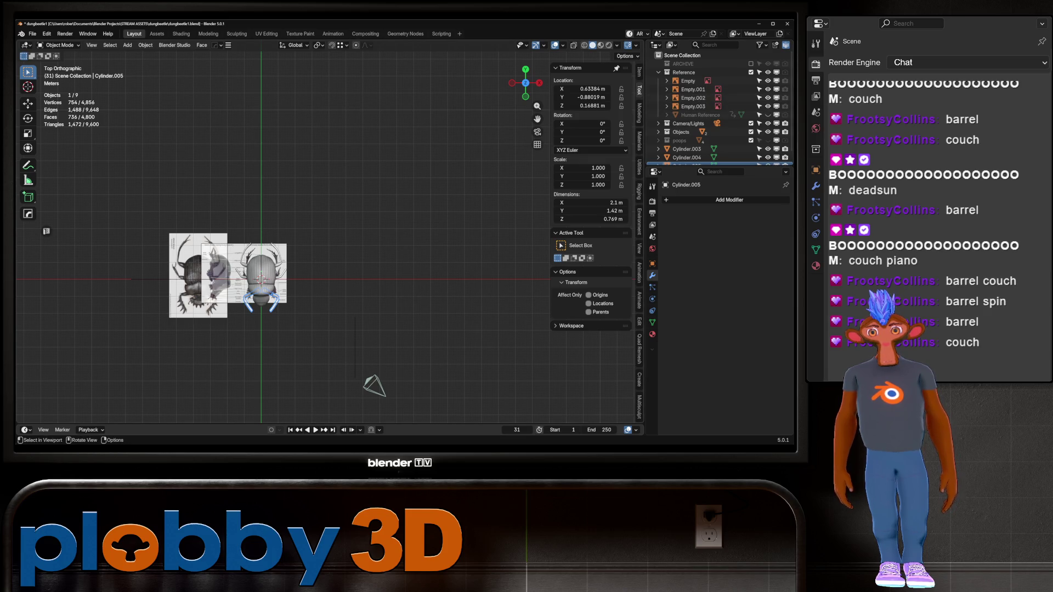
pyautogui.click(186, 263)
pyautogui.press('g')
pyautogui.click(247, 274)
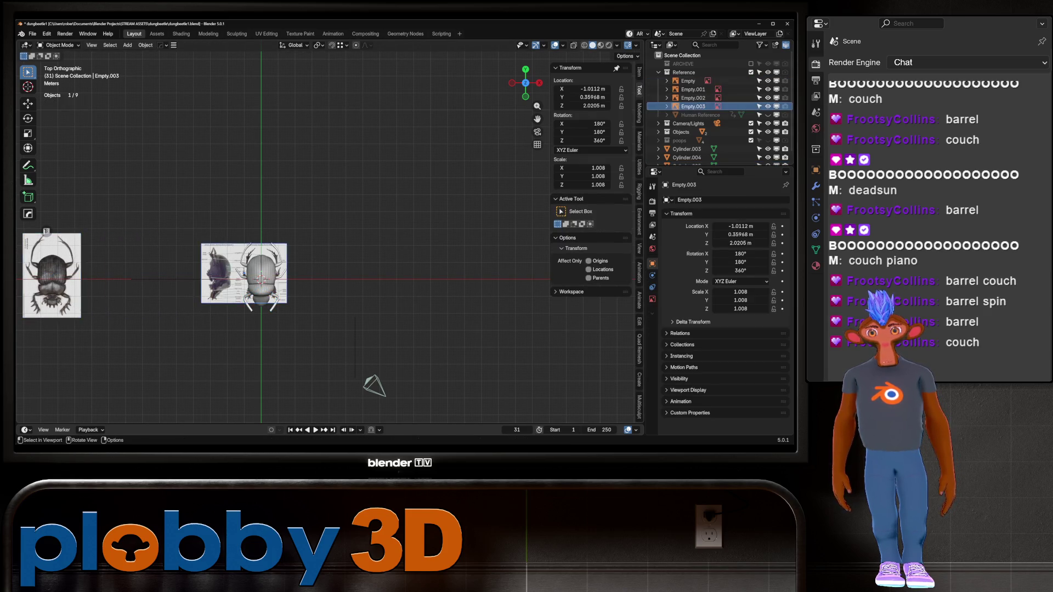
pyautogui.press('g')
pyautogui.click(197, 274)
pyautogui.scroll(8, 249, 284)
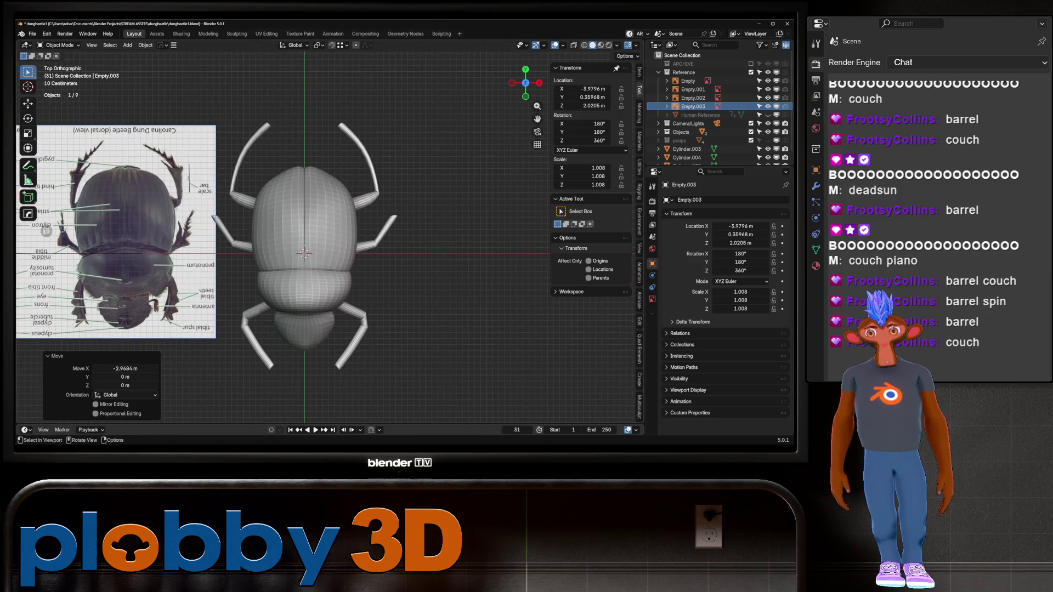
pyautogui.click(248, 330)
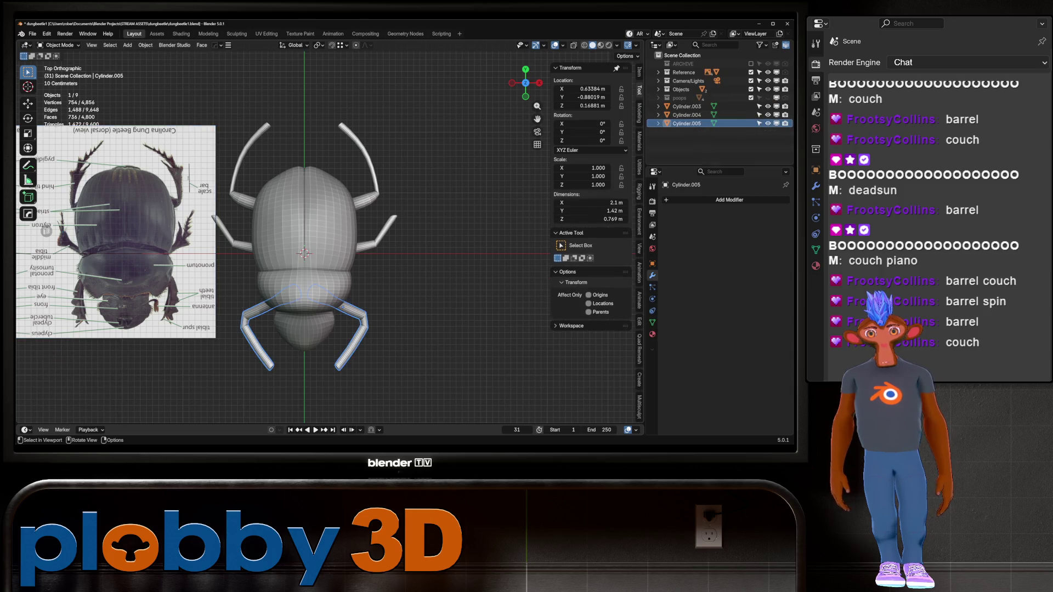
# - Shrink the rear legs Cylinder.005 to 0.85 about their median point and shift them along Y
pyautogui.press('Tab')
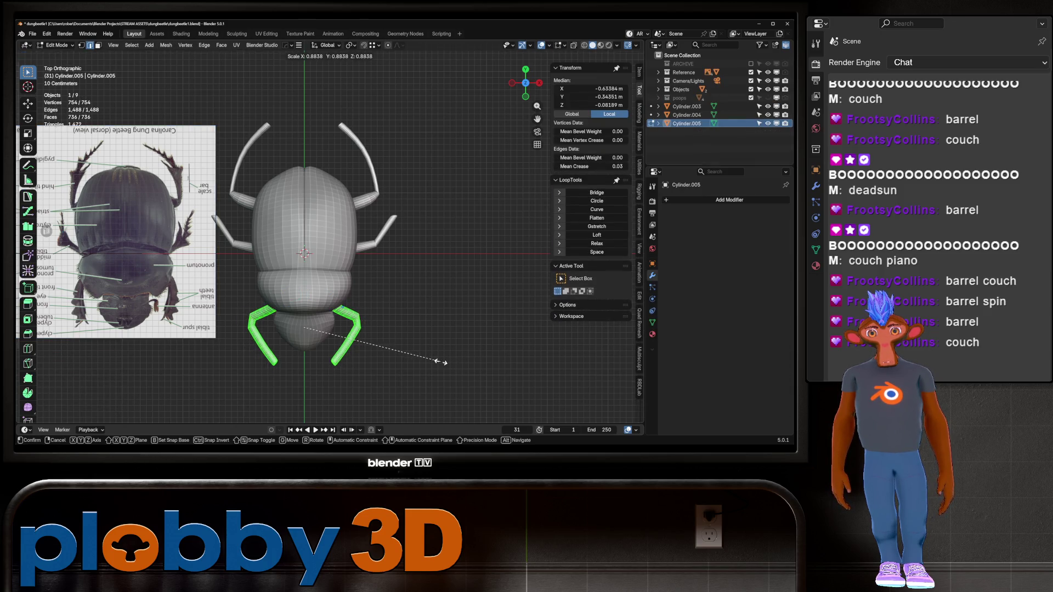
pyautogui.click(351, 45)
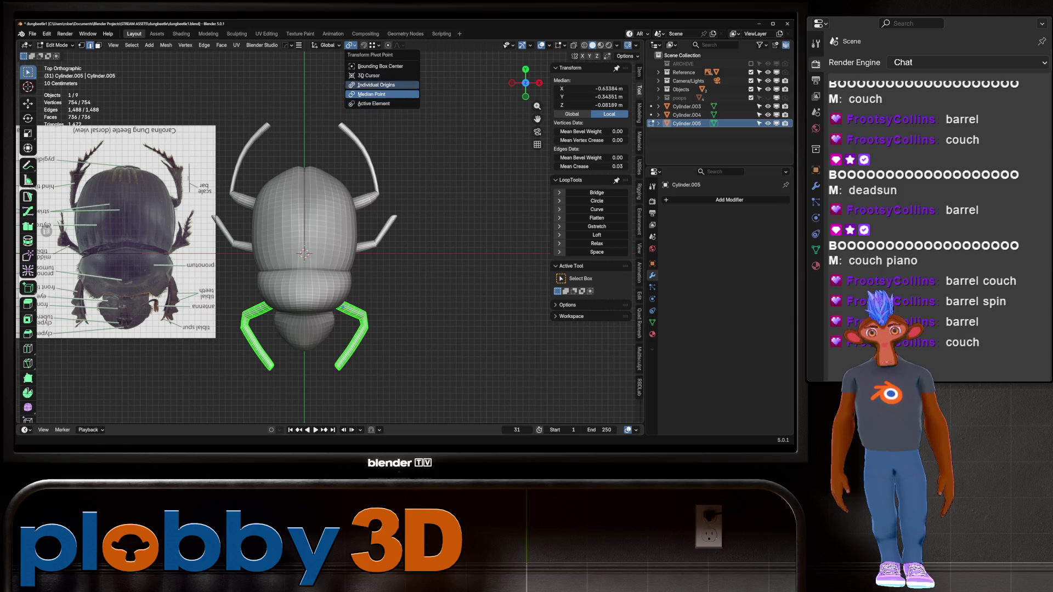
pyautogui.click(373, 85)
pyautogui.write('s.85')
pyautogui.press('Return')
pyautogui.press('g')
pyautogui.press('y')
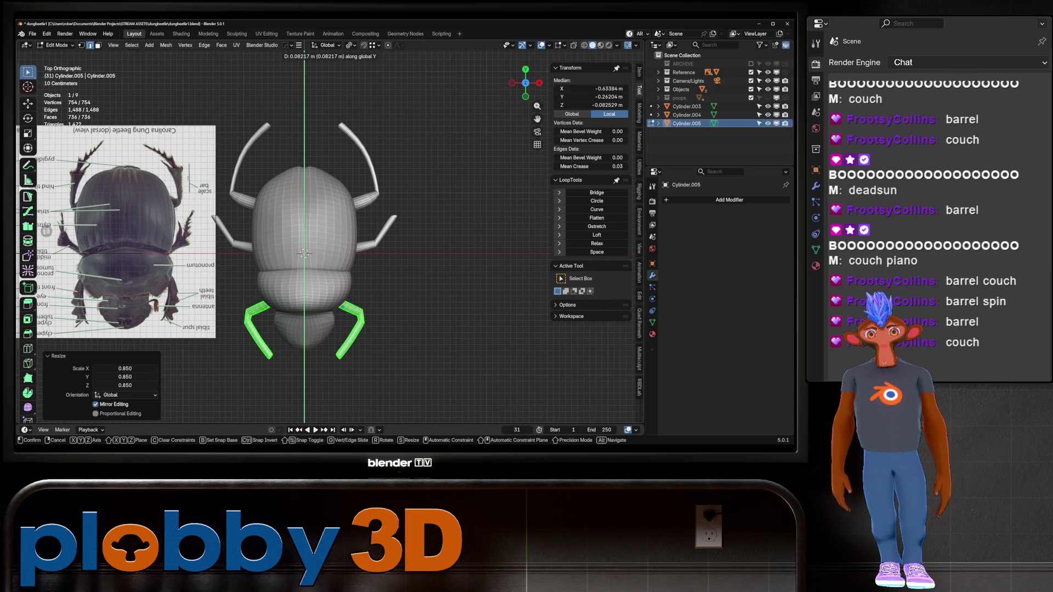
pyautogui.press('Return')
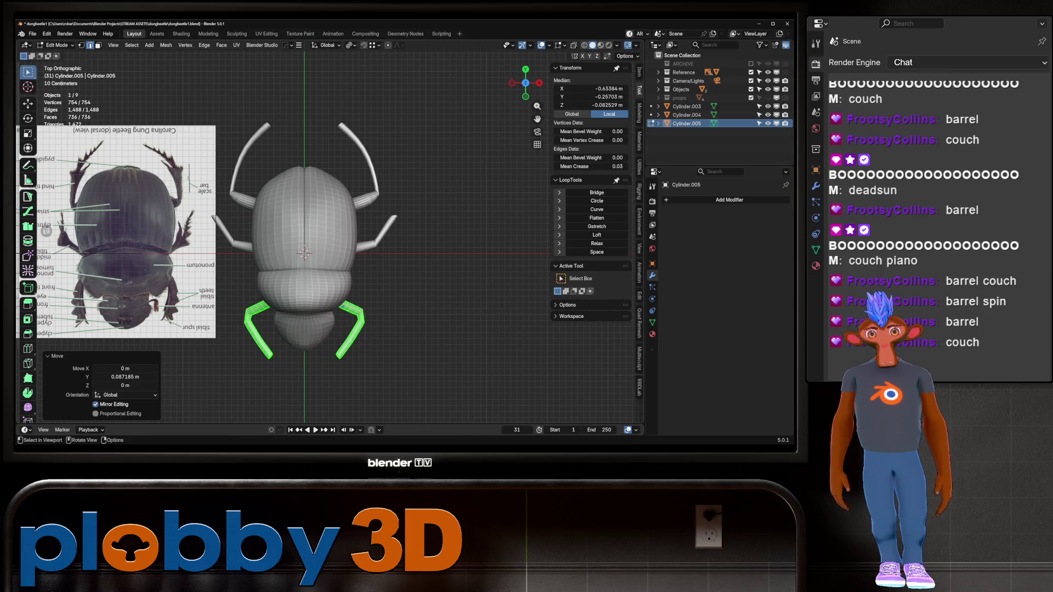
pyautogui.press('Tab')
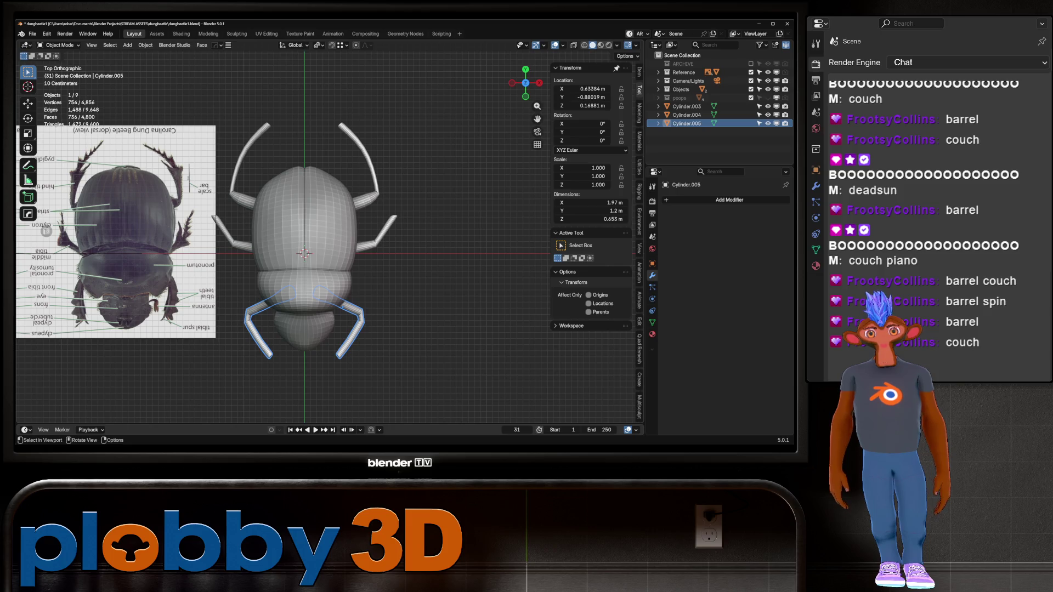
# - Switch Cylinder.003 into Sculpt Mode and back to Object Mode
pyautogui.click(686, 106)
pyautogui.press('Tab')
pyautogui.press('Tab')
pyautogui.hotkey('ctrl', 'Tab')
pyautogui.click(389, 238)
pyautogui.hotkey('ctrl', 'Tab')
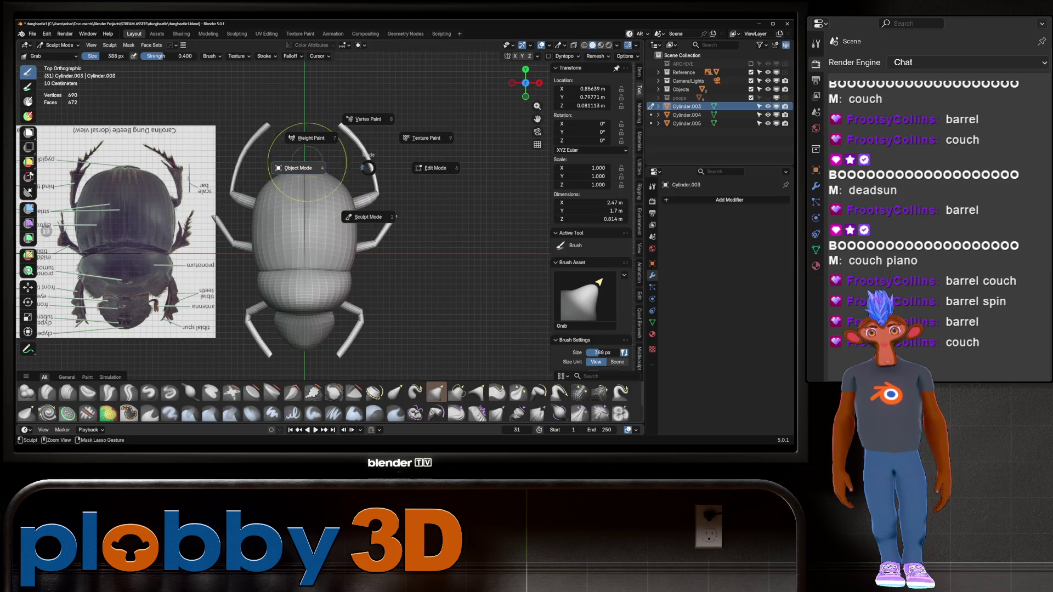
pyautogui.click(294, 167)
# - Apply all transforms to the antennae, middle-leg and rear-leg cylinders
pyautogui.hotkey('ctrl', 'a')
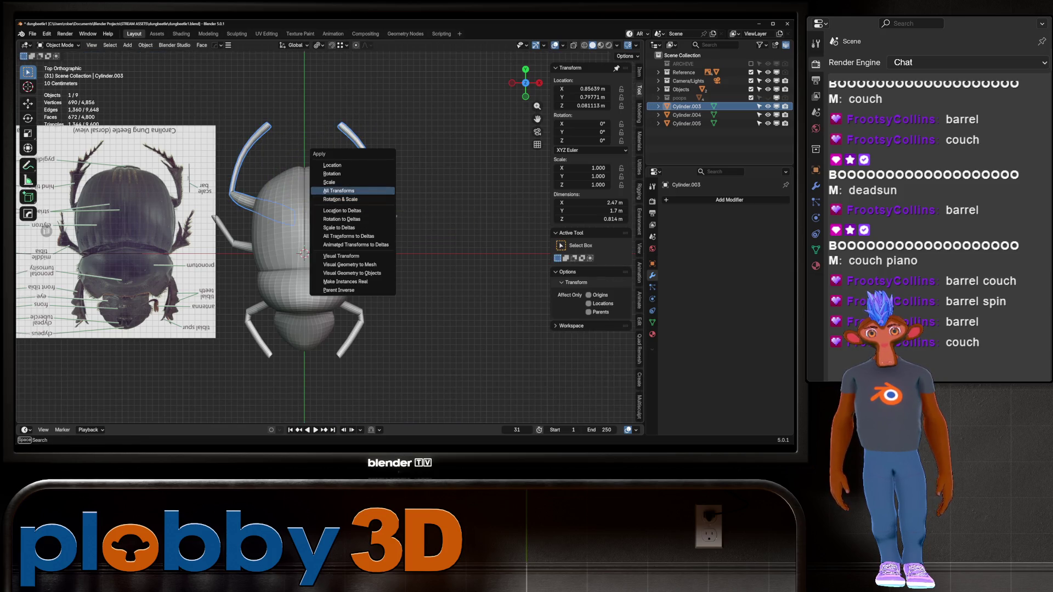
pyautogui.click(340, 191)
pyautogui.click(373, 237)
pyautogui.hotkey('ctrl', 'a')
pyautogui.click(373, 235)
pyautogui.click(356, 317)
pyautogui.hotkey('ctrl', 'a')
pyautogui.click(357, 317)
# - Save an incremental copy as dungbeetle2.blend and put the antennae cylinder into Sculpt Mode
pyautogui.hotkey('ctrl', 'alt', 's')
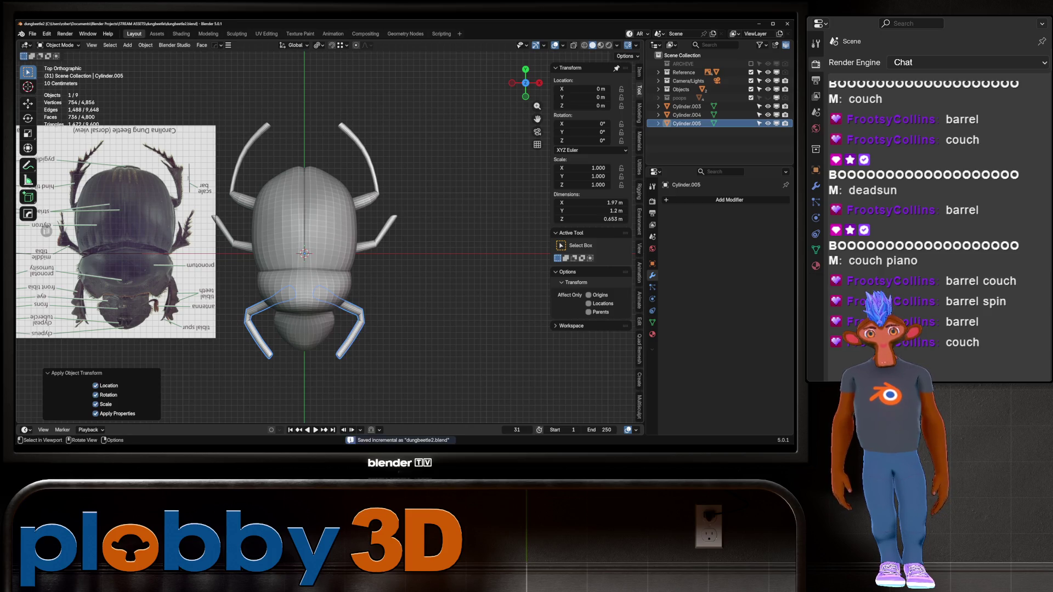
pyautogui.click(370, 176)
pyautogui.hotkey('ctrl', 'Tab')
pyautogui.click(364, 186)
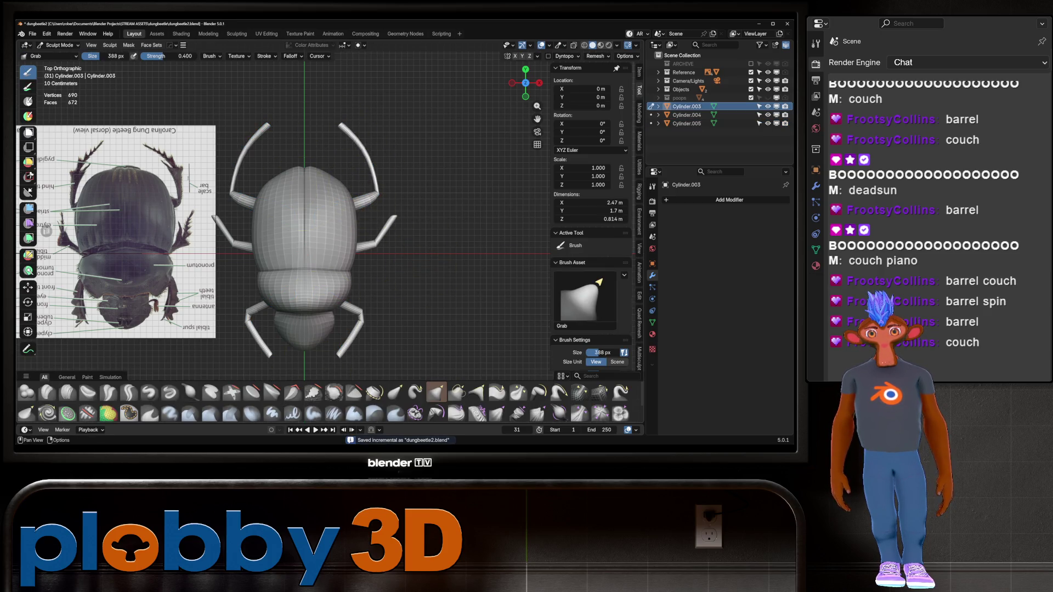
# - Swell the right antenna slightly with the Inflate/Deflate brush
pyautogui.press('i')
pyautogui.moveTo(387, 176)
pyautogui.mouseDown()
pyautogui.moveTo(362, 159)
pyautogui.moveTo(348, 129)
pyautogui.moveTo(364, 130)
pyautogui.moveTo(359, 147)
pyautogui.moveTo(355, 110)
pyautogui.moveTo(341, 146)
pyautogui.moveTo(371, 165)
pyautogui.mouseUp()
pyautogui.press('g')
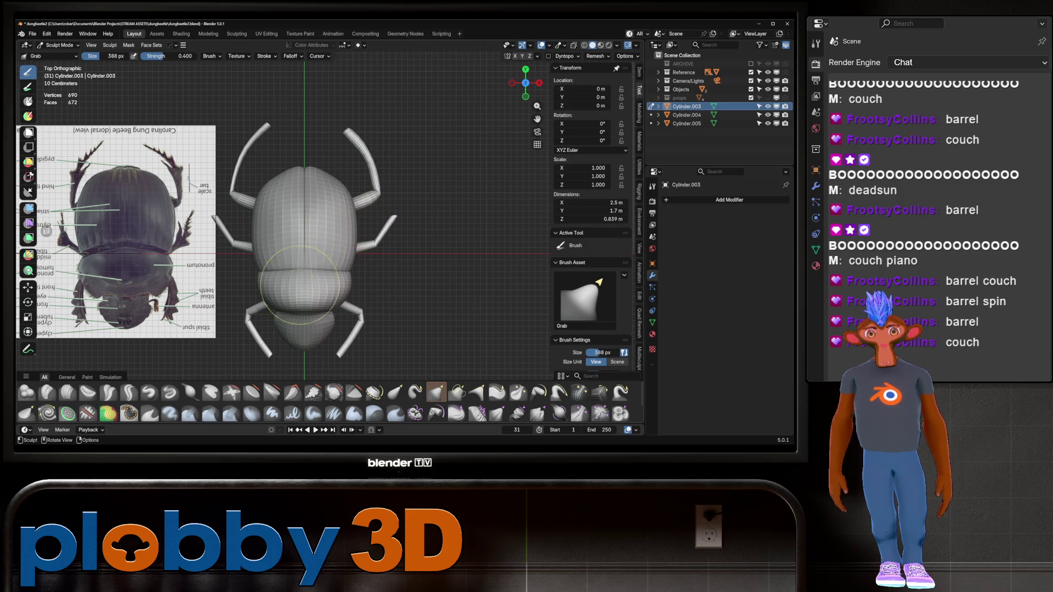
pyautogui.click(190, 392)
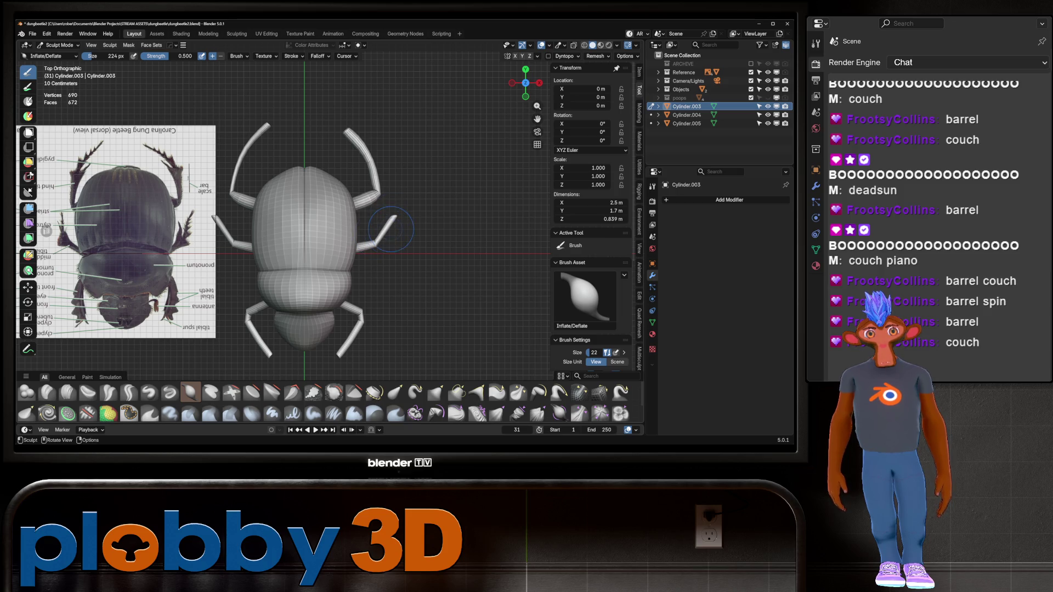
pyautogui.press('f')
# - Move sculpting to the middle legs and make the brush radius smaller
pyautogui.click(382, 236)
pyautogui.hotkey('alt', 'q')
pyautogui.press('f')
pyautogui.click(375, 249)
pyautogui.hotkey('alt', 'q')
pyautogui.press('Escape')
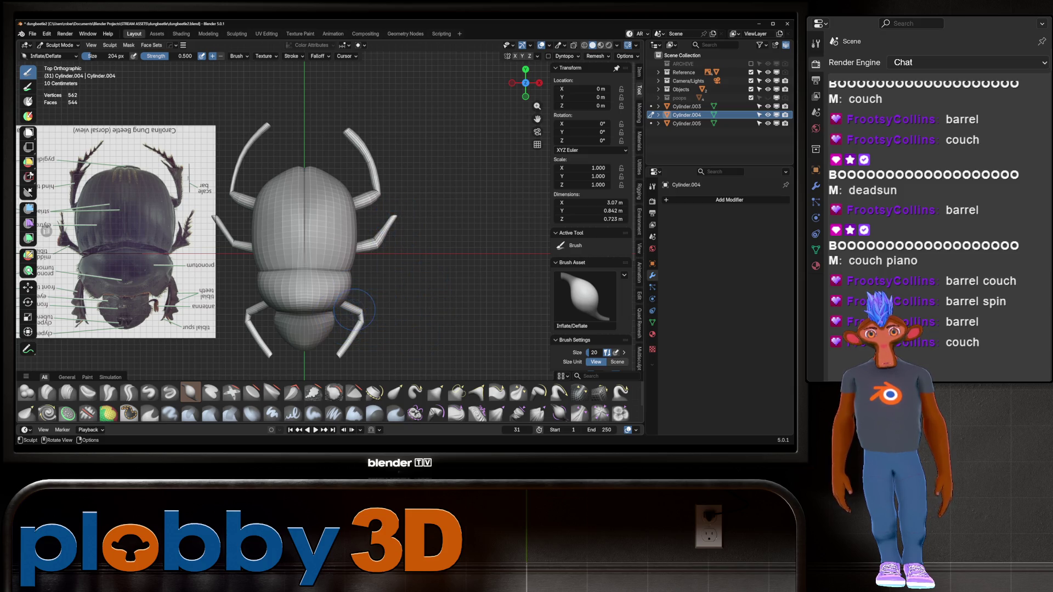
# - Slightly inflate the rear leg Cylinder.005 in several spots along its length and tip
pyautogui.hotkey('alt', 'q')
pyautogui.click(355, 312)
pyautogui.click(359, 327)
pyautogui.click(344, 353)
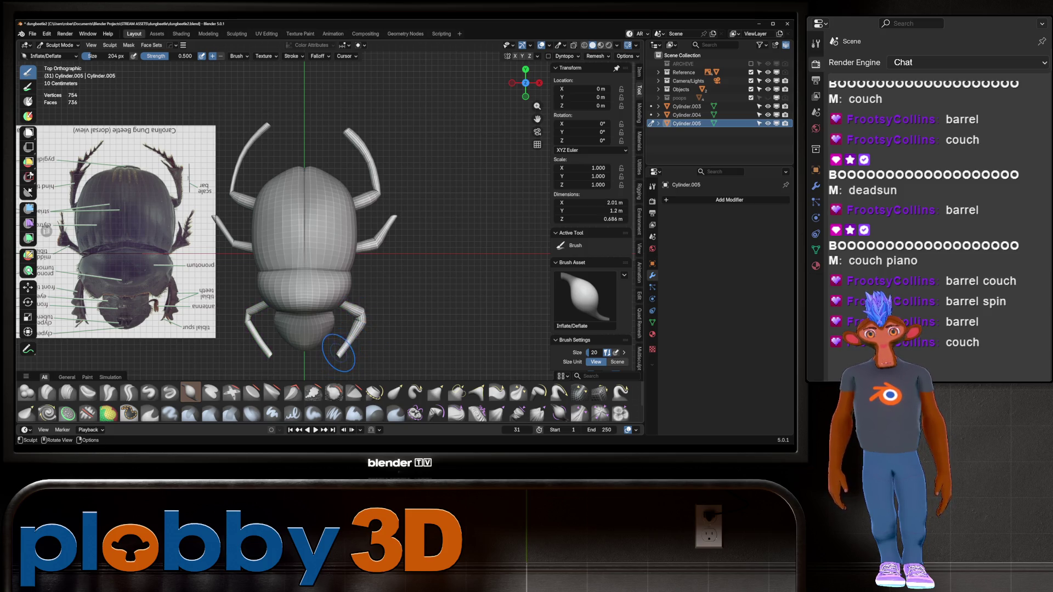
pyautogui.hotkey('alt', 'q')
pyautogui.click(359, 328)
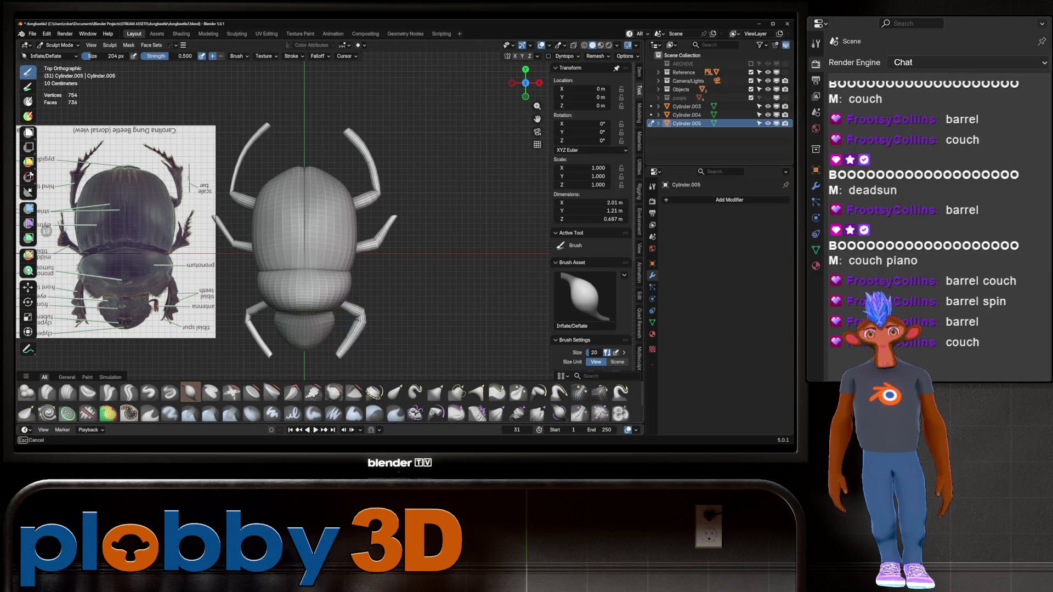
pyautogui.click(356, 324)
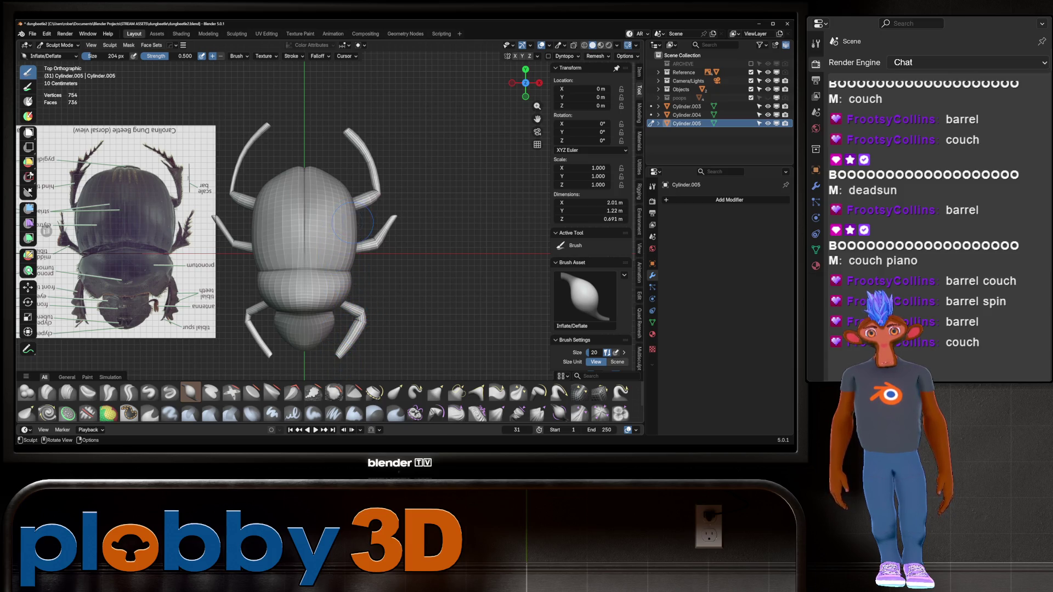
# - Mirror the rear legs across the body and apply the mirror
pyautogui.hotkey('alt', 'x')
pyautogui.click(378, 247)
pyautogui.press('Escape')
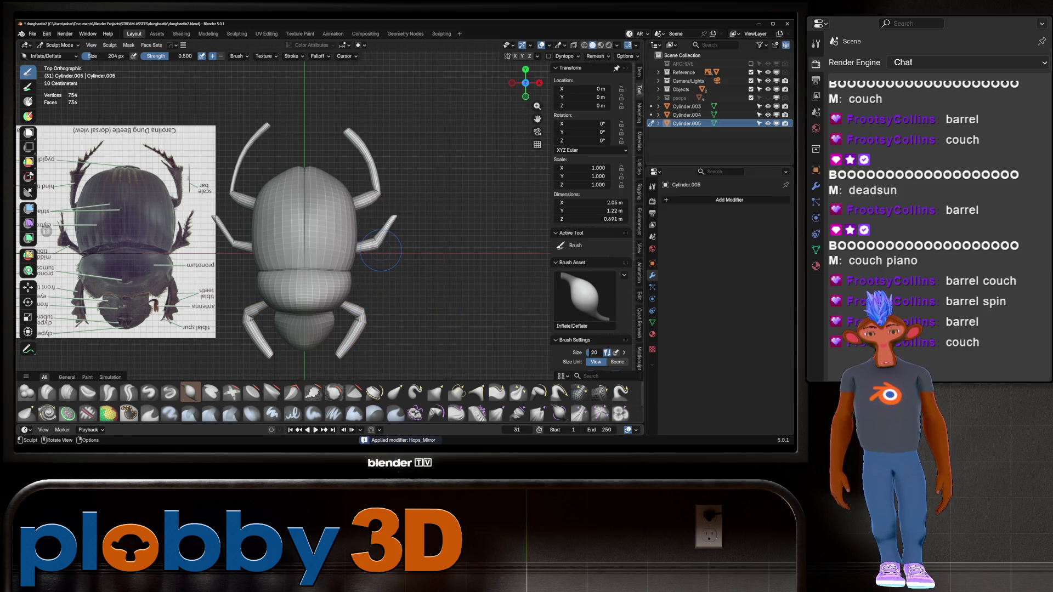
pyautogui.press('alt')
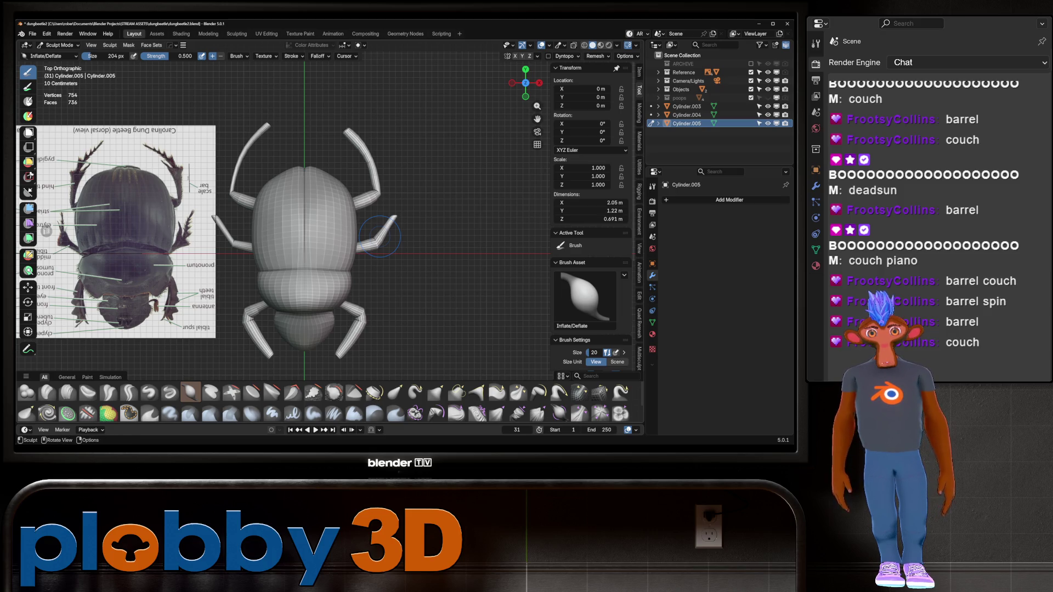
# - Swell the right middle leg tip and mirror the middle legs across the body
pyautogui.click(379, 238)
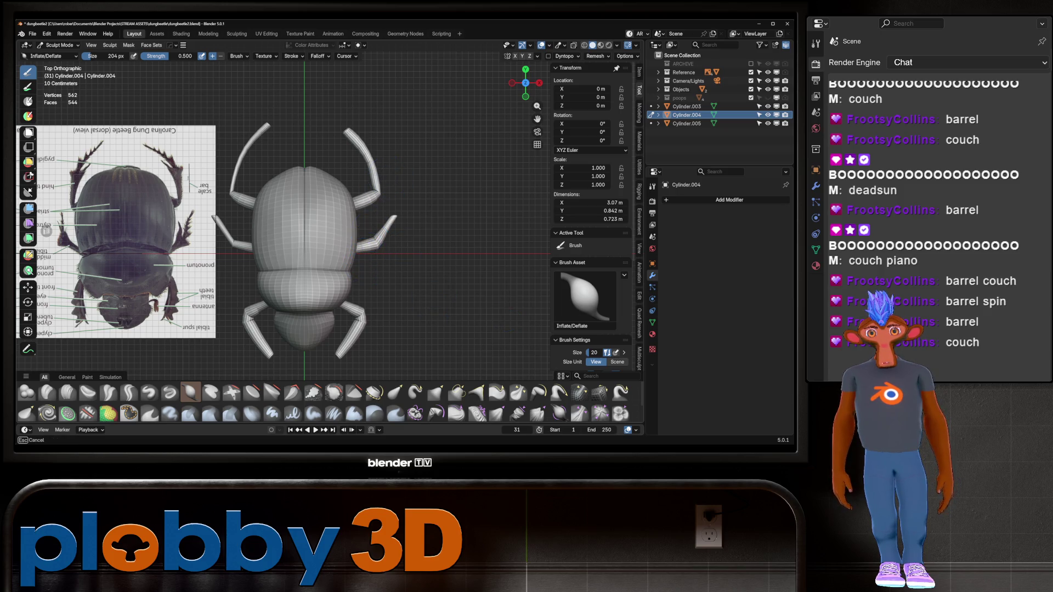
pyautogui.moveTo(390, 226); pyautogui.dragTo(363, 253)
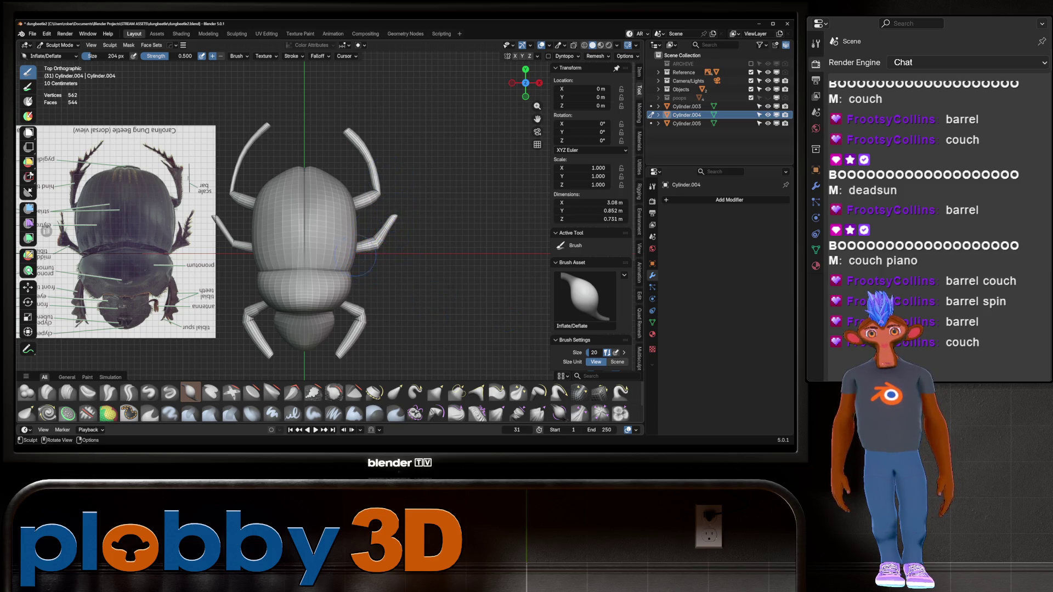
pyautogui.hotkey('alt', 'q')
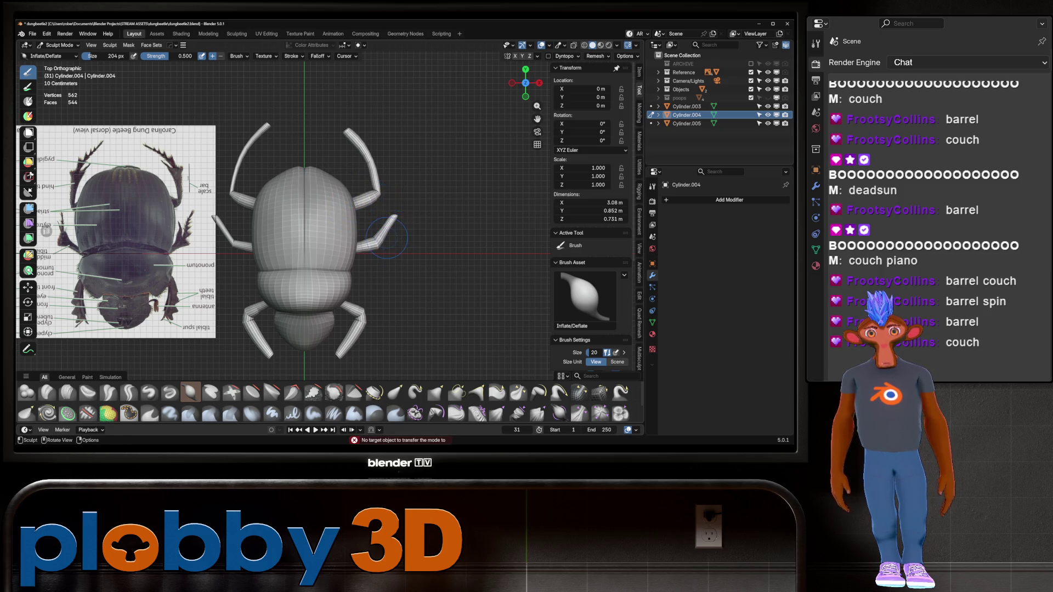
pyautogui.hotkey('alt', 'x')
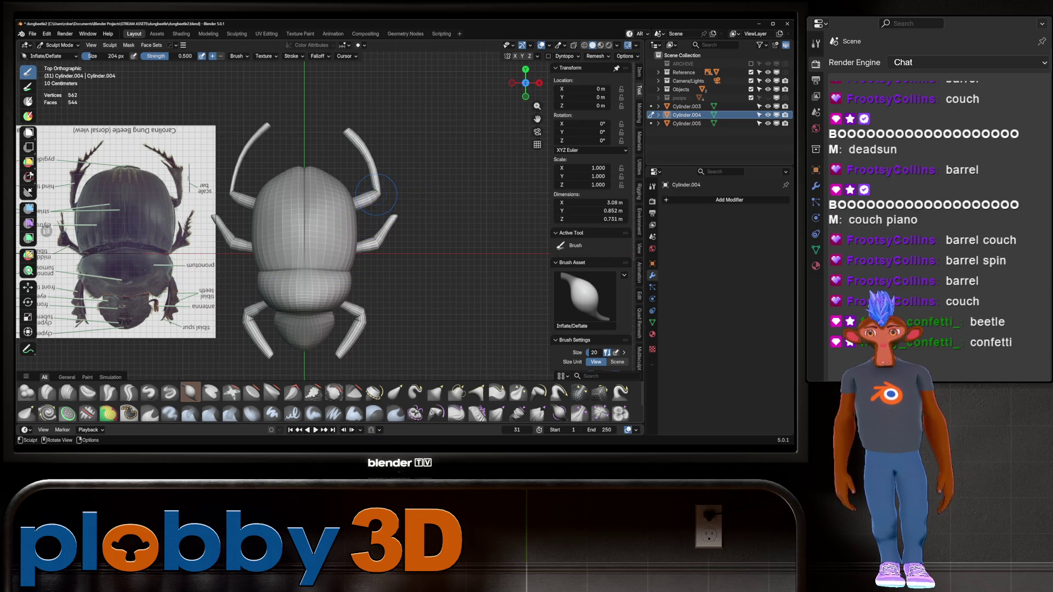
pyautogui.hotkey('alt', 'x')
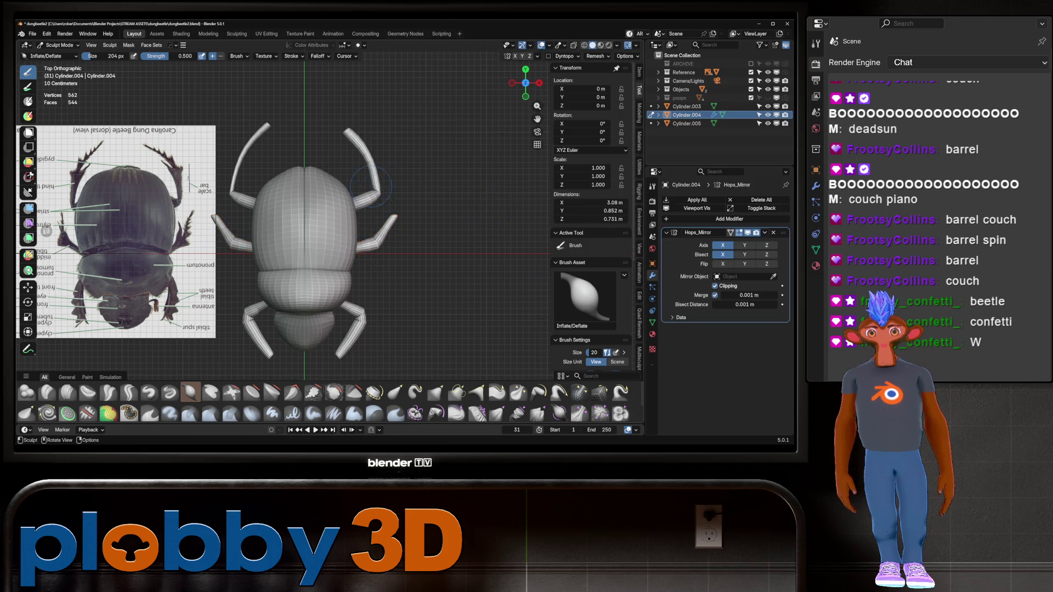
# - Apply the Hops_Mirror on the antennae cylinder Cylinder.003
pyautogui.hotkey('alt', 'q')
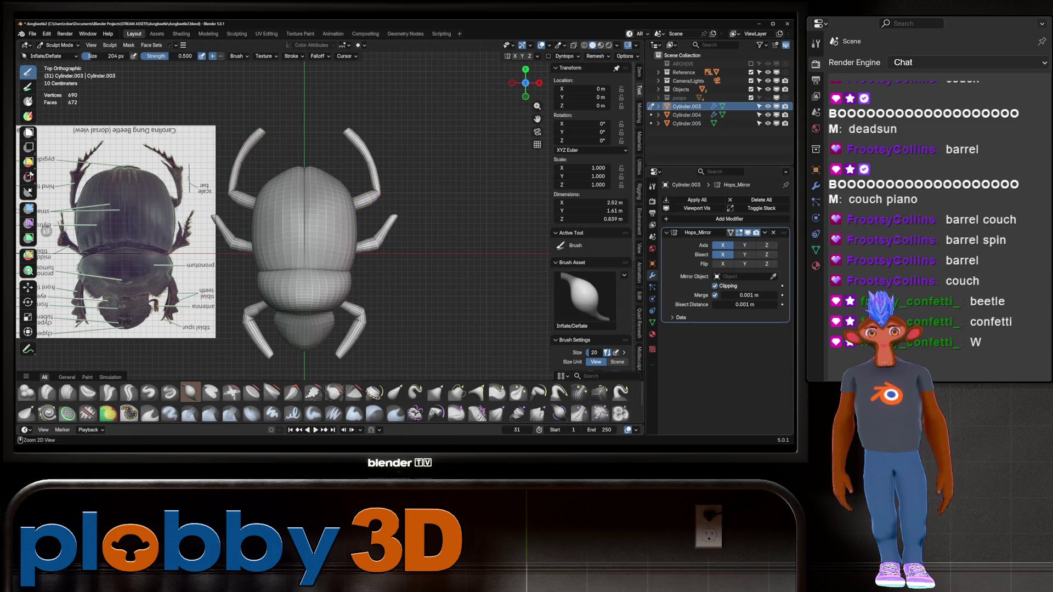
pyautogui.hotkey('ctrl', 'a')
pyautogui.scroll(-3, 399, 193)
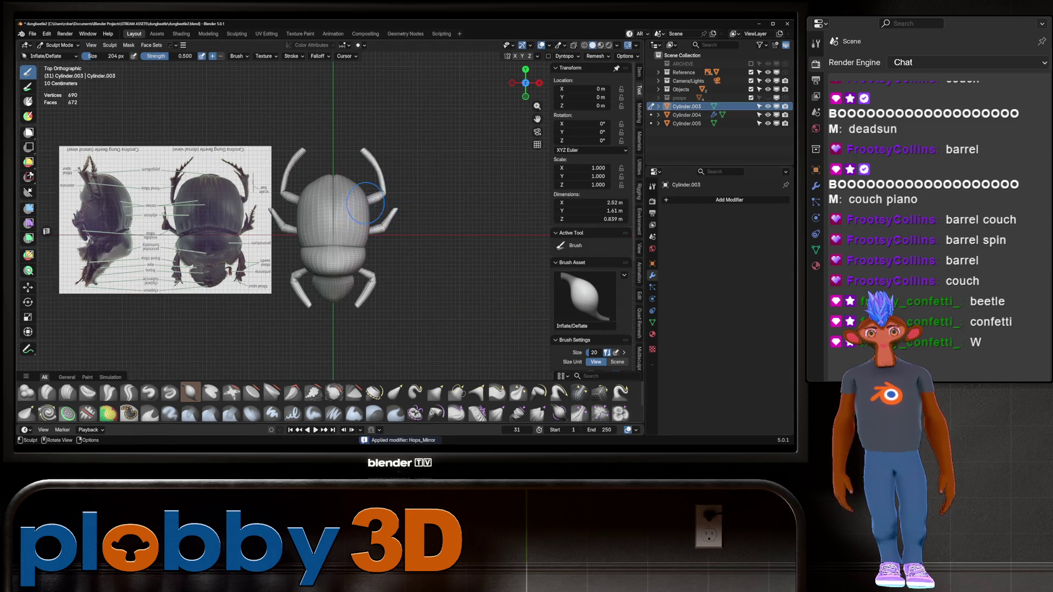
pyautogui.scroll(2, 365, 202)
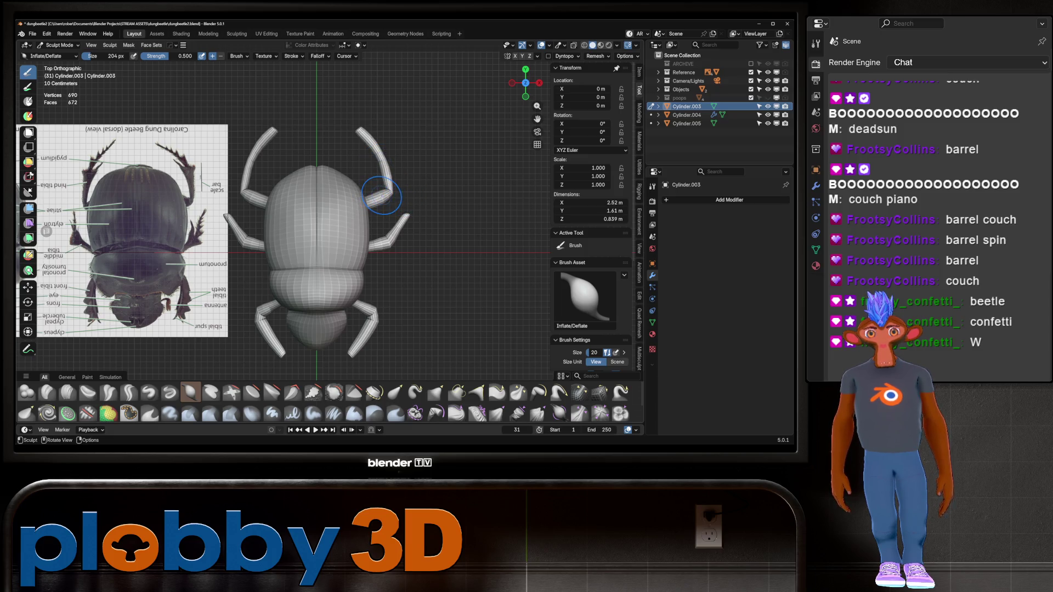
pyautogui.press('Tab')
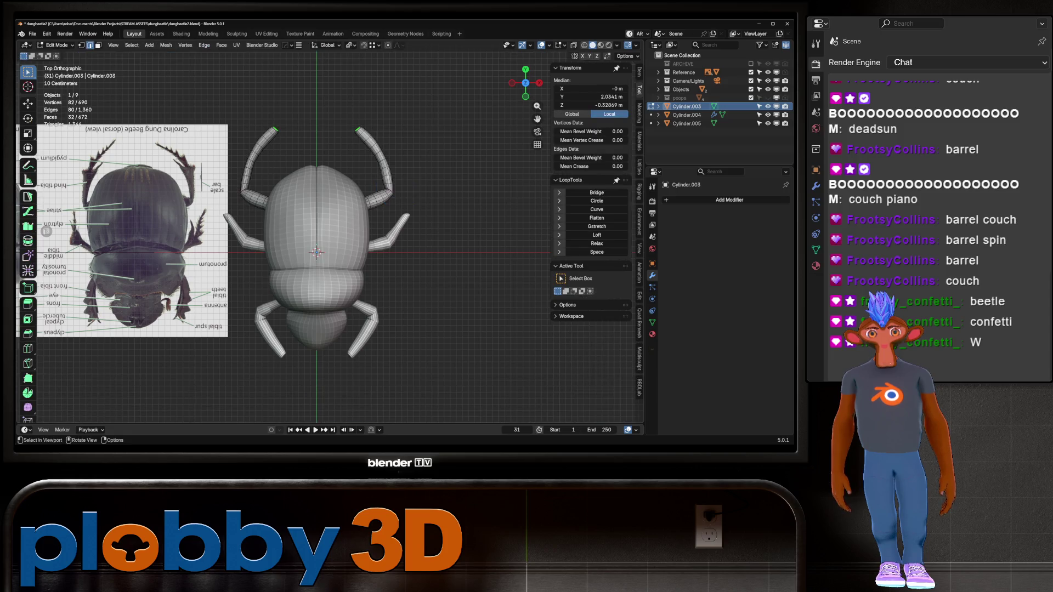
# - Return to Object Mode and go back to the top view of the beetle
pyautogui.press('Tab')
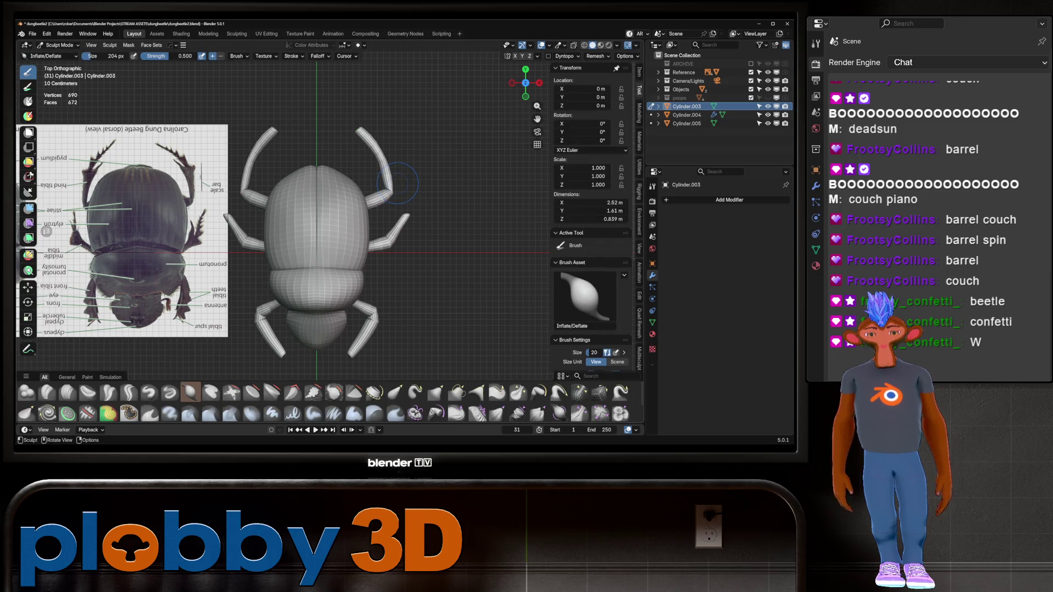
pyautogui.hotkey('ctrl', 'Tab')
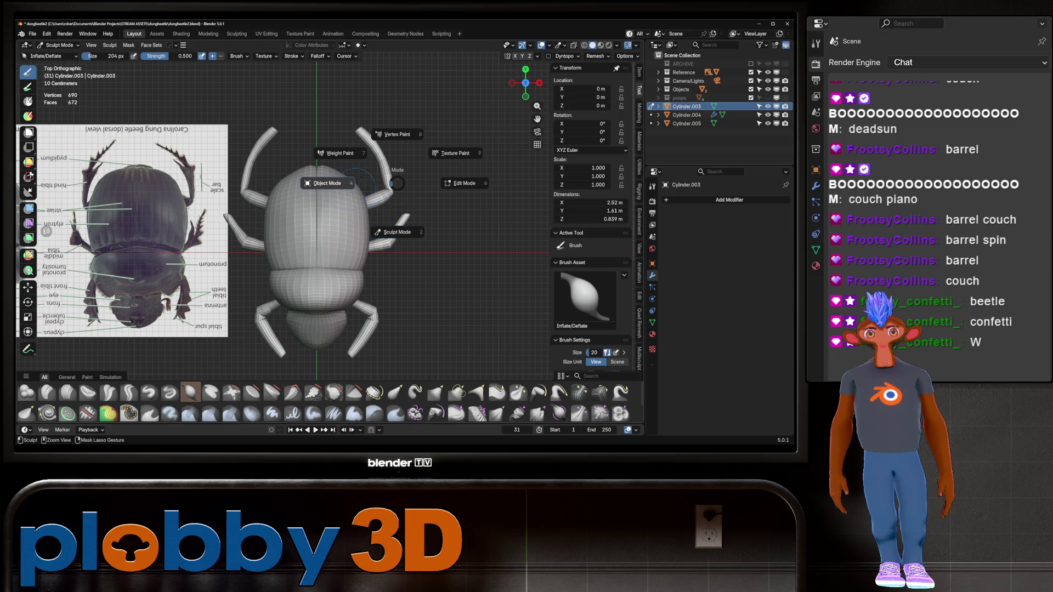
pyautogui.click(327, 184)
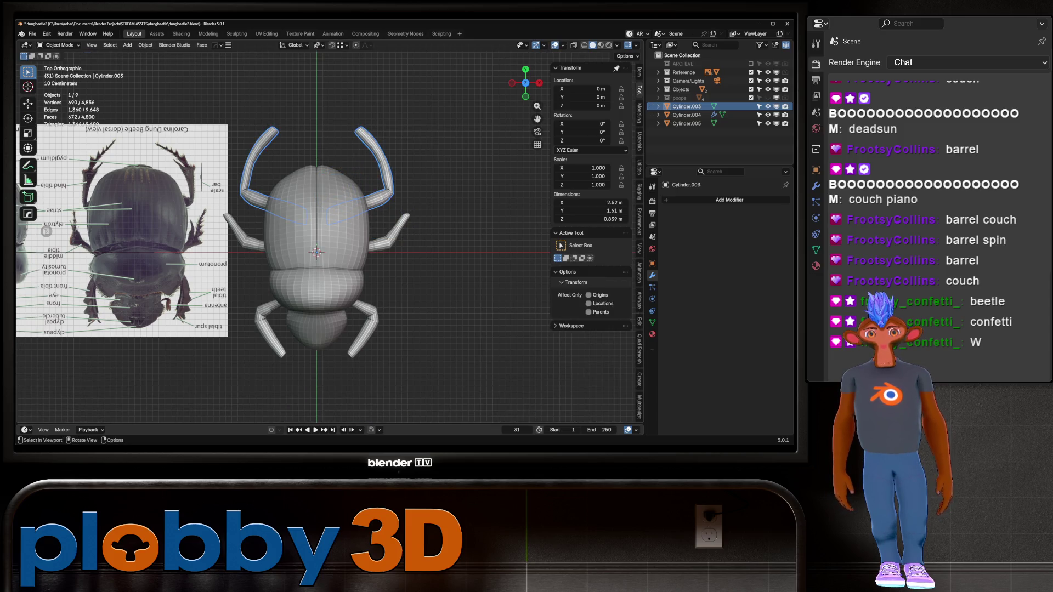
pyautogui.moveTo(327, 183)
pyautogui.mouseDown(button='middle')
pyautogui.moveTo(351, 137)
pyautogui.moveTo(329, 176)
pyautogui.mouseUp(button='middle')
pyautogui.press('KP_7')
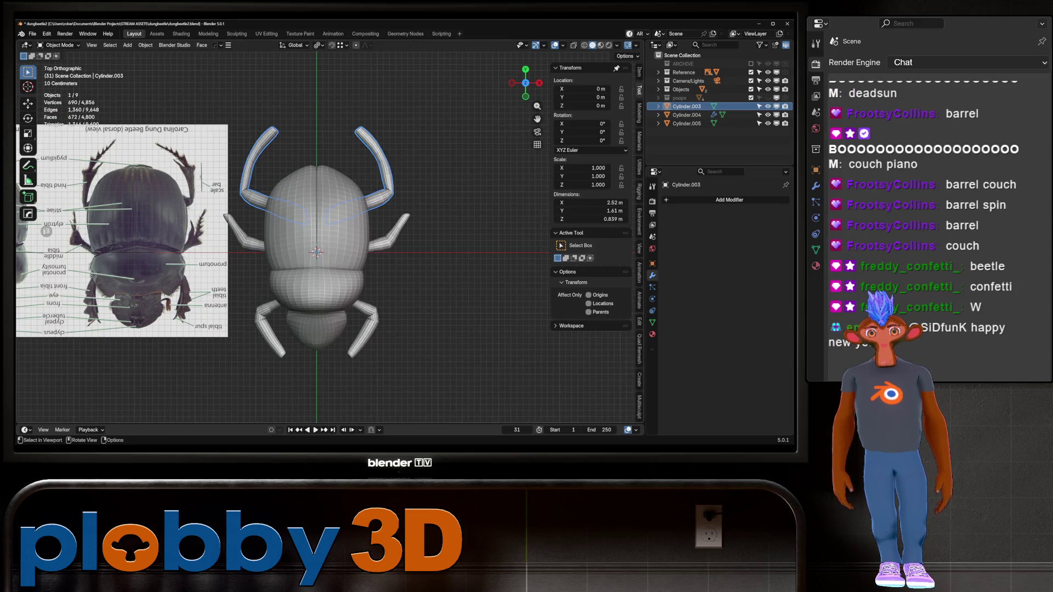
# - Scale the whole antennae mesh down in Edit Mode
pyautogui.press('Tab')
pyautogui.press('a')
pyautogui.press('s')
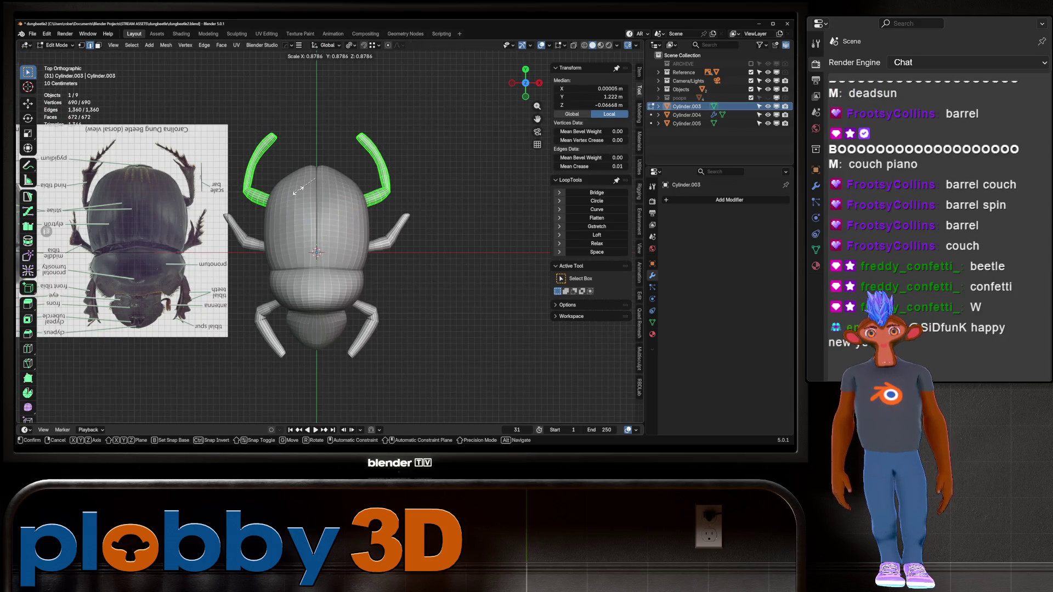
pyautogui.click(301, 193)
pyautogui.press('g')
pyautogui.press('x')
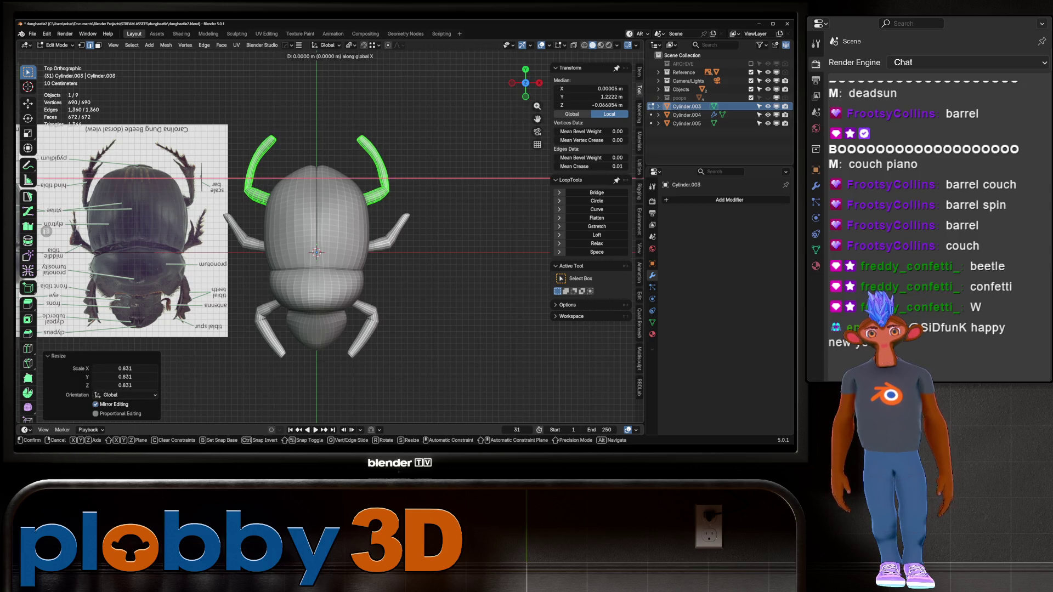
pyautogui.press('Escape')
# - Shift the right antenna inward along the X axis
pyautogui.hotkey('alt', 'a')
pyautogui.press('a')
pyautogui.hotkey('alt', 'a')
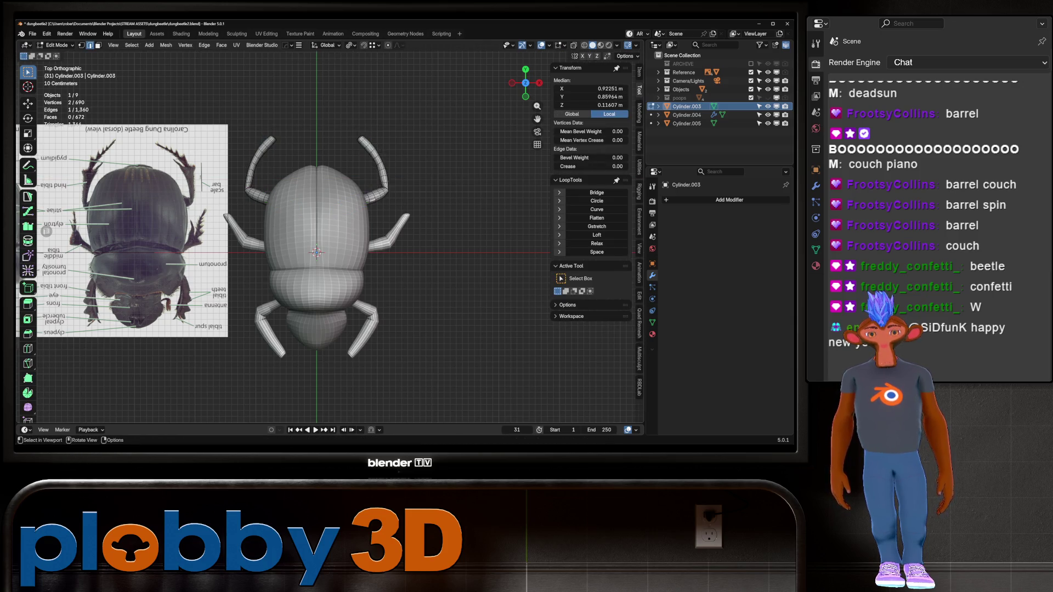
pyautogui.press('l')
pyautogui.press('g')
pyautogui.press('x')
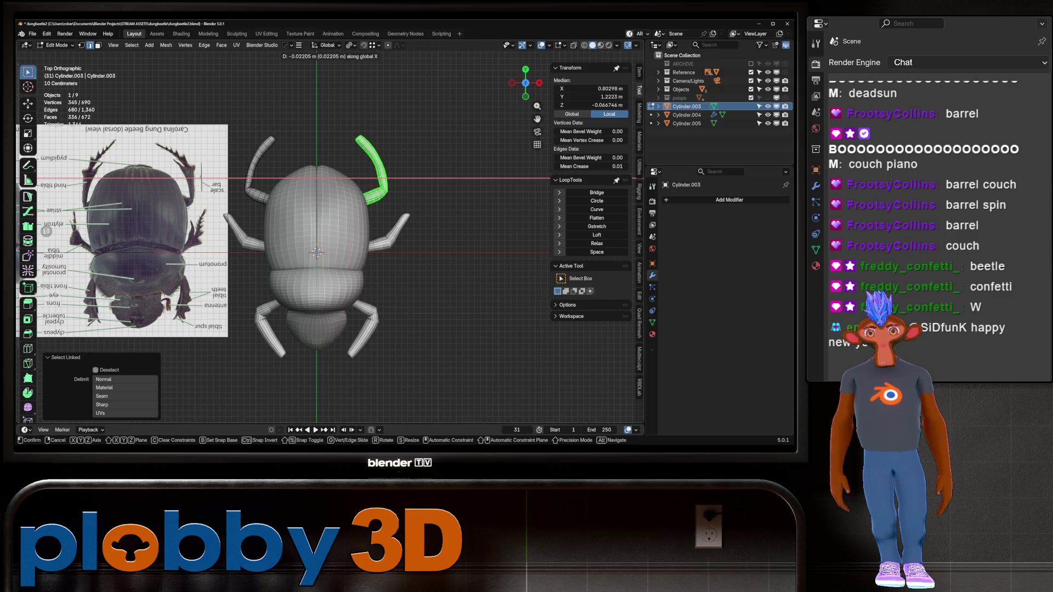
pyautogui.press('Return')
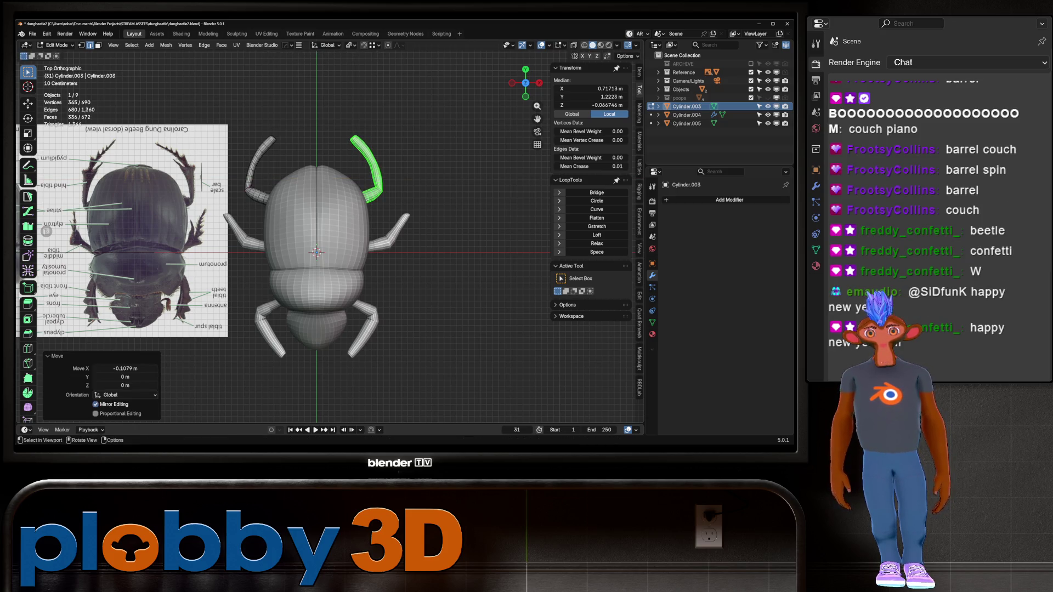
pyautogui.hotkey('alt', 'a')
# - Scale the middle-leg mesh down slightly
pyautogui.hotkey('alt', 'q')
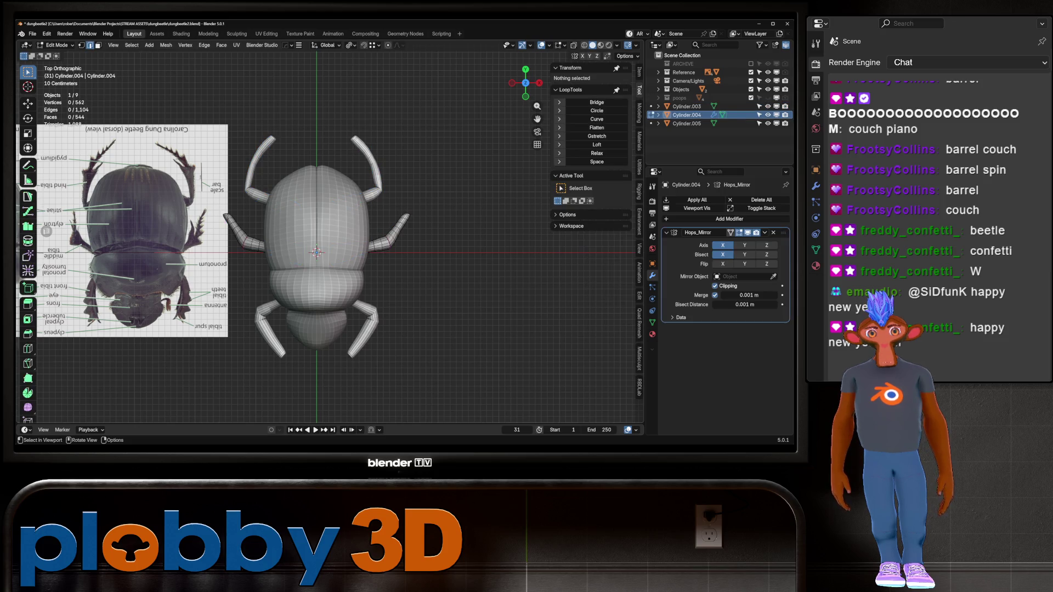
pyautogui.press('a')
pyautogui.press('s')
pyautogui.press('Return')
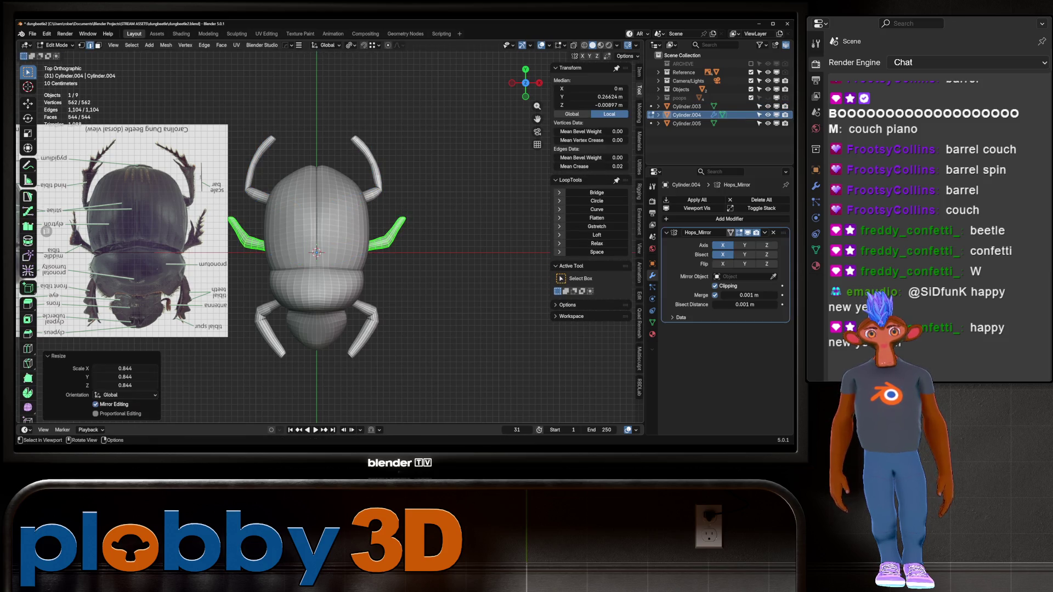
# - Rotate the single middle leg about 11.2° around Z to match the dorsal reference
pyautogui.hotkey('shift', 'l')
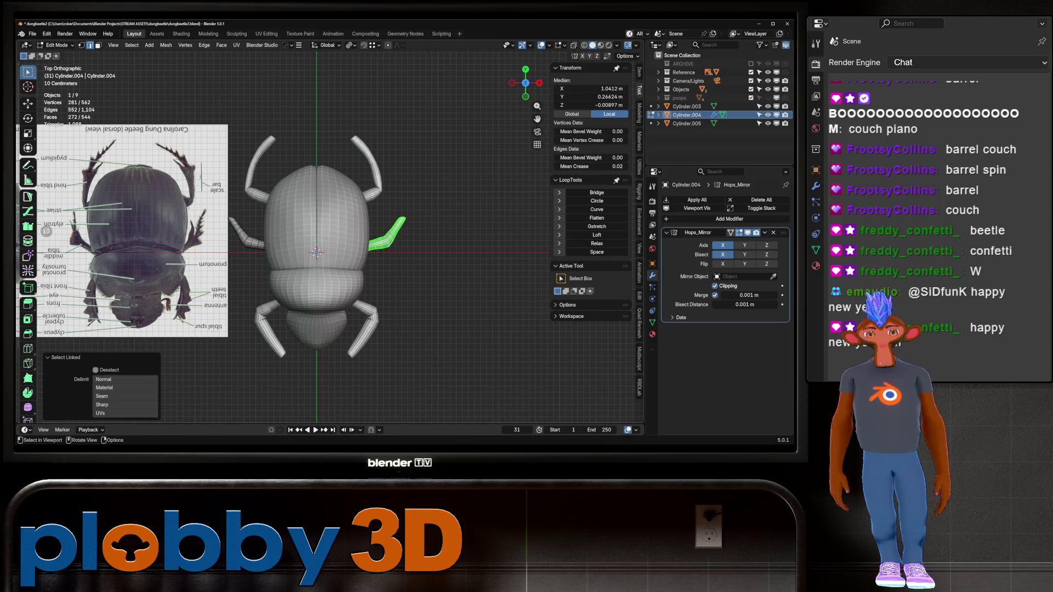
pyautogui.press('g')
pyautogui.press('x')
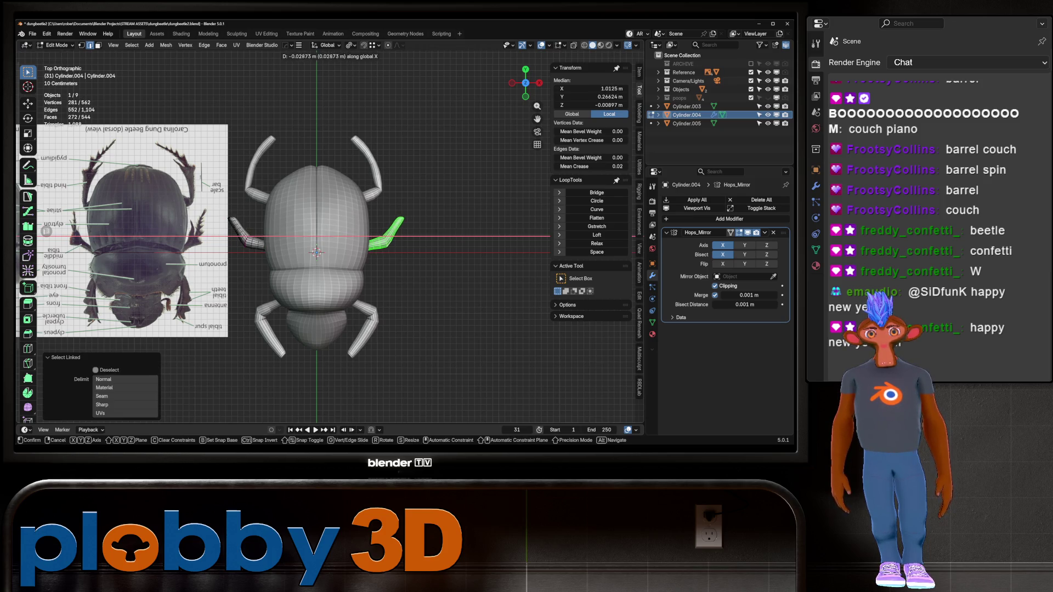
pyautogui.press('Escape')
pyautogui.press('r')
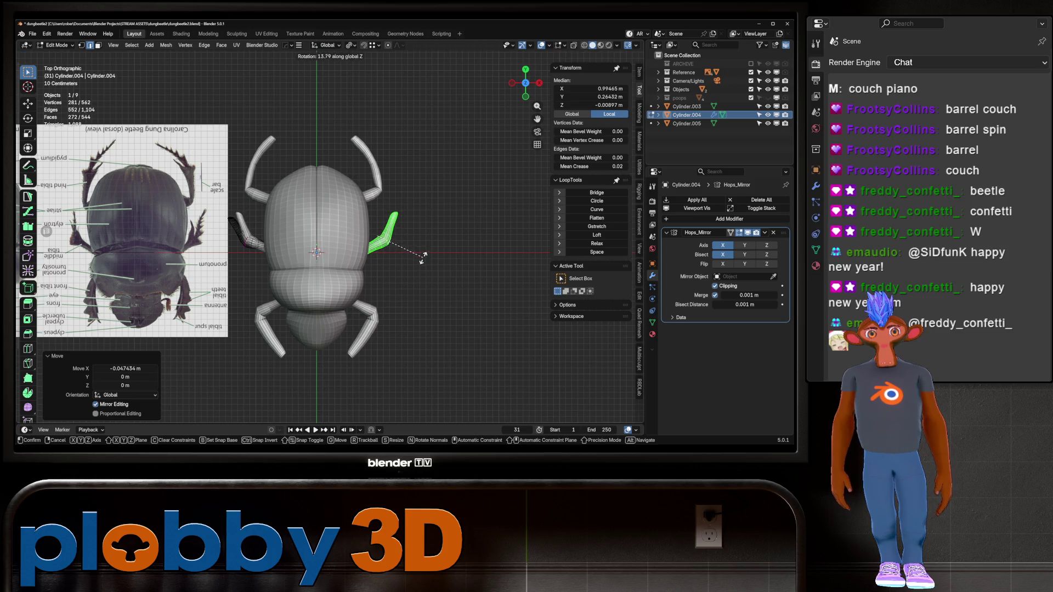
pyautogui.click(424, 263)
pyautogui.moveTo(47, 231); pyautogui.dragTo(47, 231, button='middle')
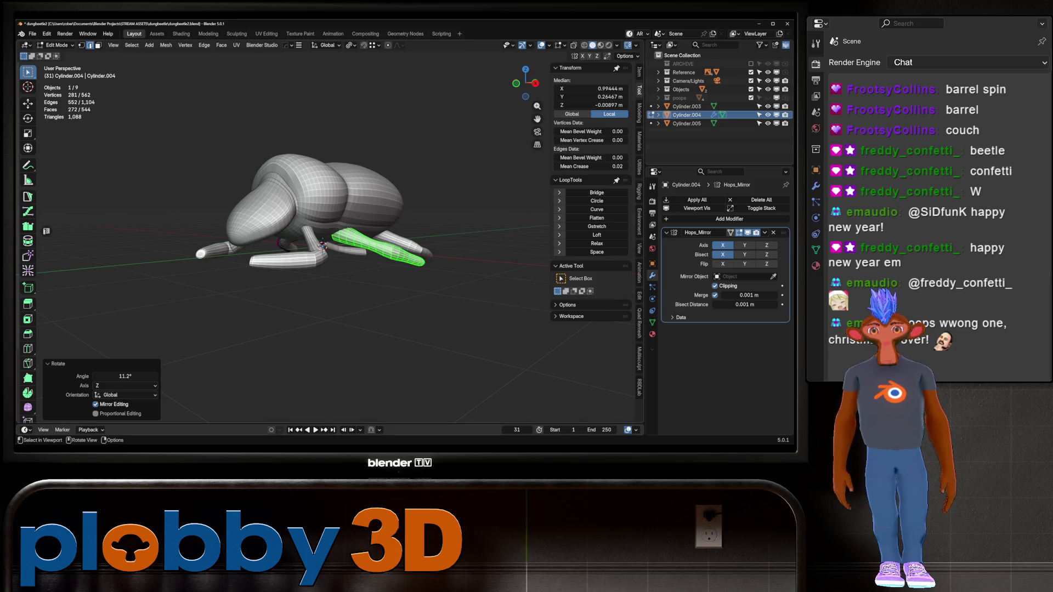
pyautogui.moveTo(329, 247)
pyautogui.mouseDown(button='middle')
pyautogui.moveTo(417, 209)
pyautogui.moveTo(439, 236)
pyautogui.mouseUp(button='middle')
# - Return to Object Mode and orbit to a low side view of the beetle
pyautogui.press('Tab')
pyautogui.scroll(3, 329, 247)
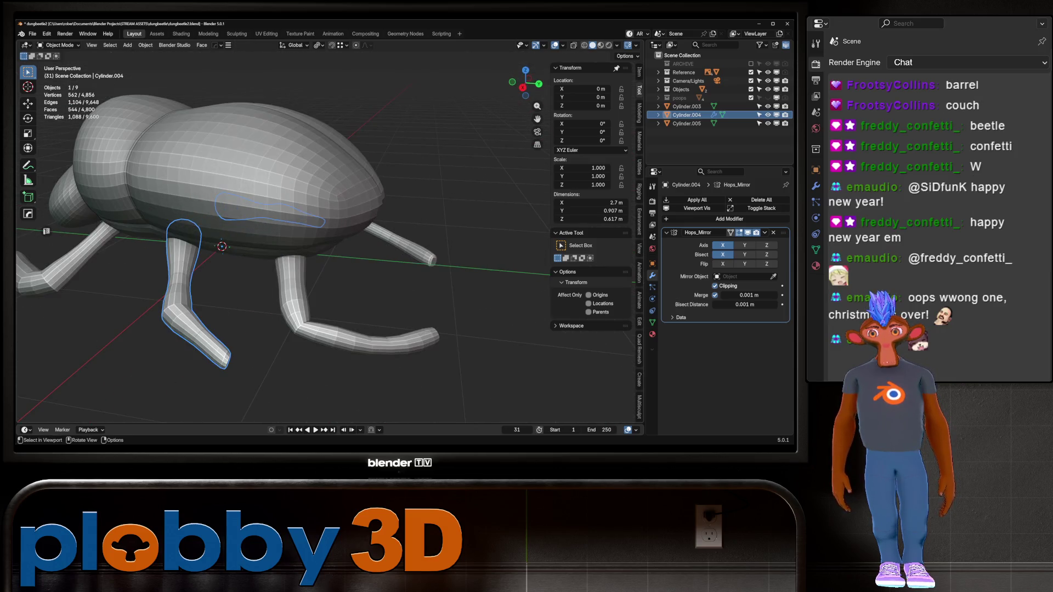
pyautogui.scroll(-5, 330, 247)
pyautogui.scroll(2, 329, 247)
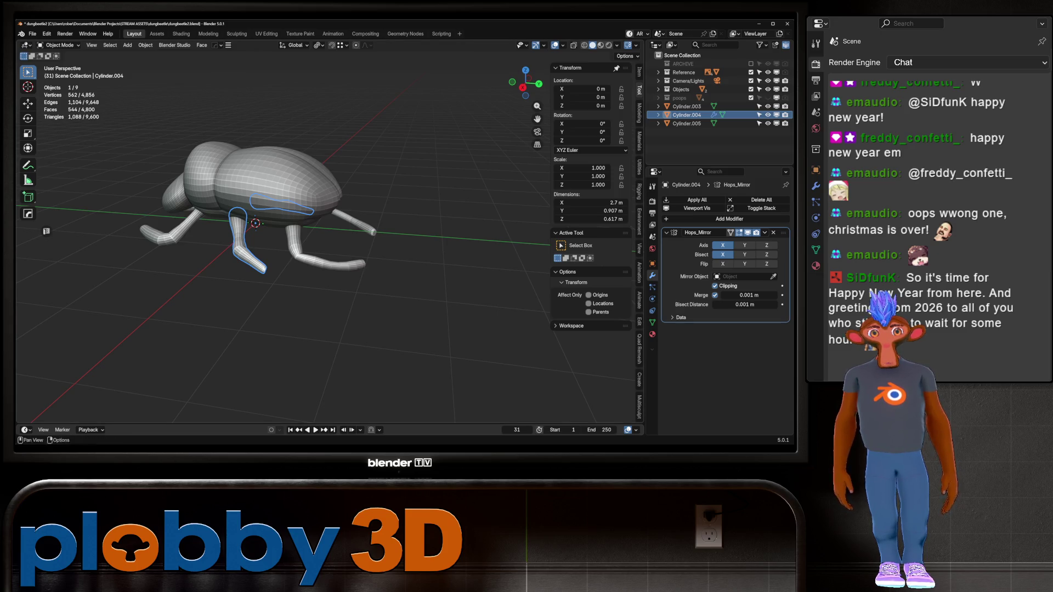
pyautogui.moveTo(329, 246)
pyautogui.mouseDown(button='middle')
pyautogui.moveTo(329, 302)
pyautogui.moveTo(357, 264)
pyautogui.moveTo(356, 231)
pyautogui.moveTo(356, 274)
pyautogui.moveTo(384, 273)
pyautogui.mouseUp(button='middle')
# - Apply Smooth Vertices to the whole middle-leg mesh from Quick Favorites
pyautogui.press('Tab')
pyautogui.rightClick(296, 181)
pyautogui.press('Escape')
pyautogui.press('Tab')
pyautogui.press('Tab')
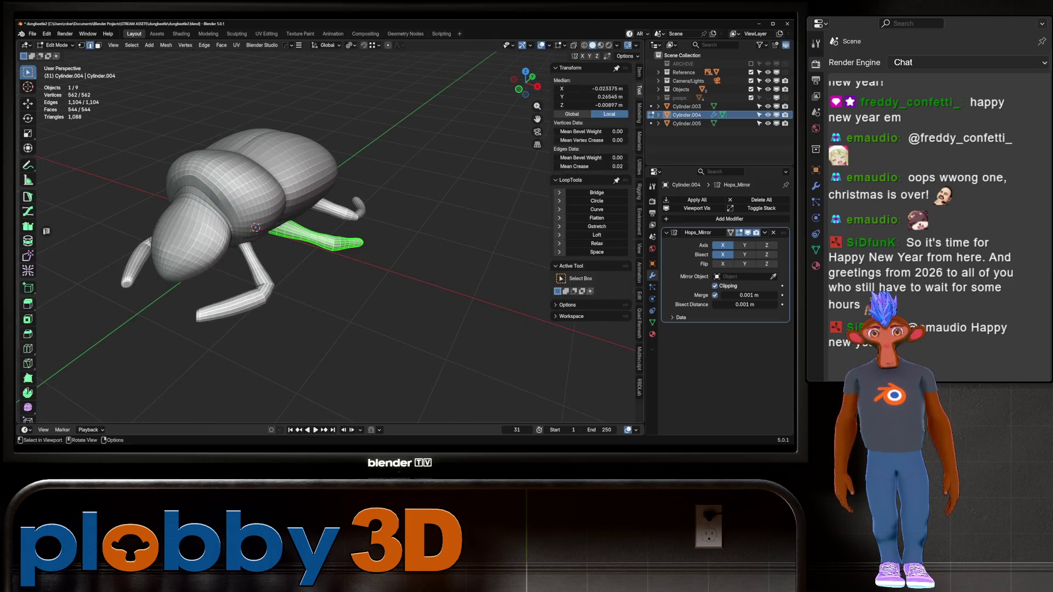
pyautogui.press('q')
pyautogui.click(383, 273)
pyautogui.press('Tab')
# - Orbit and zoom to line the beetle up with the side reference image
pyautogui.moveTo(382, 273)
pyautogui.mouseDown(button='middle')
pyautogui.moveTo(345, 258)
pyautogui.moveTo(252, 263)
pyautogui.moveTo(257, 335)
pyautogui.moveTo(324, 268)
pyautogui.mouseUp(button='middle')
pyautogui.scroll(2, 280, 231)
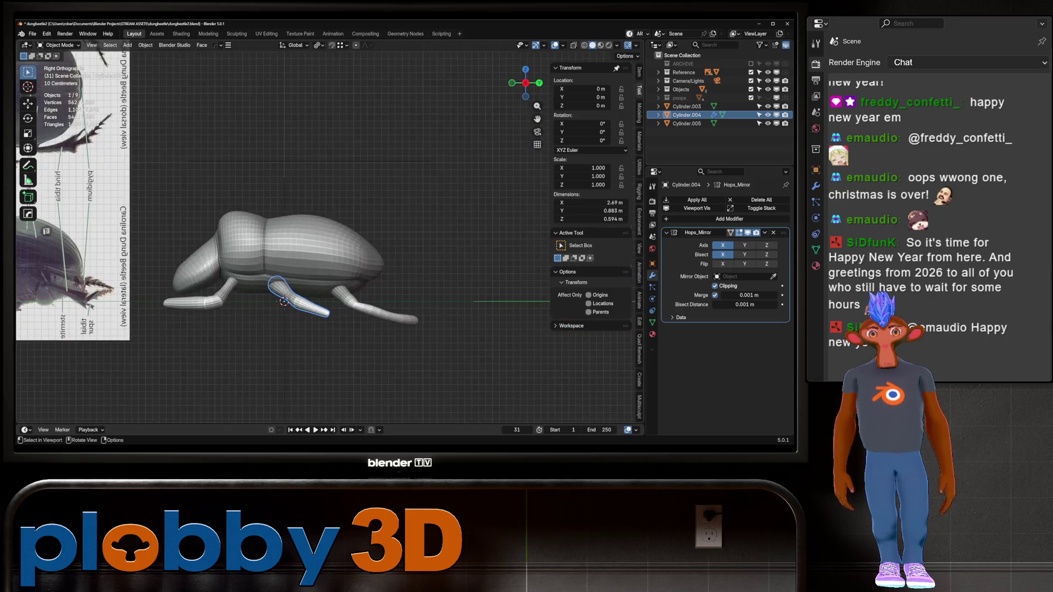
pyautogui.scroll(-3, 323, 290)
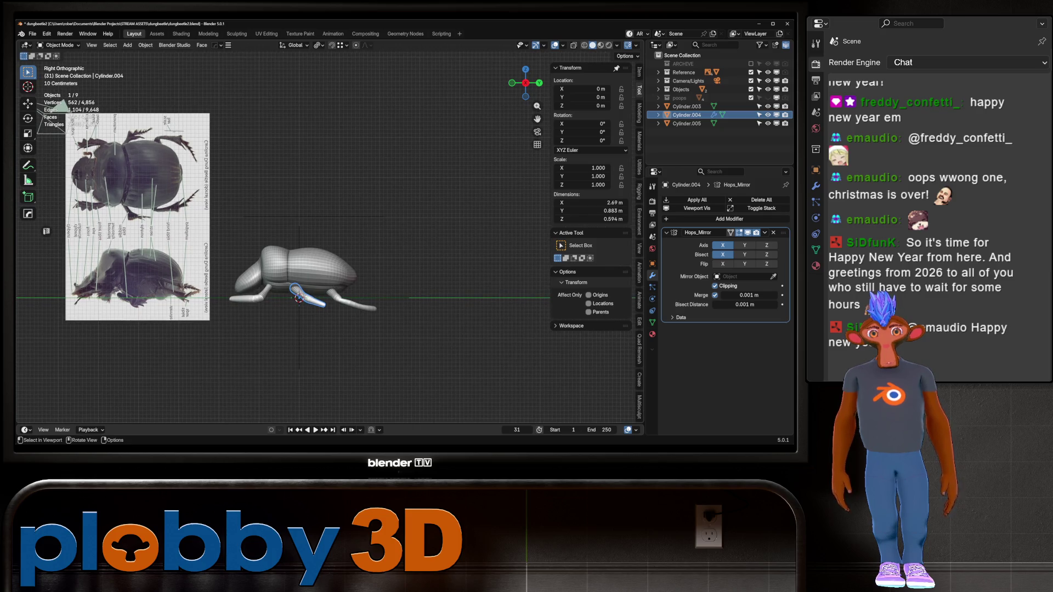
# - Set the rear leg's origin to its geometry, then tilt it about X and raise it
pyautogui.click(351, 303)
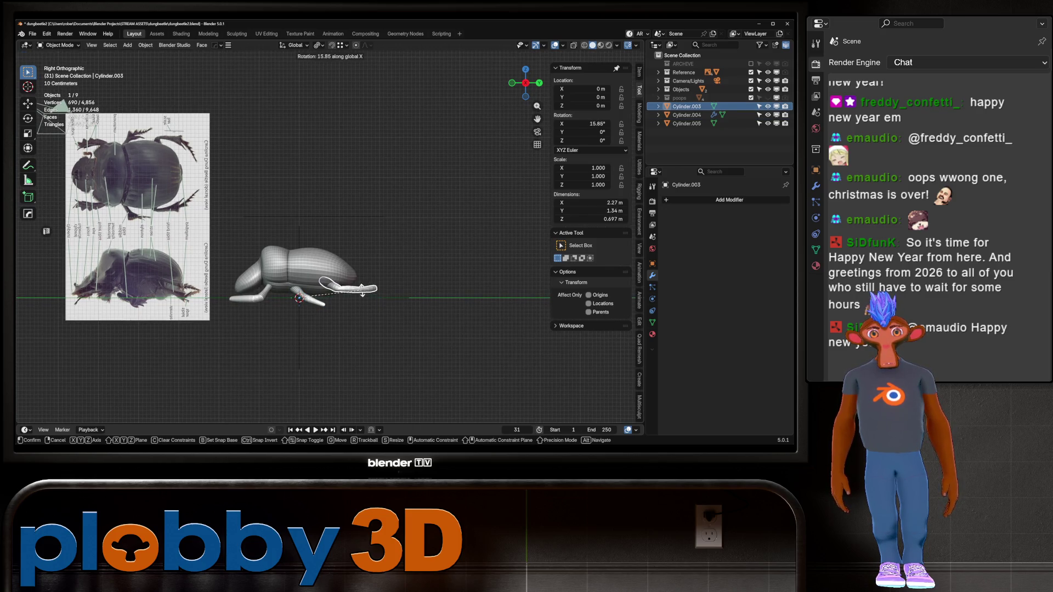
pyautogui.press('Escape')
pyautogui.rightClick(299, 291)
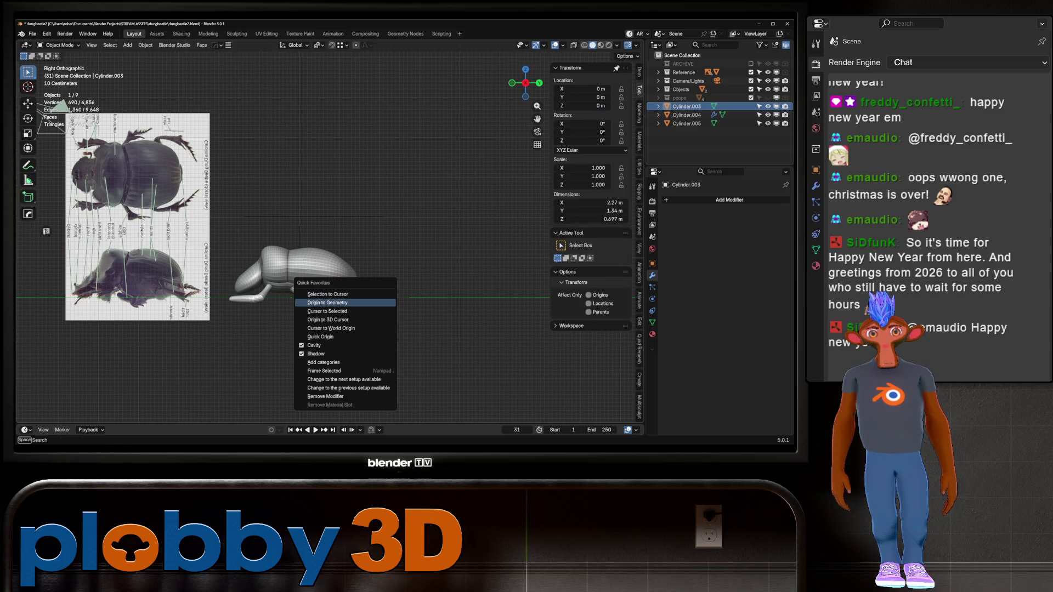
pyautogui.click(373, 295)
pyautogui.press('r')
pyautogui.press('x')
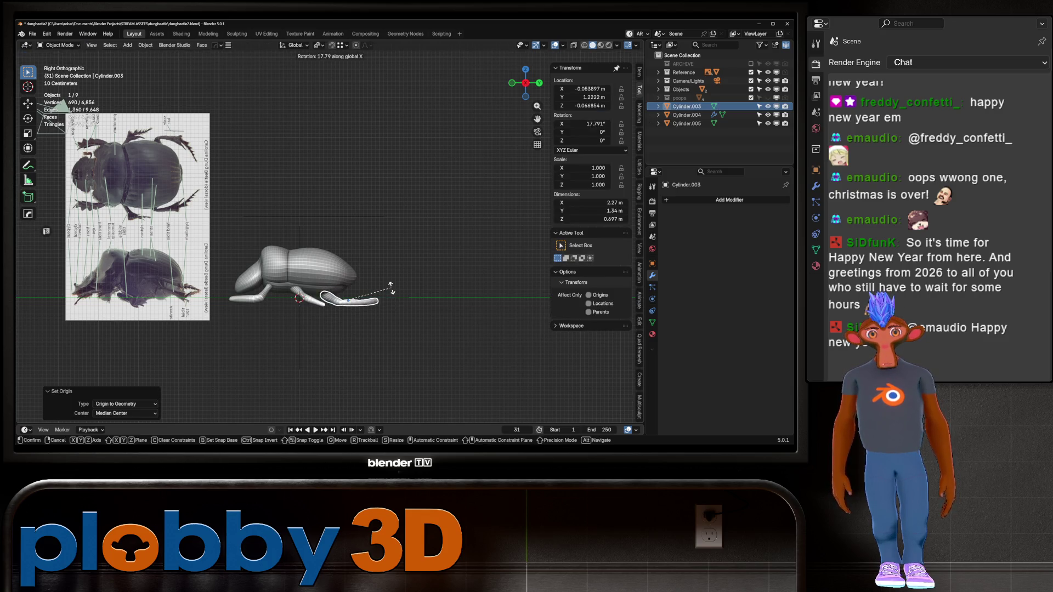
pyautogui.click(389, 296)
pyautogui.press('g')
pyautogui.press('z')
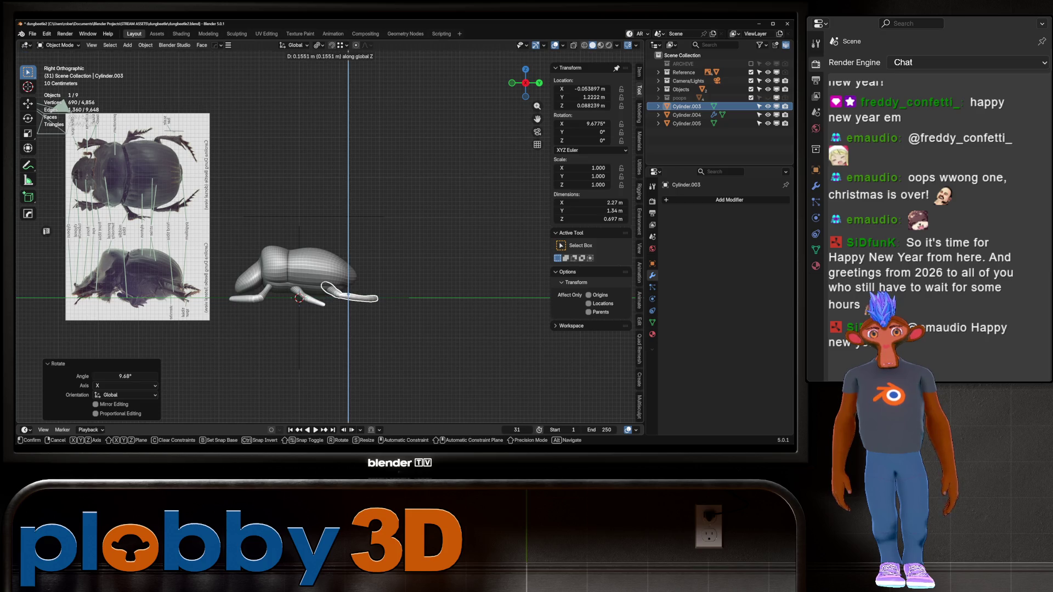
pyautogui.press('Return')
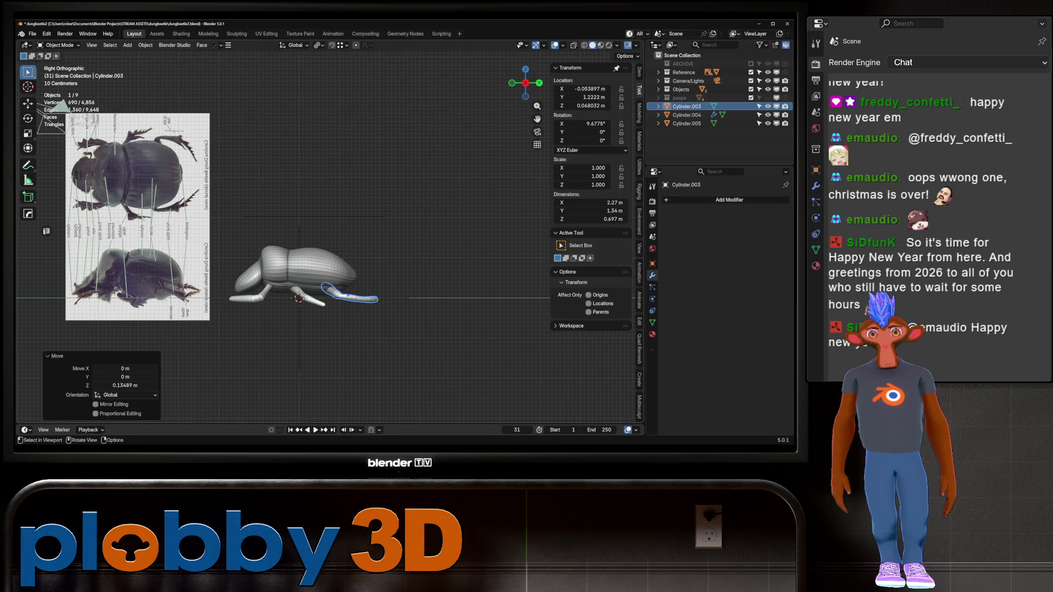
# - Move the middle leg to Y −0.0495 m and tilt it 7.51° about X
pyautogui.click(309, 301)
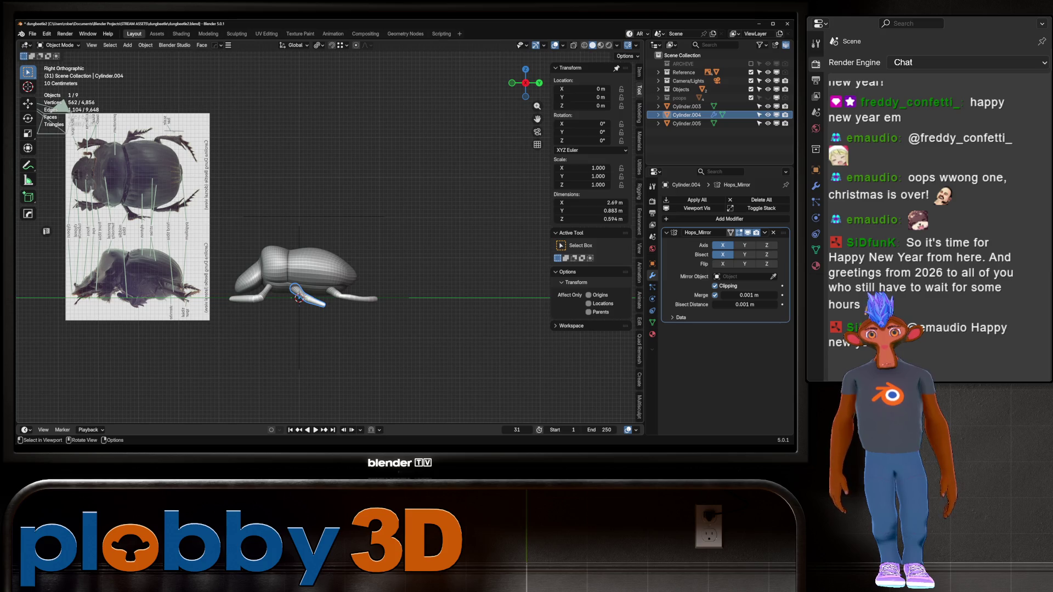
pyautogui.press('g')
pyautogui.press('y')
pyautogui.press('Return')
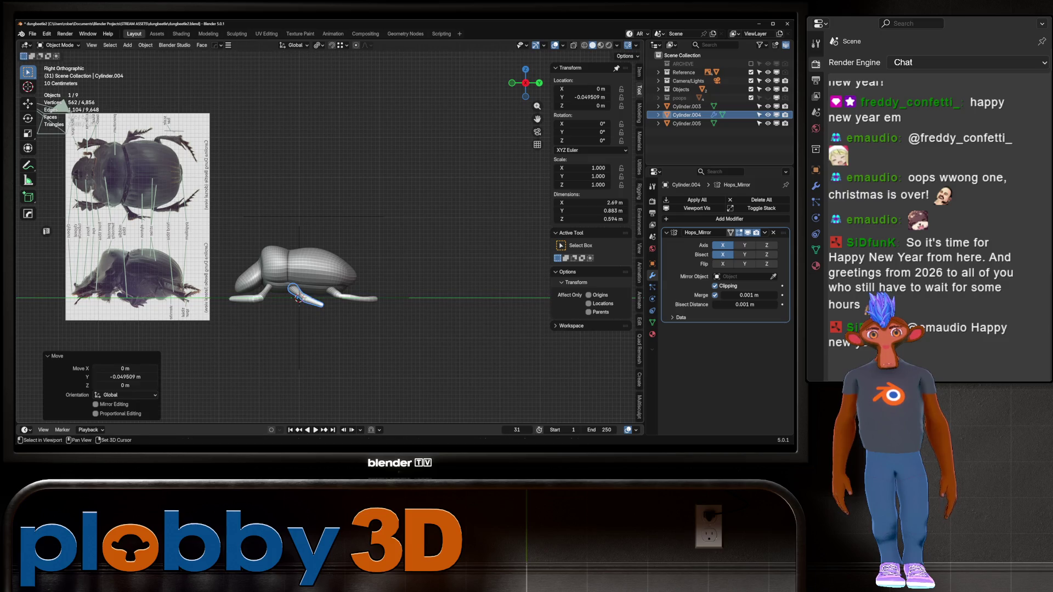
pyautogui.press('r')
pyautogui.press('x')
pyautogui.press('Return')
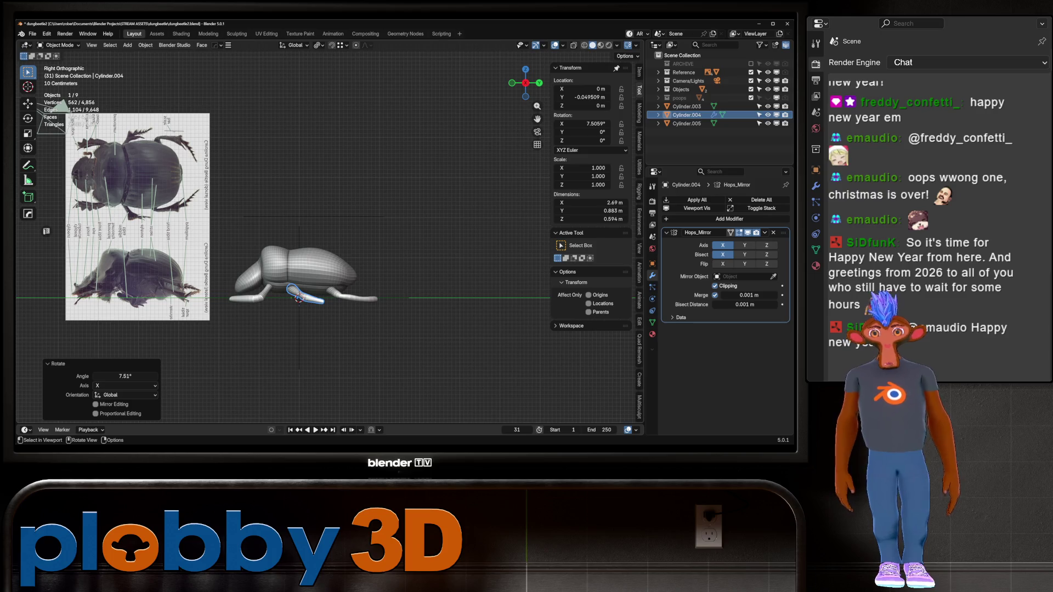
# - Try a sideways shift of the front leg, cancel it, and orbit around the beetle
pyautogui.click(262, 289)
pyautogui.press('g')
pyautogui.press('x')
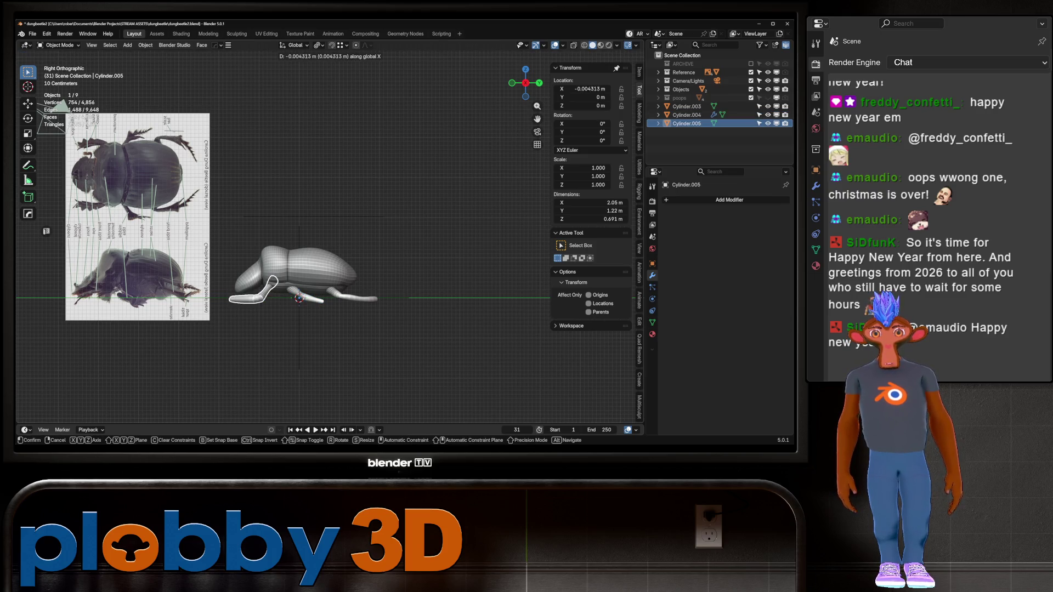
pyautogui.rightClick(299, 298)
pyautogui.moveTo(299, 297)
pyautogui.mouseDown(button='middle')
pyautogui.moveTo(335, 305)
pyautogui.moveTo(303, 272)
pyautogui.mouseUp(button='middle')
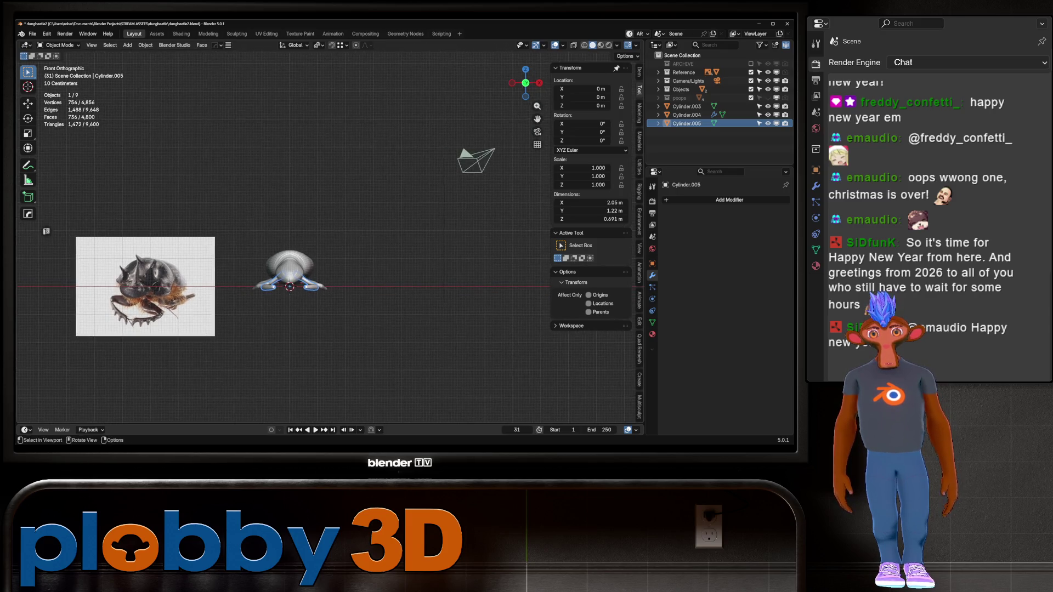
# - Shift one front leg sideways along X to adjust the front legs' spacing
pyautogui.scroll(3, 304, 272)
pyautogui.press('Tab')
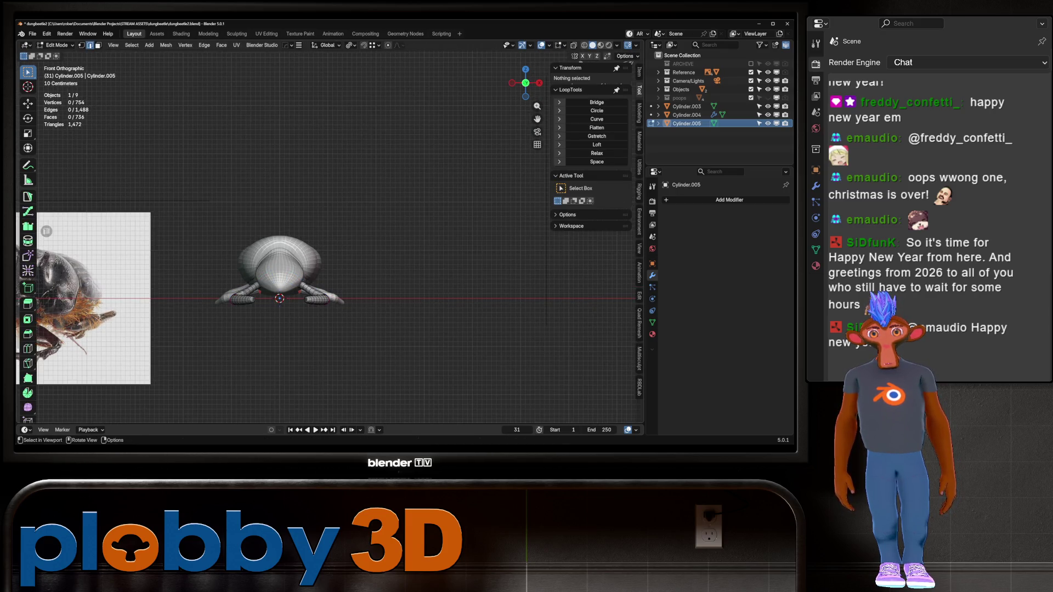
pyautogui.press('l')
pyautogui.press('g')
pyautogui.press('x')
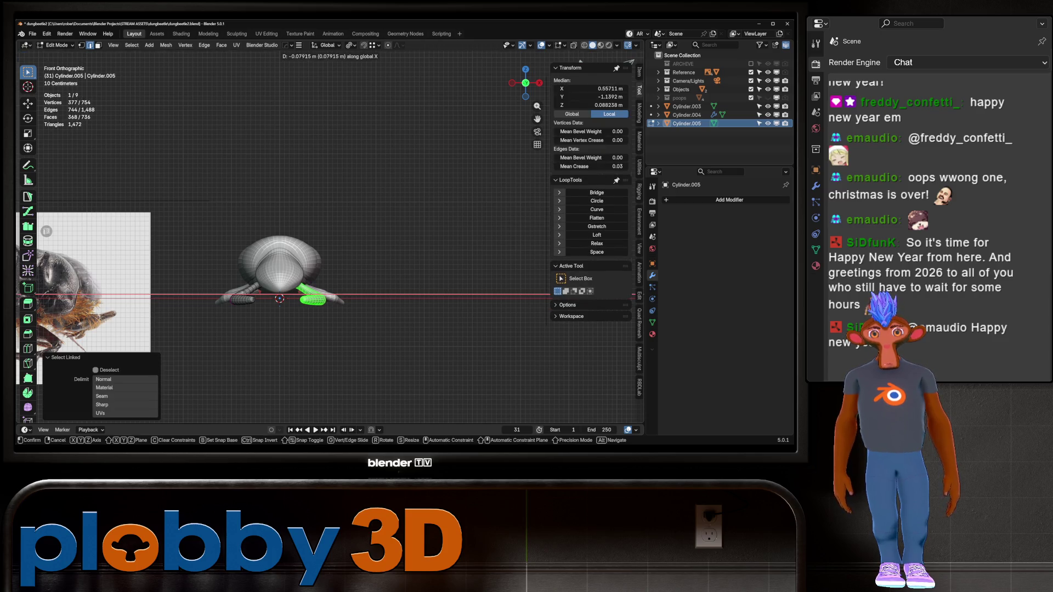
pyautogui.press('Return')
pyautogui.press('Tab')
# - Mirror the front, middle and rear legs with HardOps and apply Hops_Mirror permanently
pyautogui.hotkey('alt', 'x')
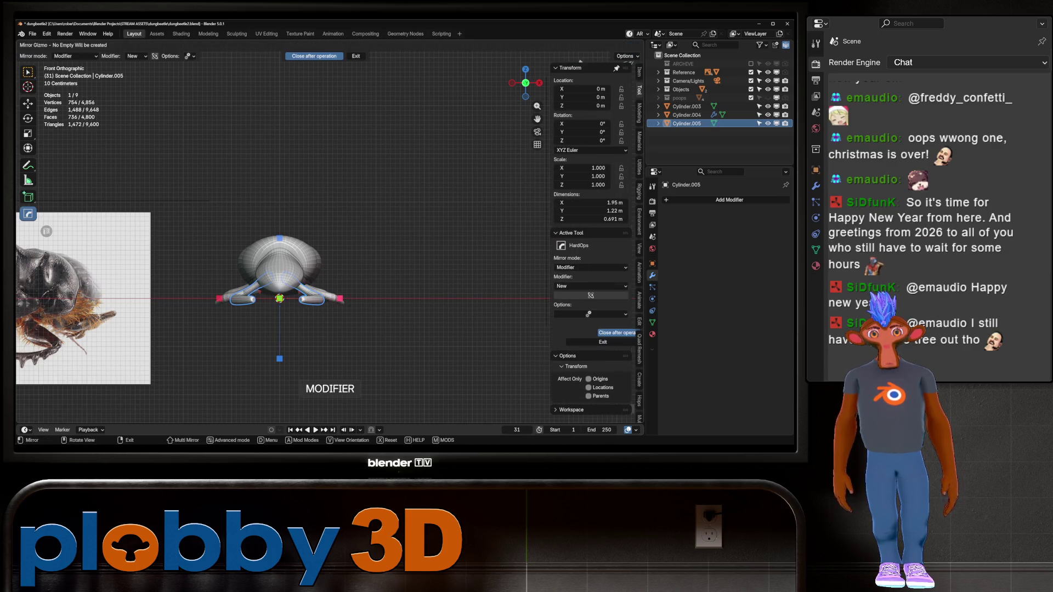
pyautogui.click(340, 298)
pyautogui.hotkey('ctrl', 'a')
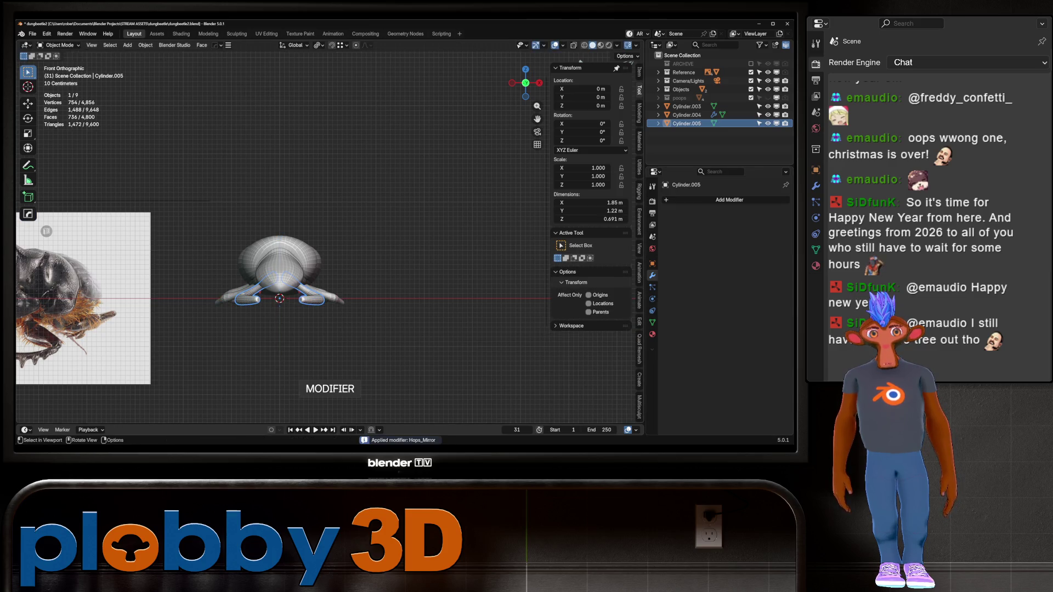
pyautogui.click(327, 293)
pyautogui.hotkey('alt', 'x')
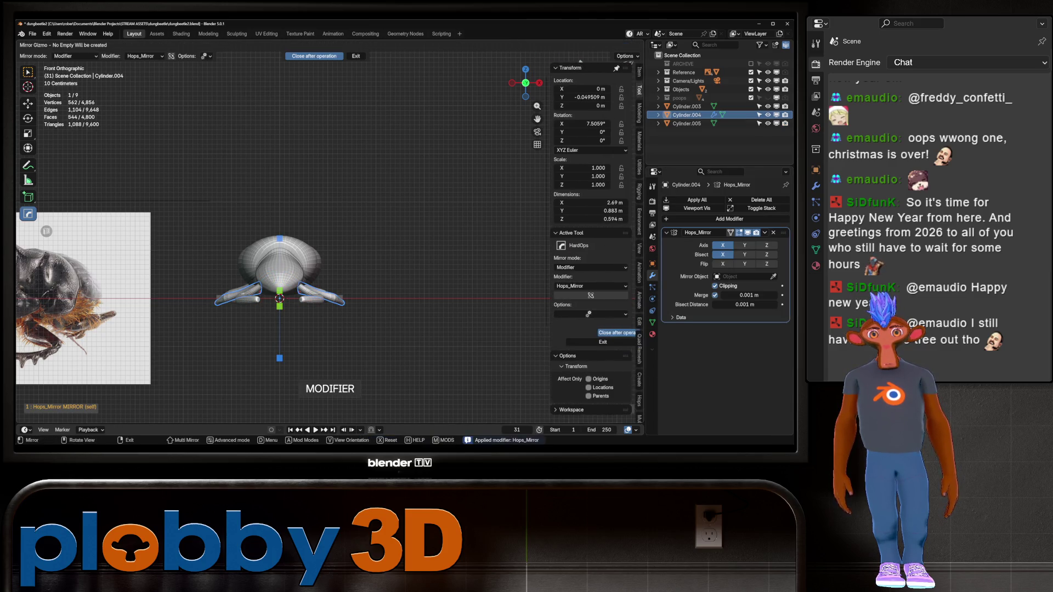
pyautogui.moveTo(384, 246); pyautogui.dragTo(417, 236, button='middle')
pyautogui.click(330, 289)
pyautogui.click(276, 296)
pyautogui.hotkey('ctrl', 'a')
pyautogui.moveTo(276, 297)
pyautogui.mouseDown(button='middle')
pyautogui.moveTo(282, 356)
pyautogui.moveTo(286, 307)
pyautogui.moveTo(341, 274)
pyautogui.mouseUp(button='middle')
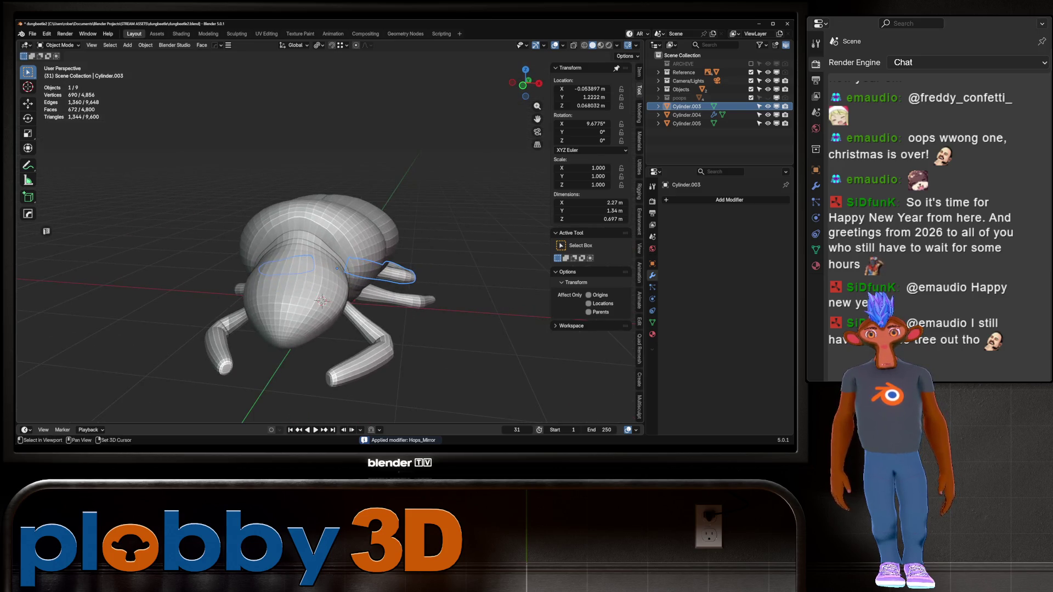
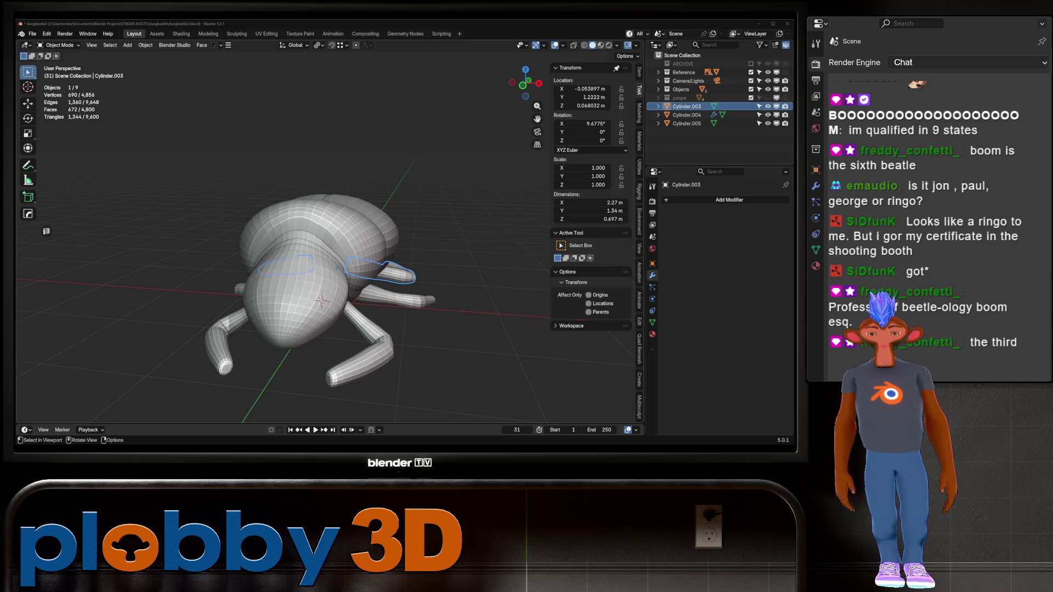
# - Apply the Hops mirror modifier on the front leg pair so both legs are real geometry
pyautogui.moveTo(336, 269); pyautogui.dragTo(332, 272, button='middle')
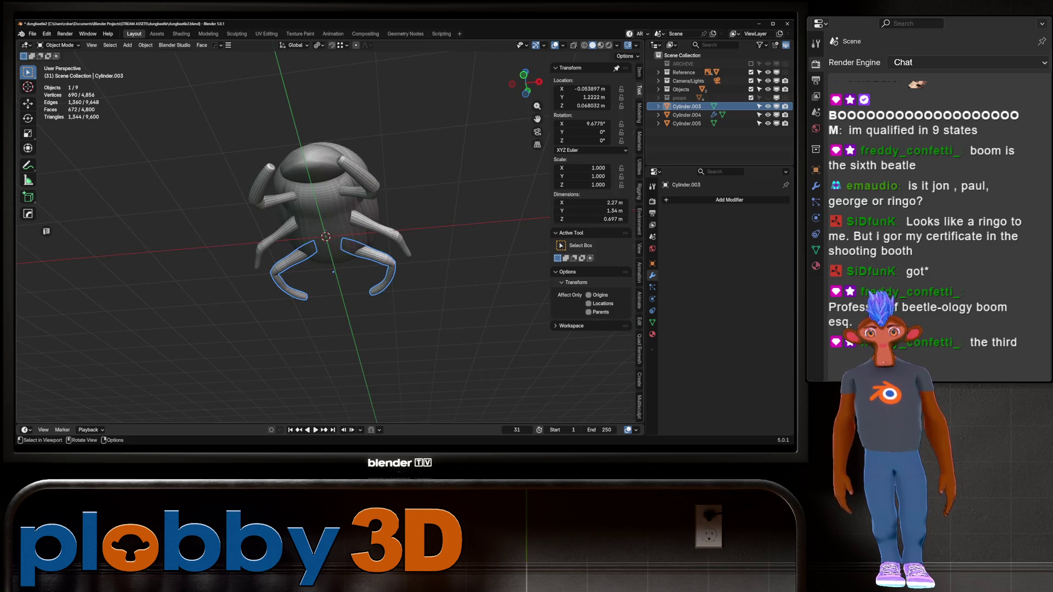
pyautogui.click(378, 228)
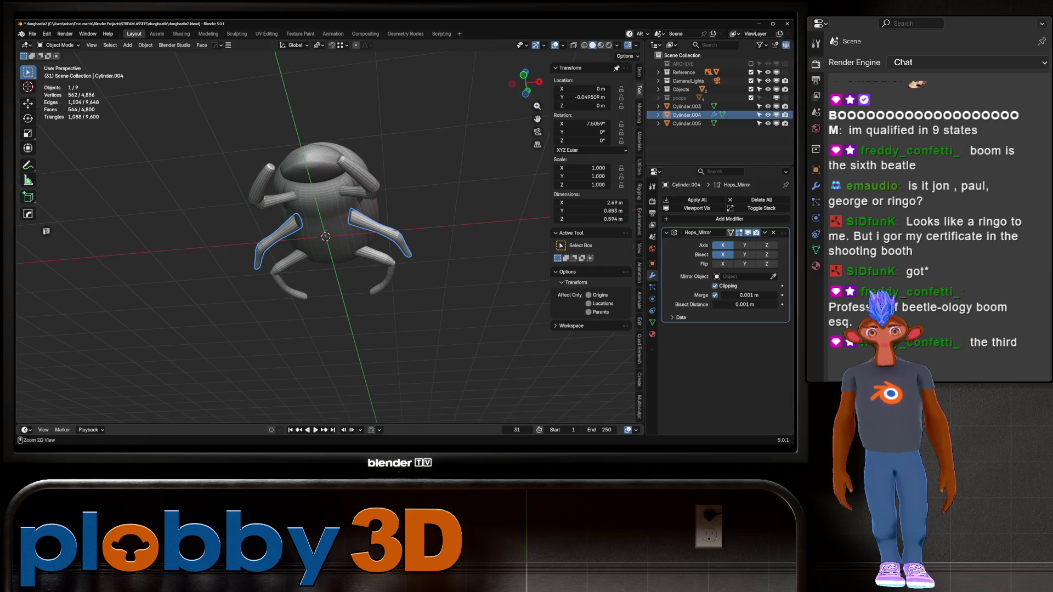
pyautogui.hotkey('ctrl', 'a')
# - In top view, take the front legs into Edit Mode and select the edge loop near the right leg tip
pyautogui.click(269, 184)
pyautogui.moveTo(268, 184)
pyautogui.mouseDown(button='middle')
pyautogui.moveTo(272, 131)
pyautogui.moveTo(394, 137)
pyautogui.mouseUp(button='middle')
pyautogui.click(307, 165)
pyautogui.keyDown('shift'); pyautogui.click(351, 230); pyautogui.keyUp('shift')
pyautogui.press('KP_7')
pyautogui.click(687, 132)
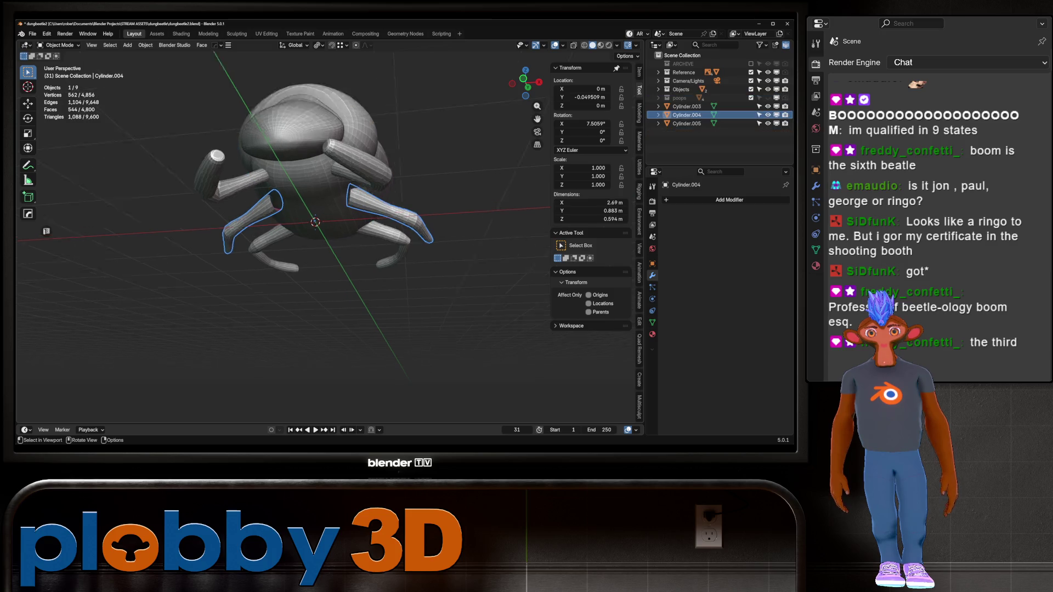
pyautogui.press('Tab')
pyautogui.keyDown('alt'); pyautogui.click(357, 202); pyautogui.keyUp('alt')
# - Slide the tip loop along the leg, then raise it slightly on Z
pyautogui.press('g')
pyautogui.press('g')
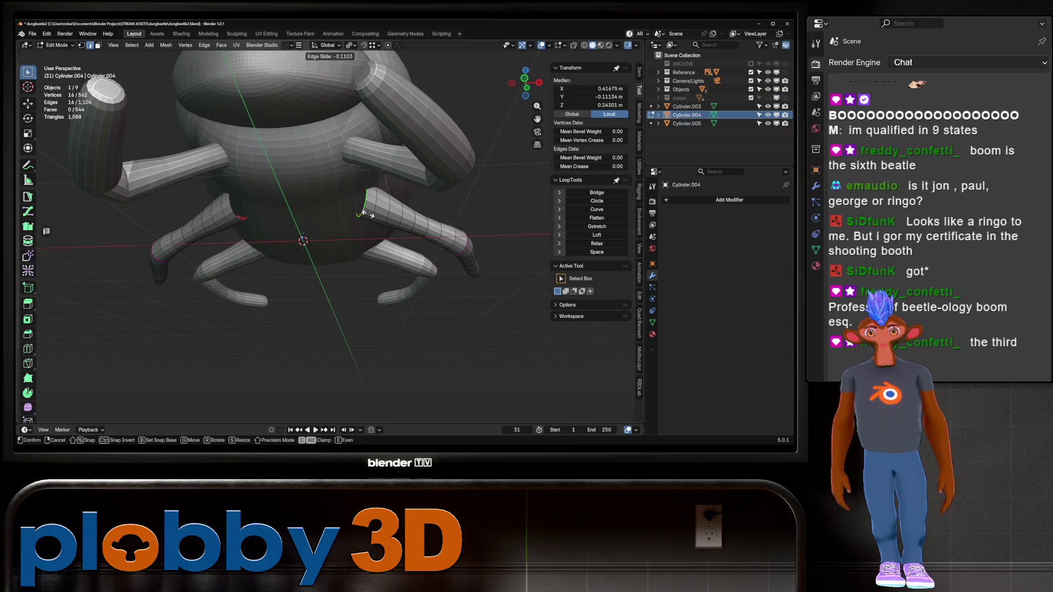
pyautogui.rightClick(351, 202)
pyautogui.press('g')
pyautogui.press('z')
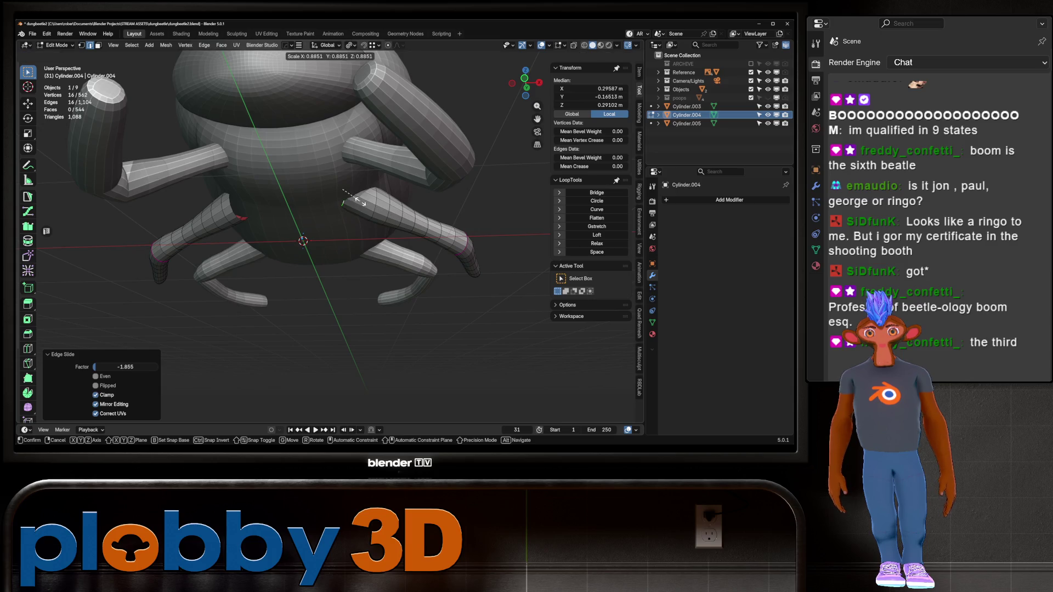
pyautogui.click(343, 199)
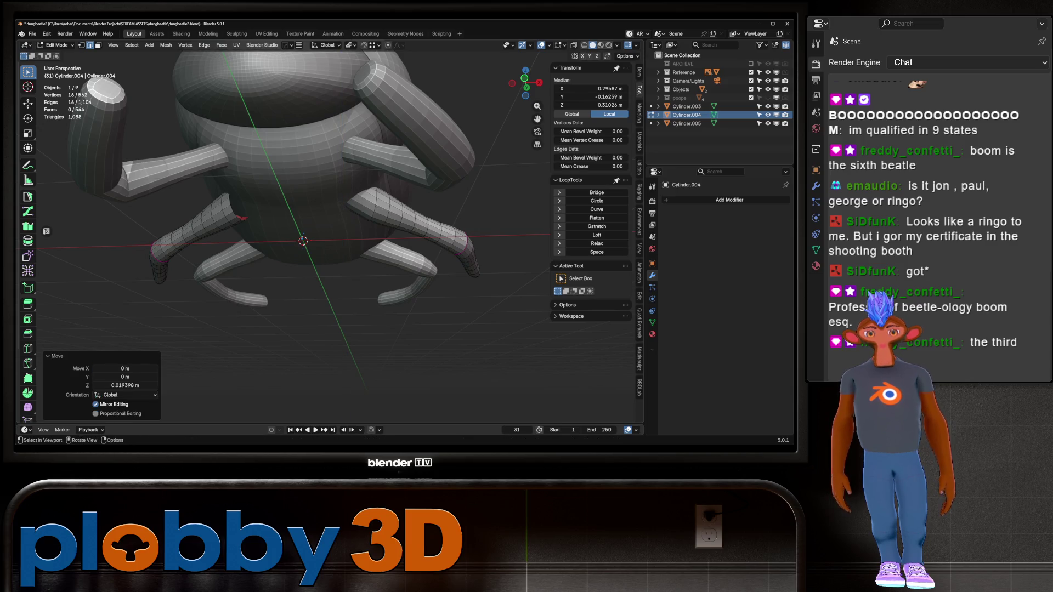
# - In local view, inset the leg's open end and cap it with Grid Fill
pyautogui.press('KP_Divide')
pyautogui.press('f')
pyautogui.moveTo(351, 203); pyautogui.dragTo(437, 208, button='middle')
pyautogui.press('i')
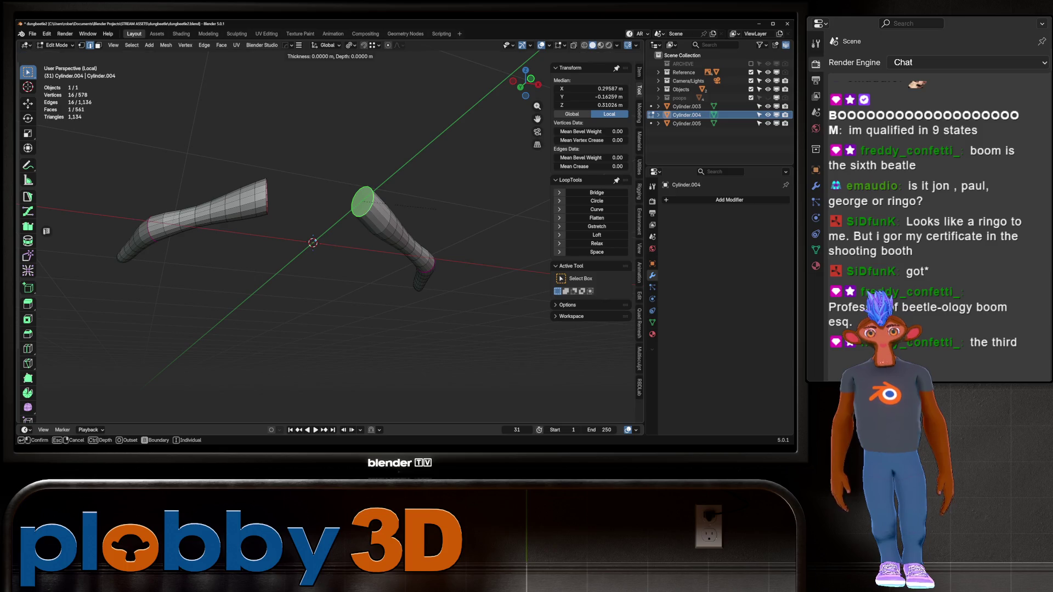
pyautogui.click(387, 237)
pyautogui.press('q')
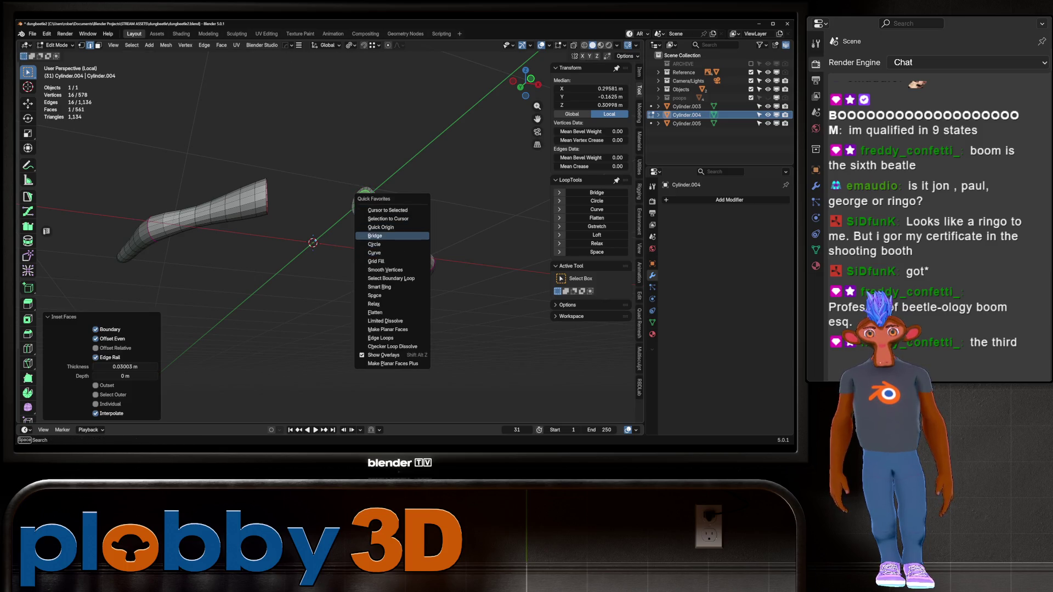
pyautogui.click(377, 261)
# - Return to Object Mode and exit local view to show the whole beetle
pyautogui.moveTo(379, 257); pyautogui.dragTo(307, 263, button='middle')
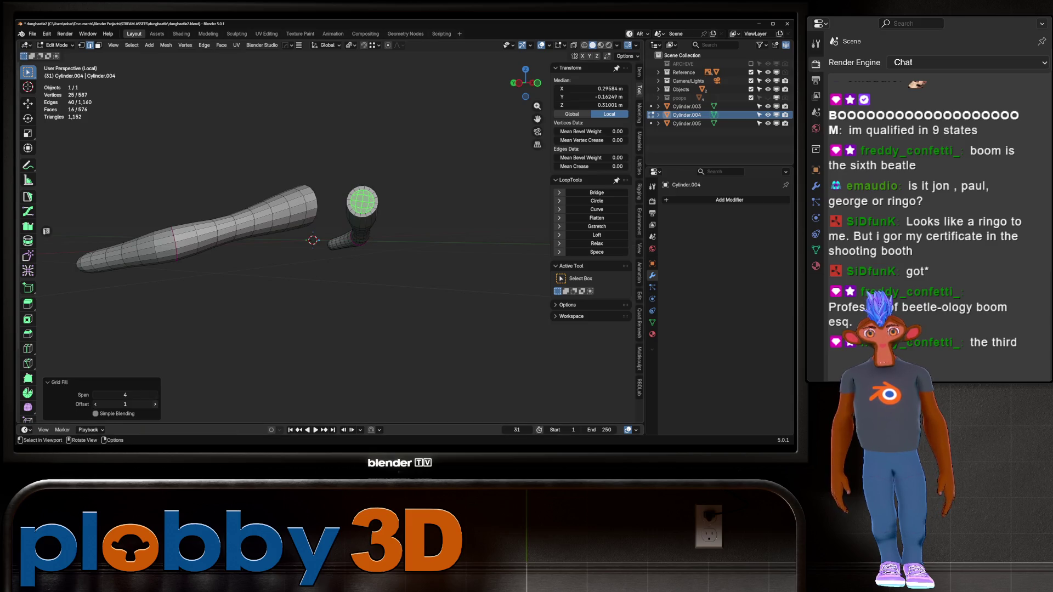
pyautogui.press('Tab')
pyautogui.moveTo(329, 247); pyautogui.dragTo(274, 241, button='middle')
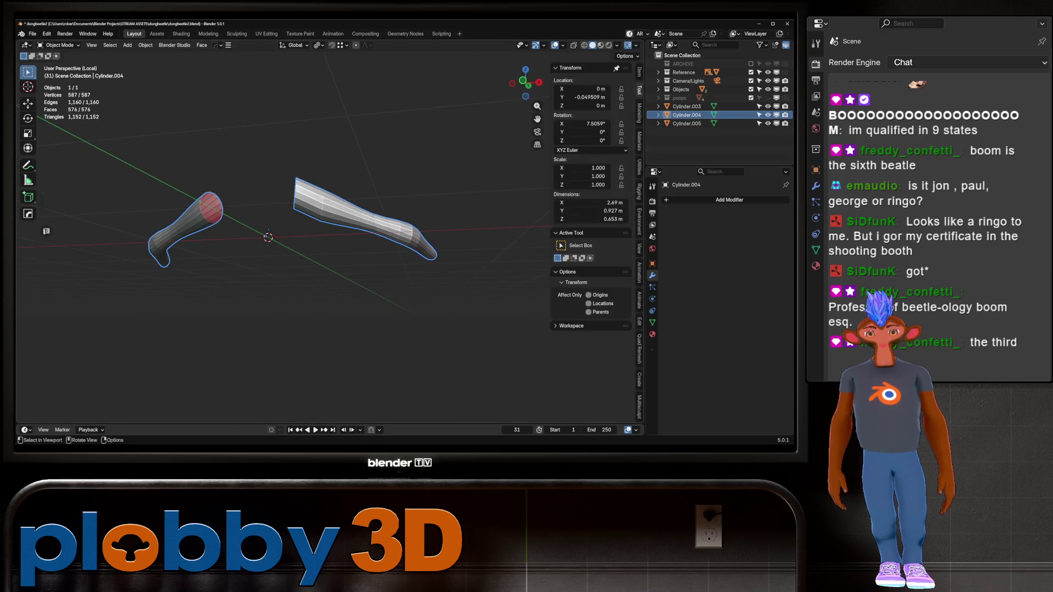
pyautogui.press('/')
pyautogui.hotkey('alt', 'x')
# - Mirror the reshaped front leg across X and apply the mirror
pyautogui.click(362, 237)
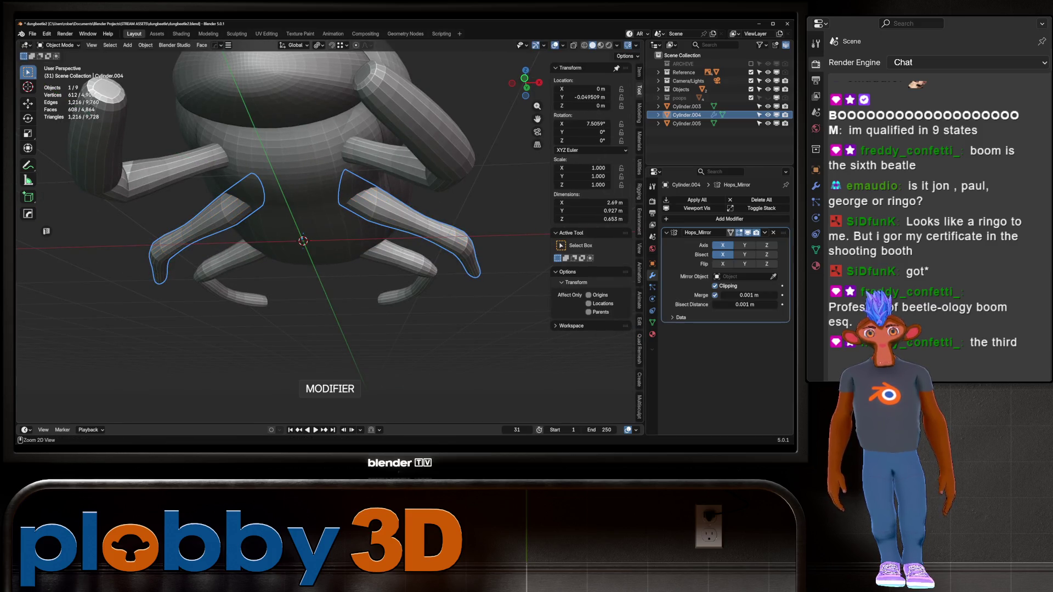
pyautogui.hotkey('ctrl', 'a')
pyautogui.moveTo(302, 241); pyautogui.dragTo(274, 249, button='middle')
# - Cap the hind leg's open end loop with a Grid Fill of span 4, using X-ray
pyautogui.click(340, 233)
pyautogui.press('Tab')
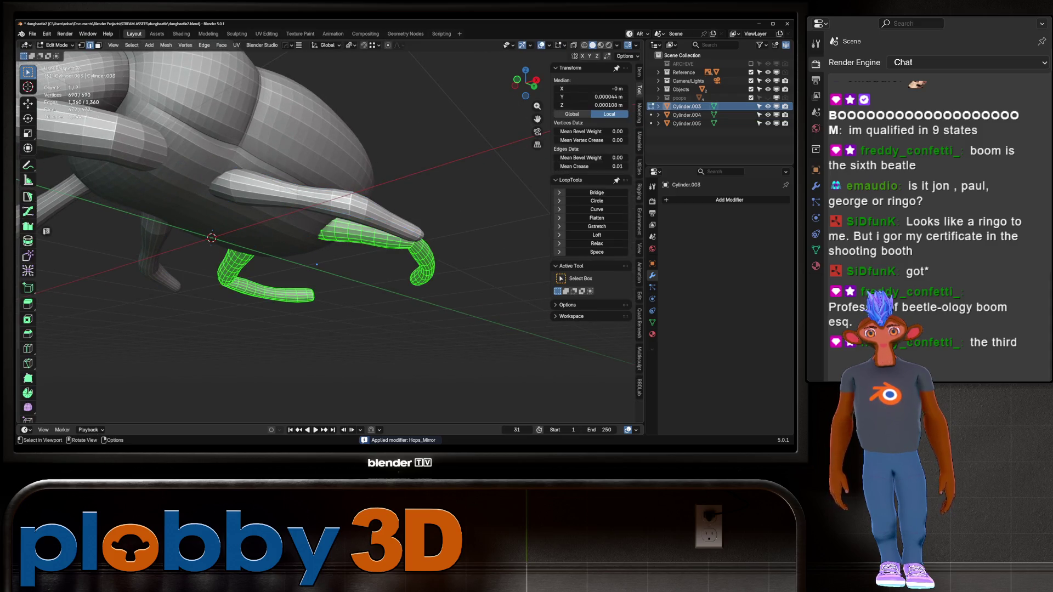
pyautogui.hotkey('alt', 'z')
pyautogui.keyDown('alt'); pyautogui.click(291, 219); pyautogui.keyUp('alt')
pyautogui.rightClick(307, 228)
pyautogui.click(308, 236)
pyautogui.press('i')
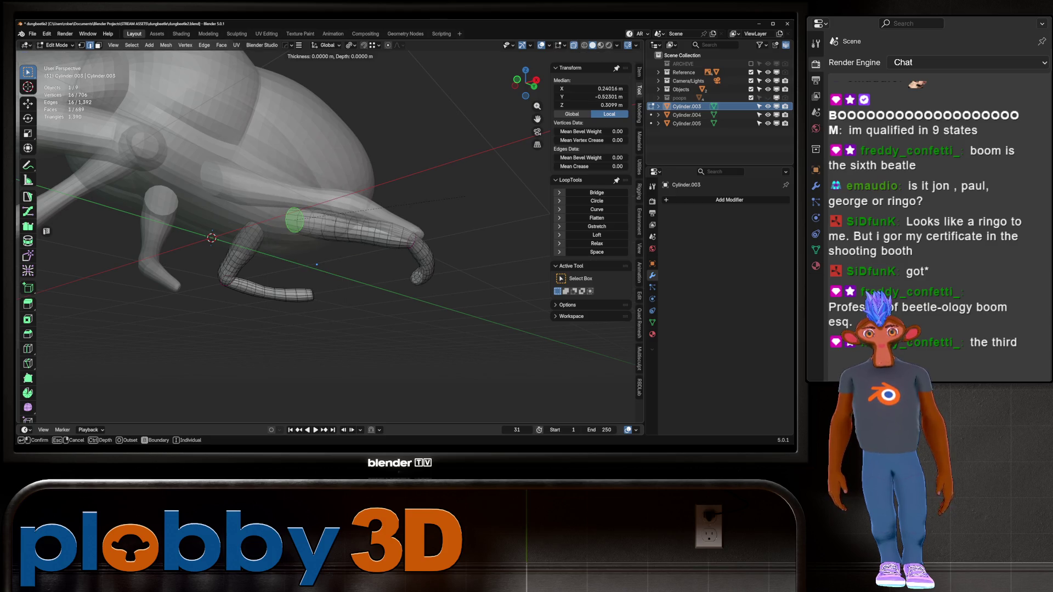
pyautogui.press('Escape')
pyautogui.rightClick(428, 230)
pyautogui.click(428, 242)
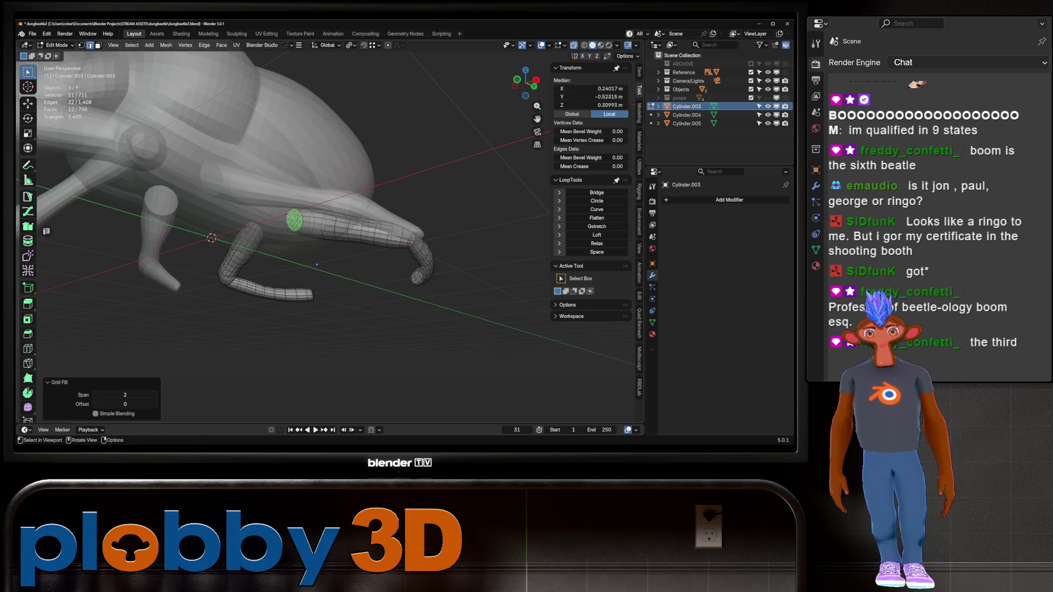
pyautogui.moveTo(125, 395); pyautogui.dragTo(142, 394)
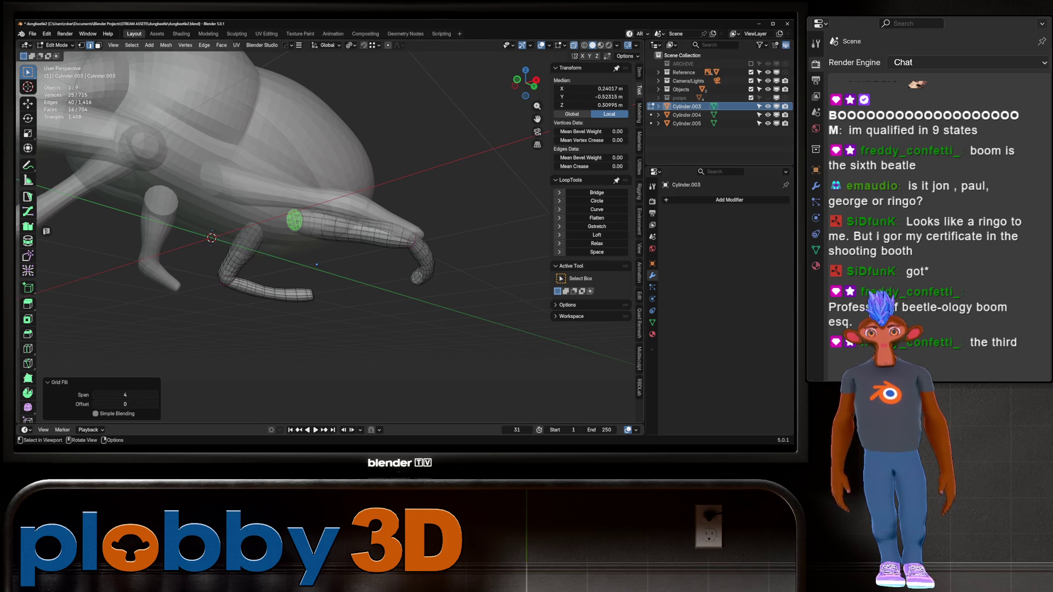
pyautogui.press('Tab')
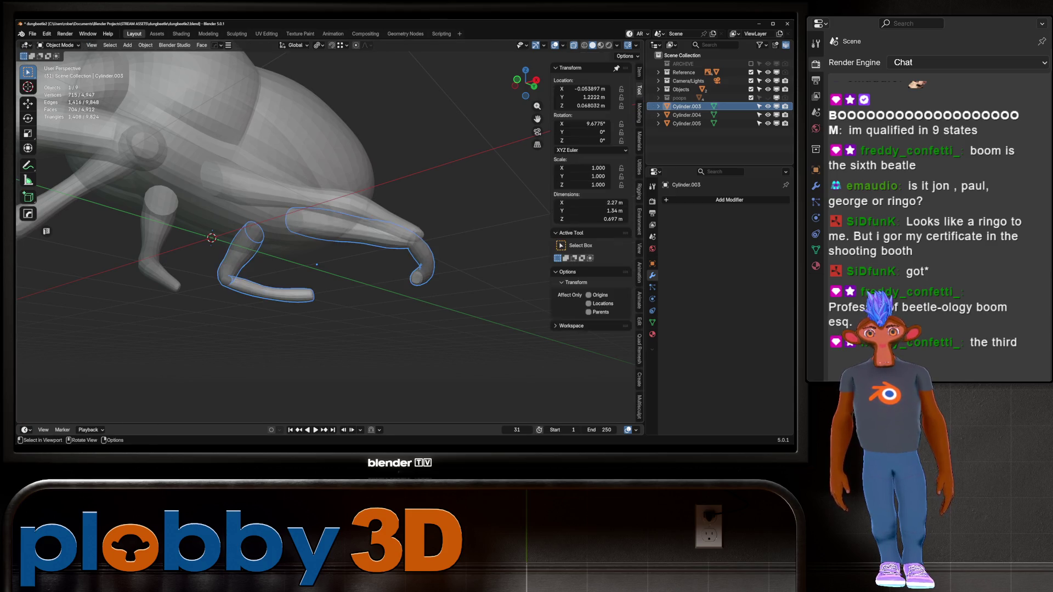
pyautogui.hotkey('alt', 'x')
# - Mirror the capped hind leg across X, apply it, and deselect
pyautogui.click(274, 262)
pyautogui.moveTo(329, 247)
pyautogui.mouseDown(button='middle')
pyautogui.moveTo(406, 230)
pyautogui.moveTo(241, 236)
pyautogui.mouseUp(button='middle')
pyautogui.hotkey('alt', 'a')
# - Line up the beetle with the reference photos in top orthographic view
pyautogui.moveTo(384, 247); pyautogui.dragTo(384, 291, button='middle')
pyautogui.press('KP_7')
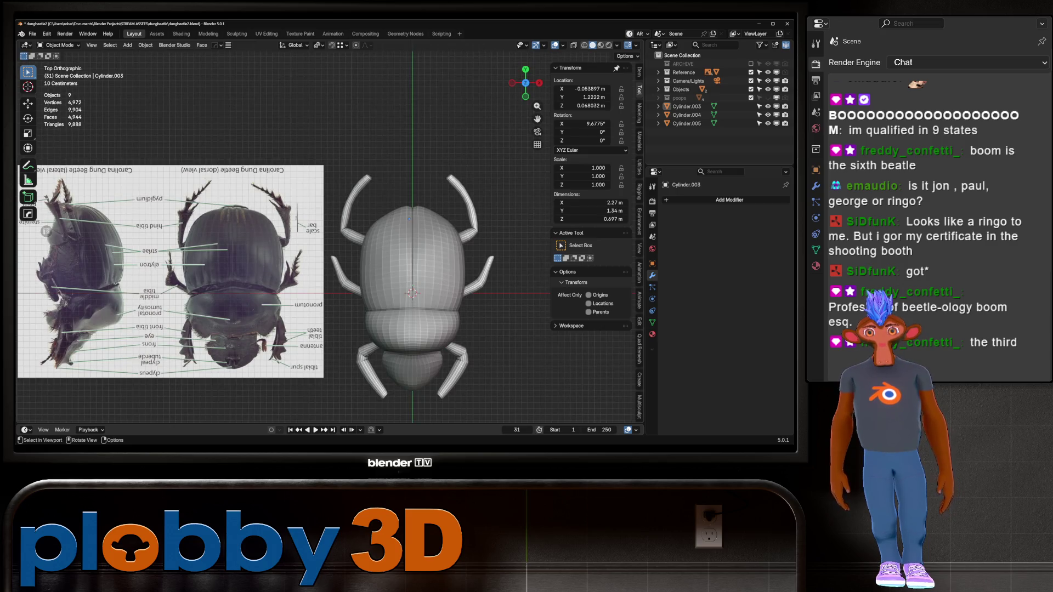
pyautogui.scroll(-2, 413, 294)
pyautogui.keyDown('shift'); pyautogui.moveTo(412, 293); pyautogui.dragTo(378, 282, button='middle'); pyautogui.keyUp('shift')
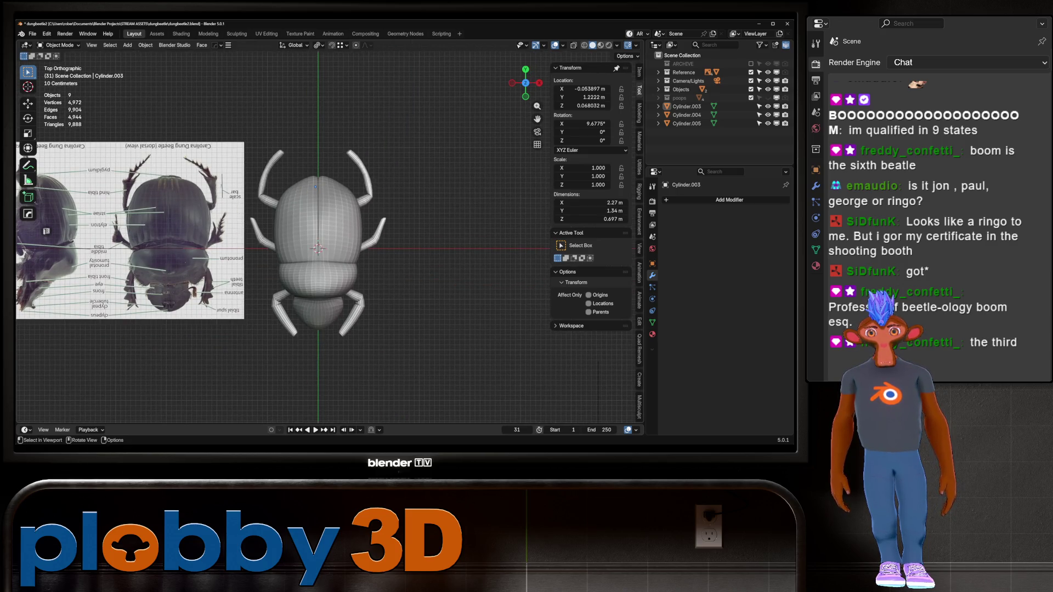
pyautogui.scroll(3, 310, 134)
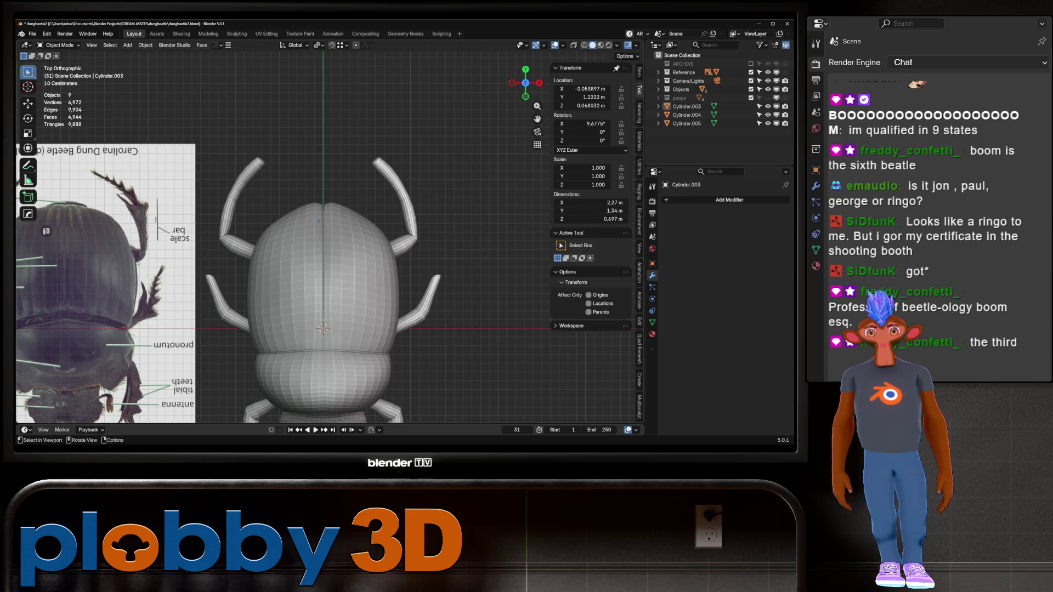
# - In face-select Edit Mode, pick a face loop on the right front leg and start thickening it
pyautogui.press('Tab')
pyautogui.press('3')
pyautogui.keyDown('alt'); pyautogui.click(402, 193); pyautogui.keyUp('alt')
pyautogui.hotkey('alt', 's')
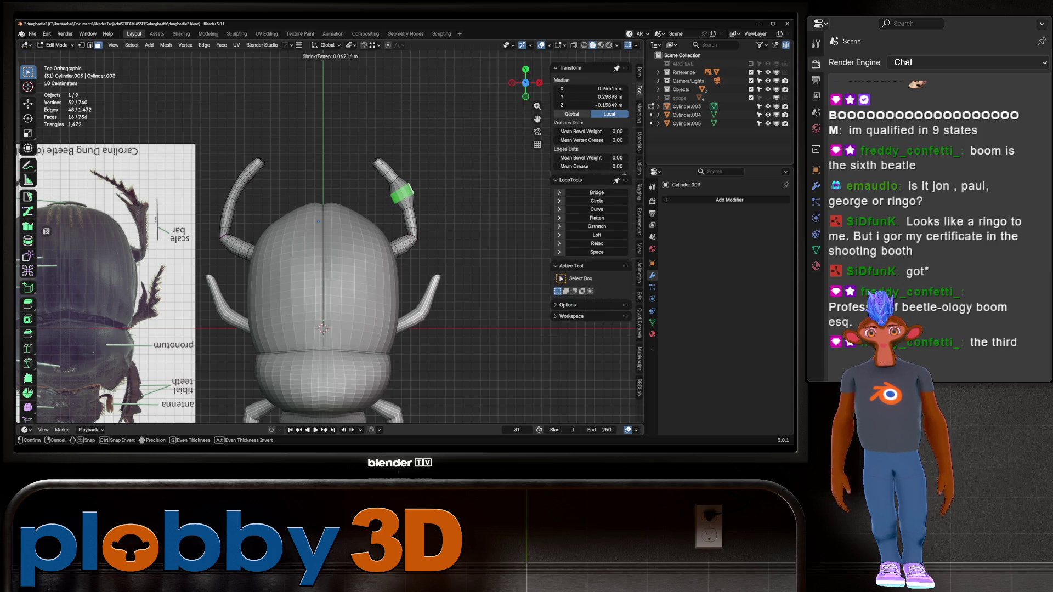
# - Thicken the face loop by 0.0812 m and add a centred loop cut on the front leg
pyautogui.press('Return')
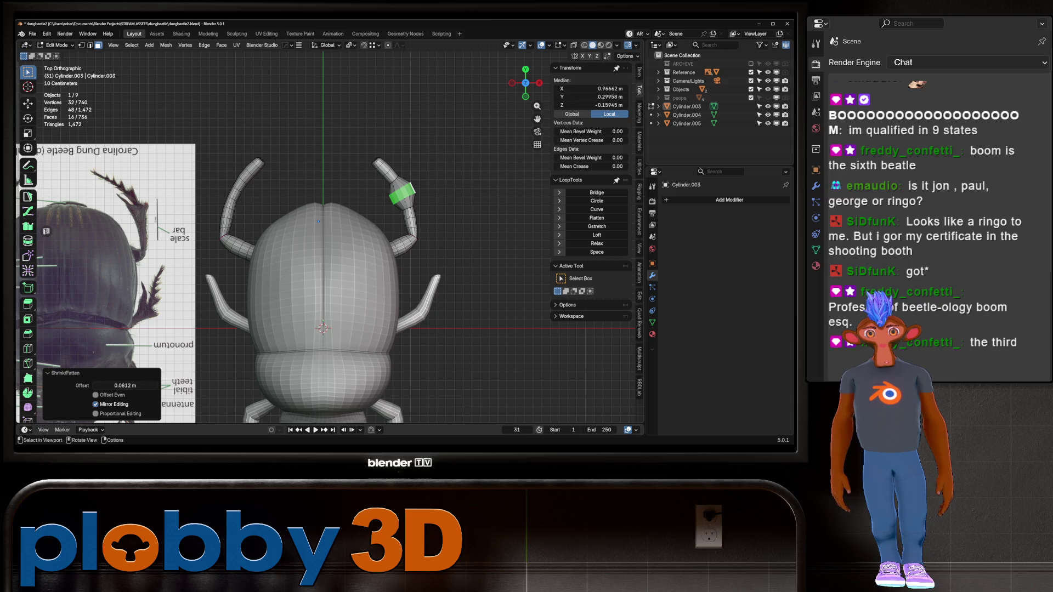
pyautogui.scroll(3, 391, 181)
pyautogui.hotkey('ctrl', 'r')
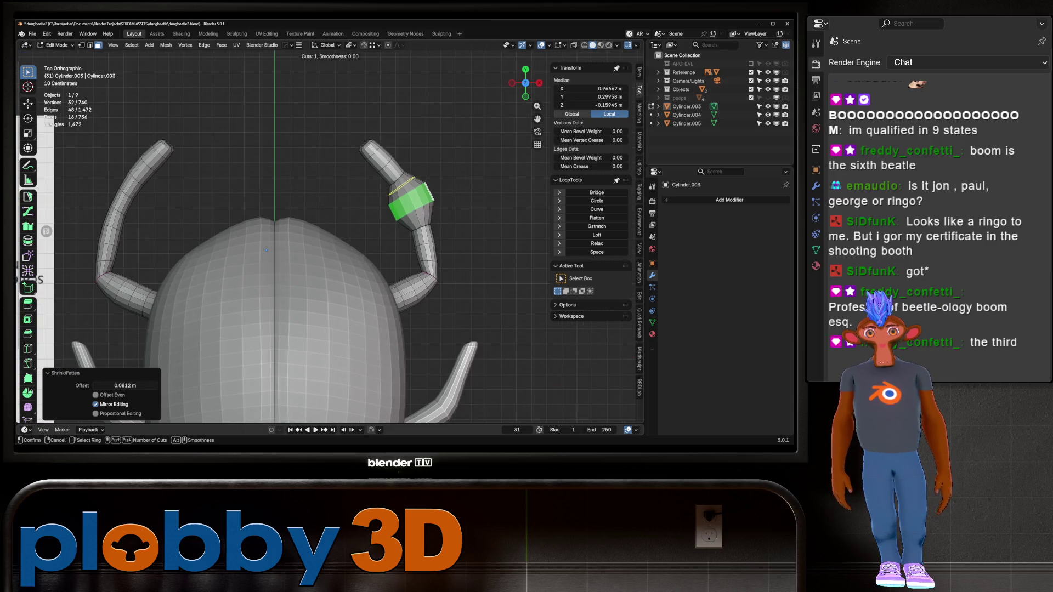
pyautogui.click(410, 189)
pyautogui.rightClick(410, 189)
# - Extrude the selected leg-tip faces outward
pyautogui.moveTo(410, 190); pyautogui.dragTo(351, 225, button='middle')
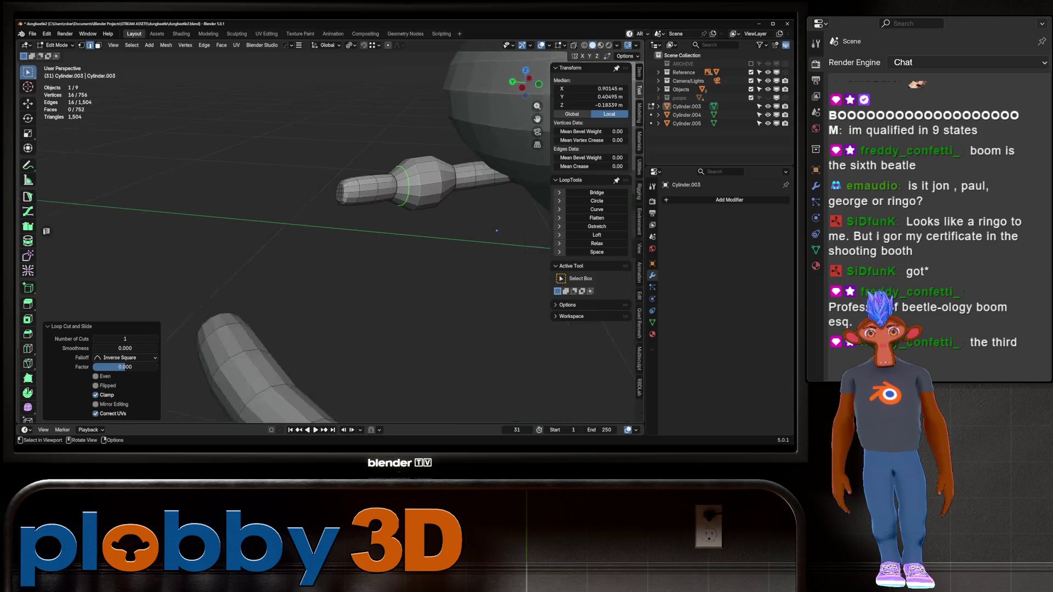
pyautogui.moveTo(497, 231); pyautogui.dragTo(484, 209, button='middle')
pyautogui.press('3')
pyautogui.click(410, 192)
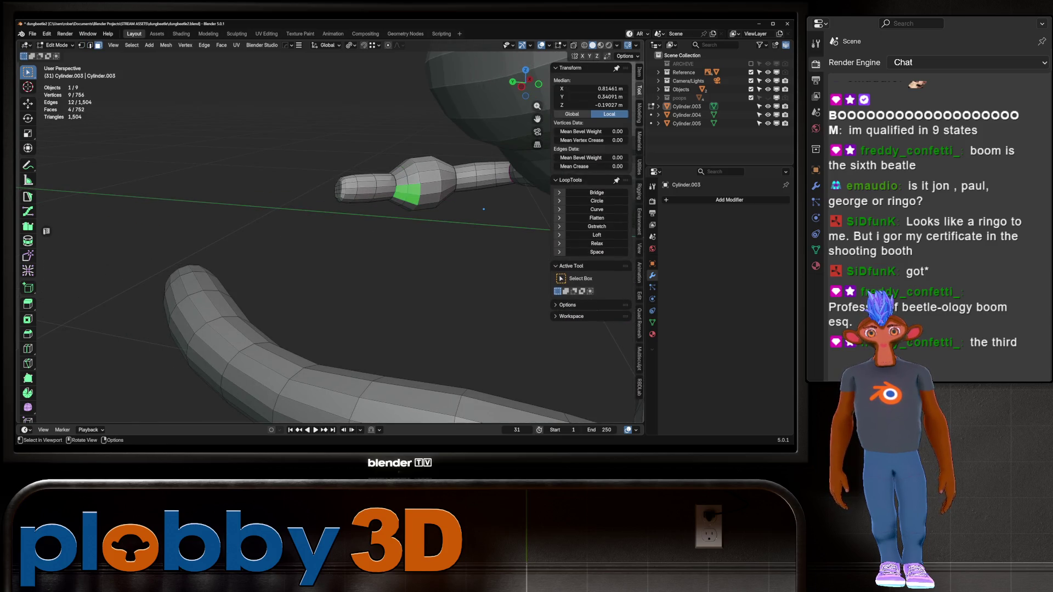
pyautogui.press('e')
pyautogui.click(484, 209)
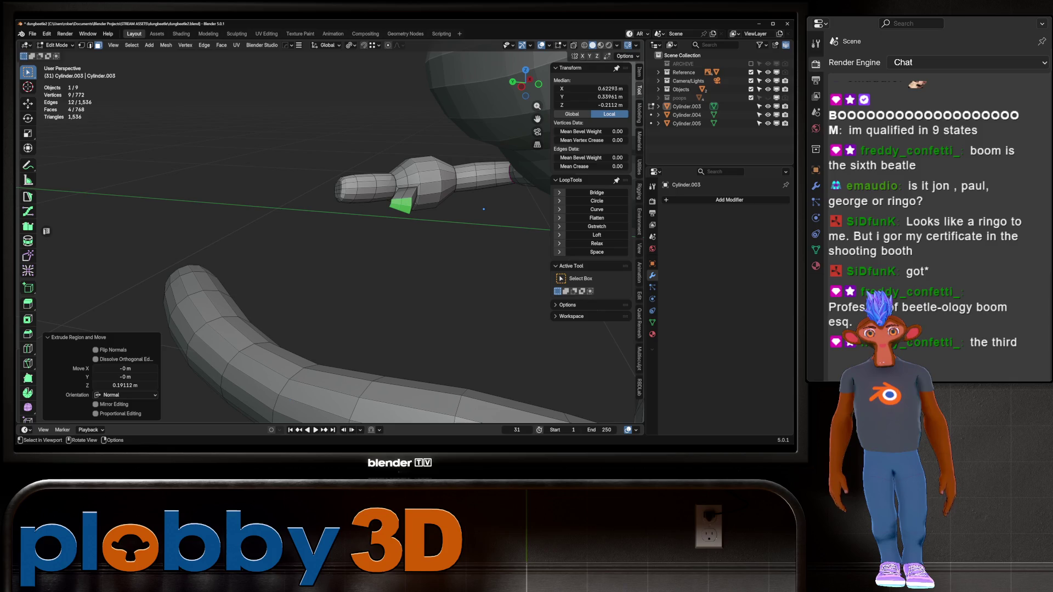
# - In top view, scale the extruded tip down and move it along Y
pyautogui.press('KP_7')
pyautogui.scroll(-5, 279, 276)
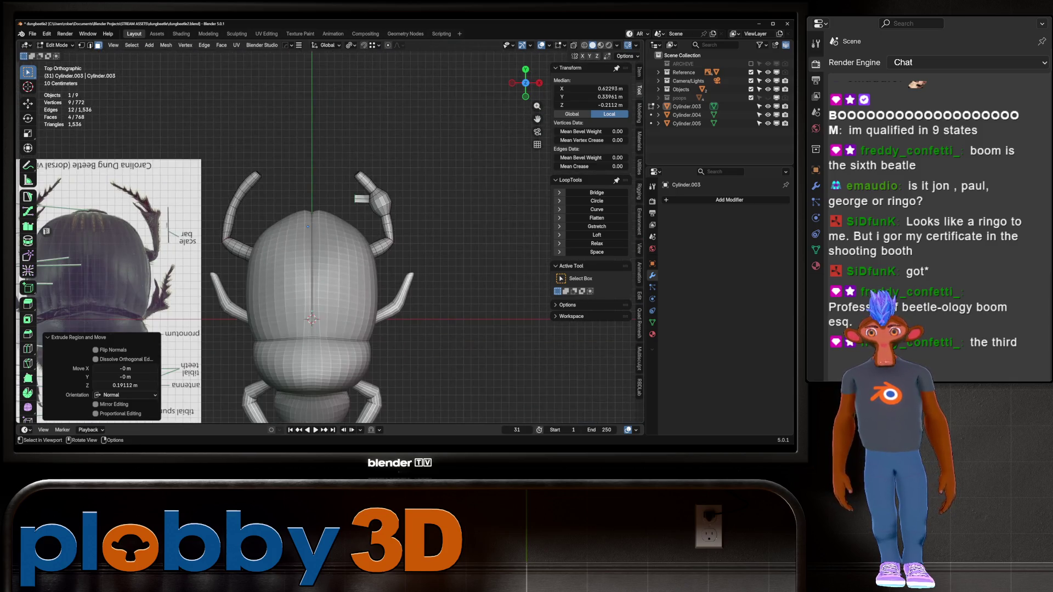
pyautogui.press('s')
pyautogui.click(395, 204)
pyautogui.press('g')
pyautogui.press('y')
pyautogui.press('Return')
# - Grow the selection around the tip twice and apply Smooth Vertices to round it
pyautogui.keyDown('ctrl'); pyautogui.rightClick(364, 188); pyautogui.keyUp('ctrl')
pyautogui.press('ctrl+KP_Add')
pyautogui.moveTo(307, 226); pyautogui.dragTo(455, 199, button='middle')
pyautogui.press('ctrl+KP_Add')
pyautogui.press('q')
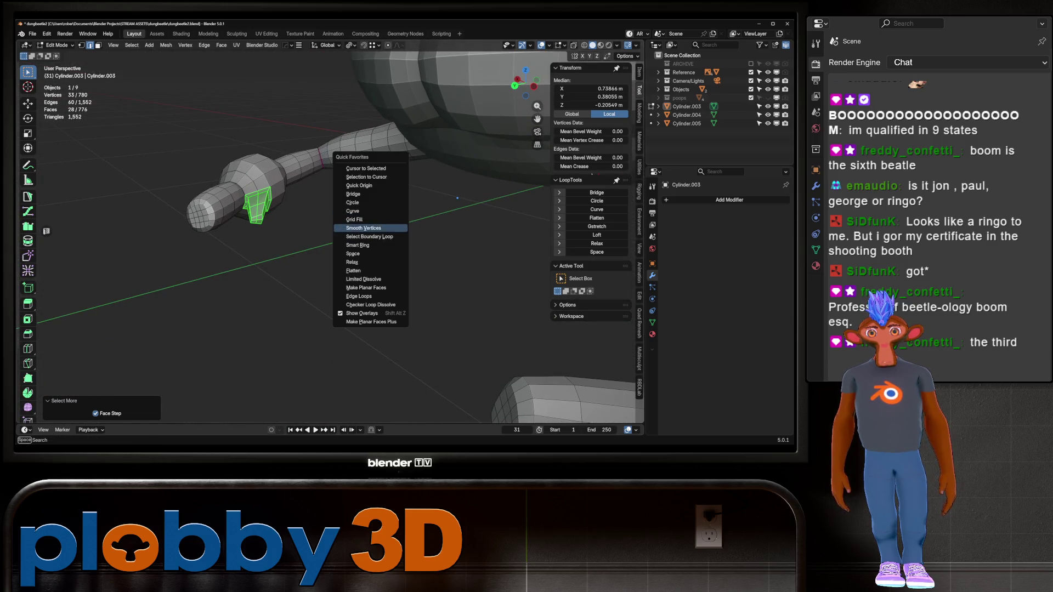
pyautogui.click(363, 229)
pyautogui.press('Tab')
pyautogui.scroll(-6, 349, 238)
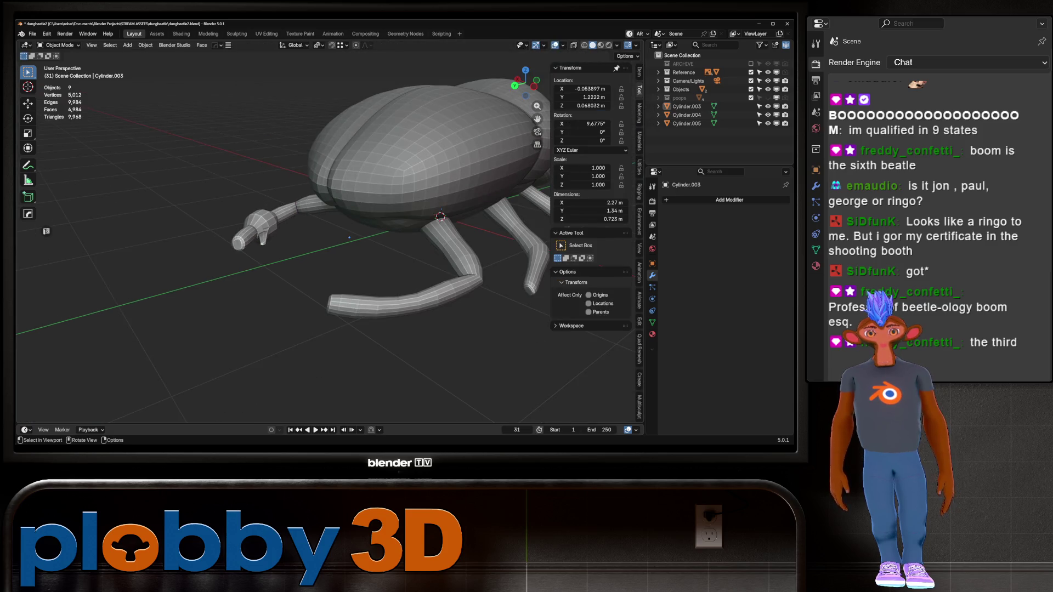
pyautogui.press('KP_7')
# - Narrow the selection to the tip faces and shrink them along their normals with Alt+S
pyautogui.scroll(2, 323, 164)
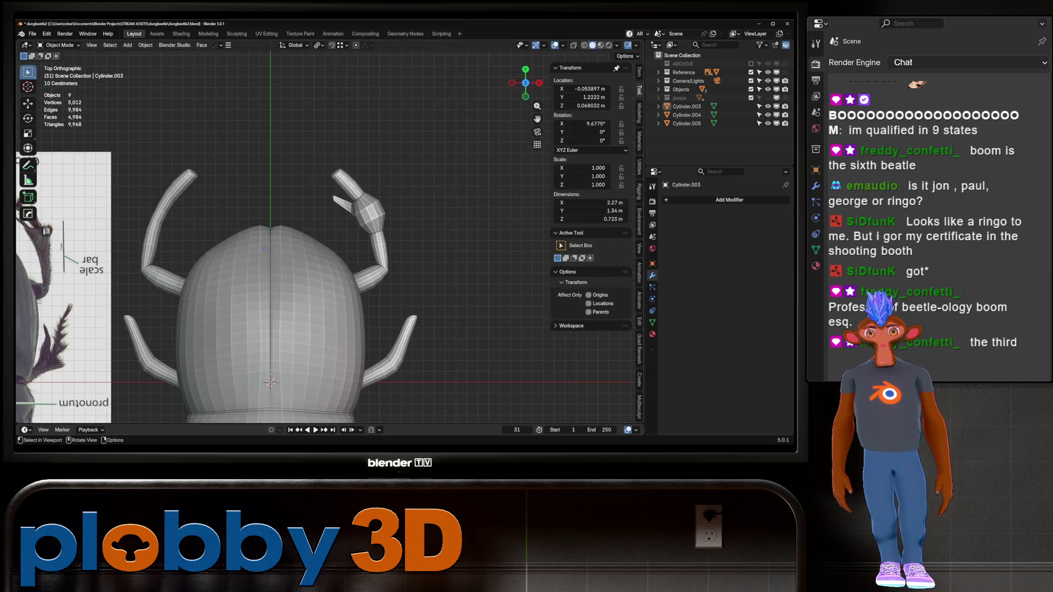
pyautogui.press('Tab')
pyautogui.press('ctrl+KP_Add')
pyautogui.press('ctrl+KP_Add')
pyautogui.press('ctrl+KP_Add')
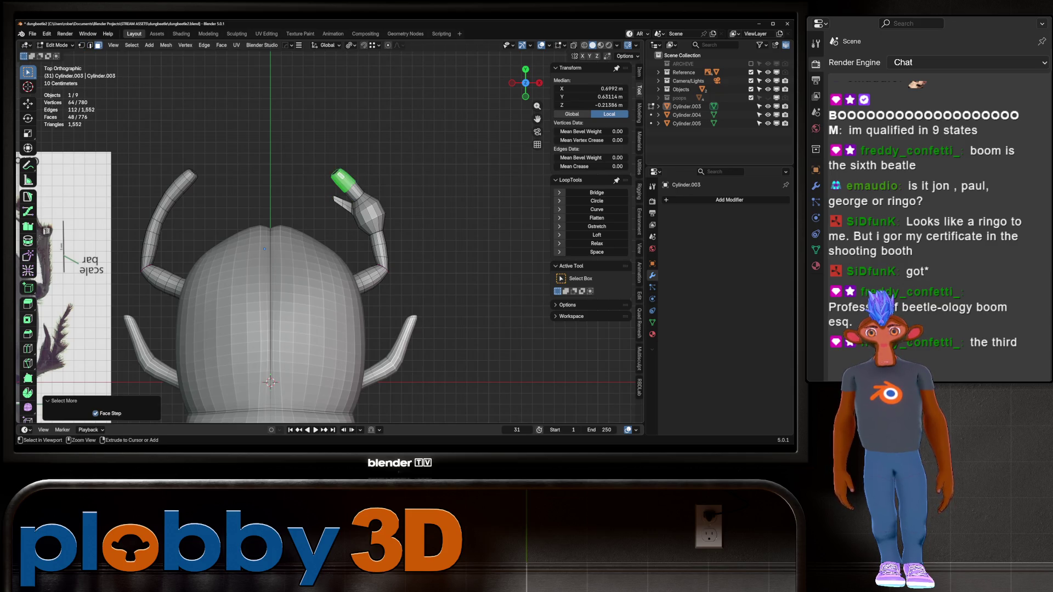
pyautogui.press('ctrl+KP_Subtract')
pyautogui.hotkey('alt', 's')
pyautogui.press('Escape')
pyautogui.press('ctrl+KP_Subtract')
pyautogui.hotkey('alt', 's')
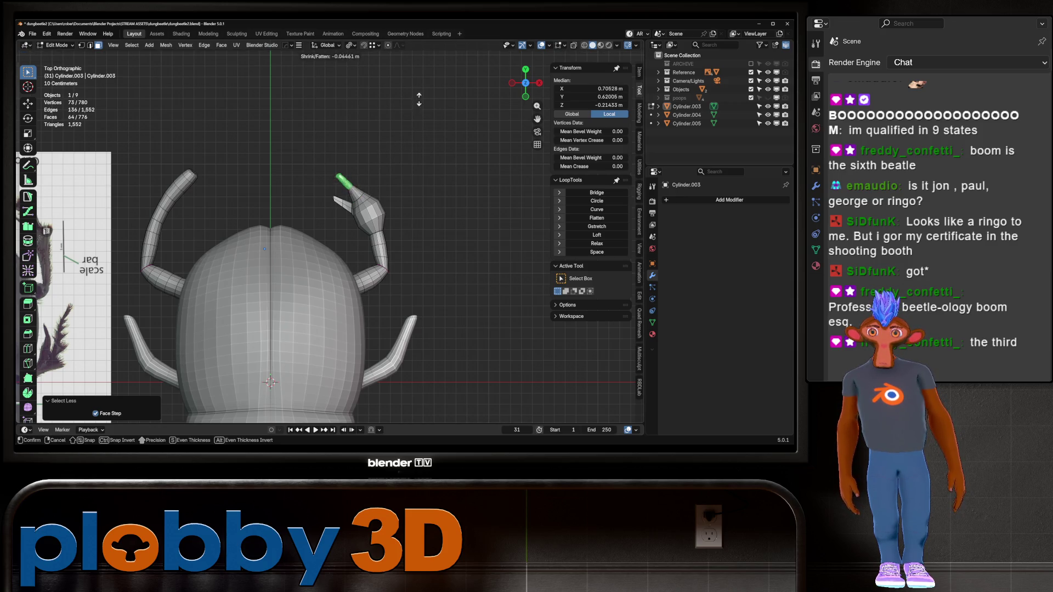
pyautogui.press('Return')
# - Reduce the selection to the very tip and move it up and outward in top view
pyautogui.moveTo(340, 220); pyautogui.dragTo(384, 198, button='middle')
pyautogui.scroll(5, 338, 181)
pyautogui.press('ctrl+KP_Subtract')
pyautogui.press('ctrl+KP_Subtract')
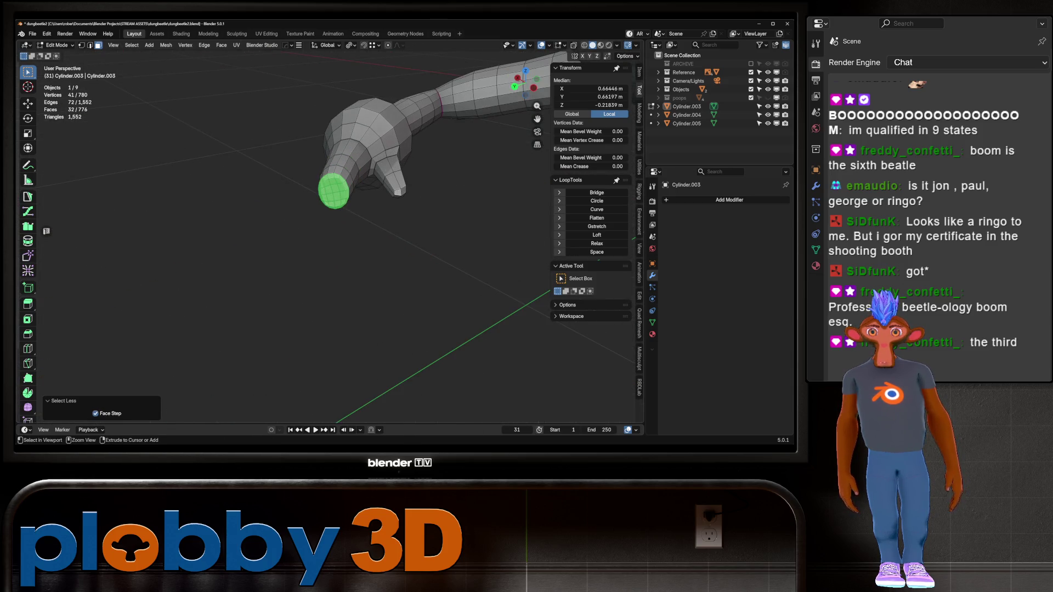
pyautogui.press('KP_7')
pyautogui.scroll(-3, 331, 169)
pyautogui.scroll(-4, 351, 200)
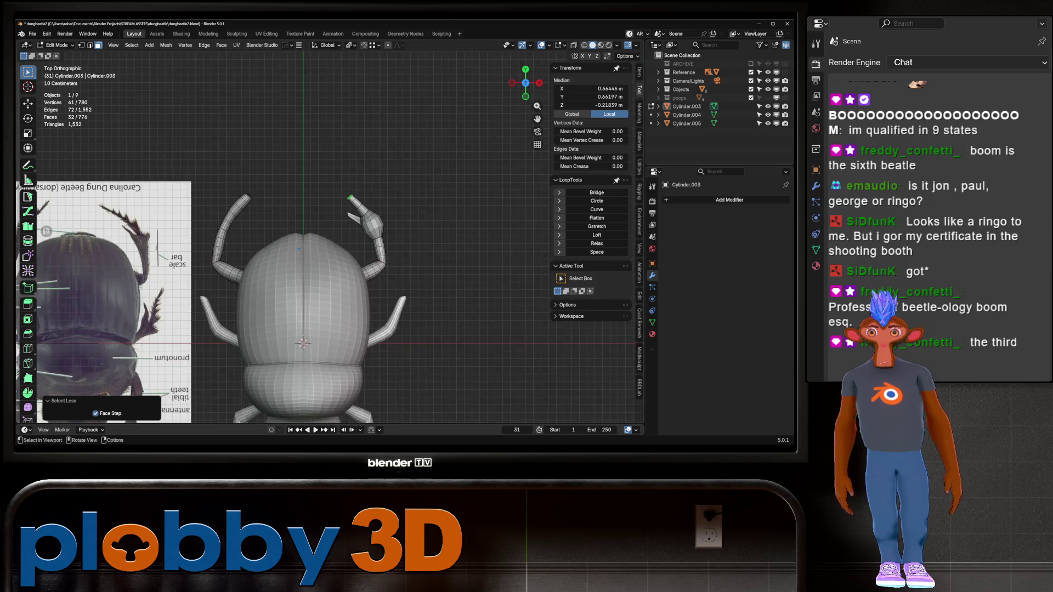
pyautogui.press('g')
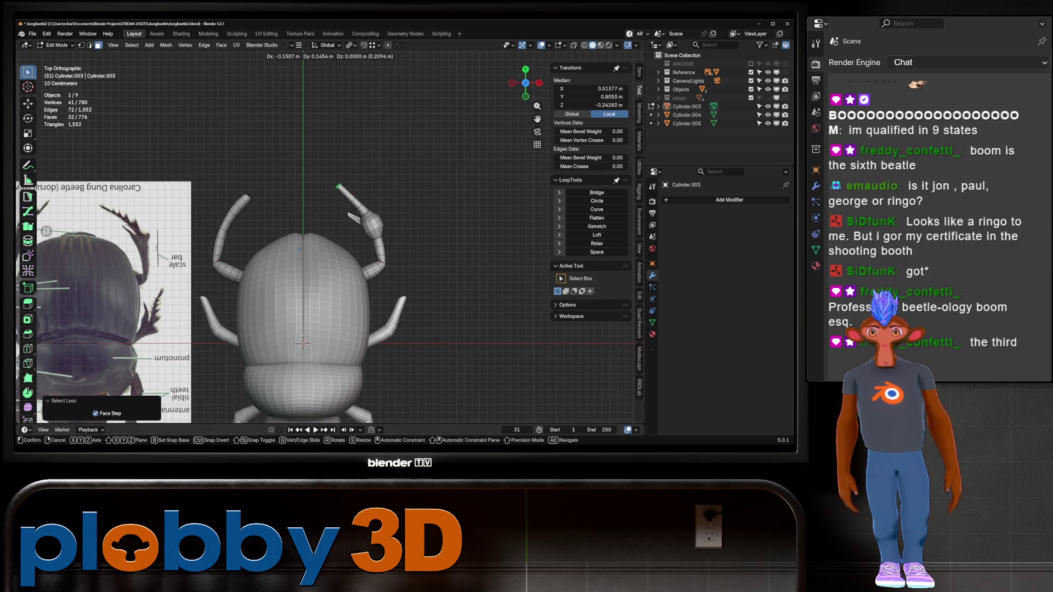
pyautogui.press('Return')
# - Add a centred edge loop on the leg, then return to Object Mode and frame the beetle
pyautogui.hotkey('ctrl', 'r')
pyautogui.click(345, 193)
pyautogui.rightClick(344, 193)
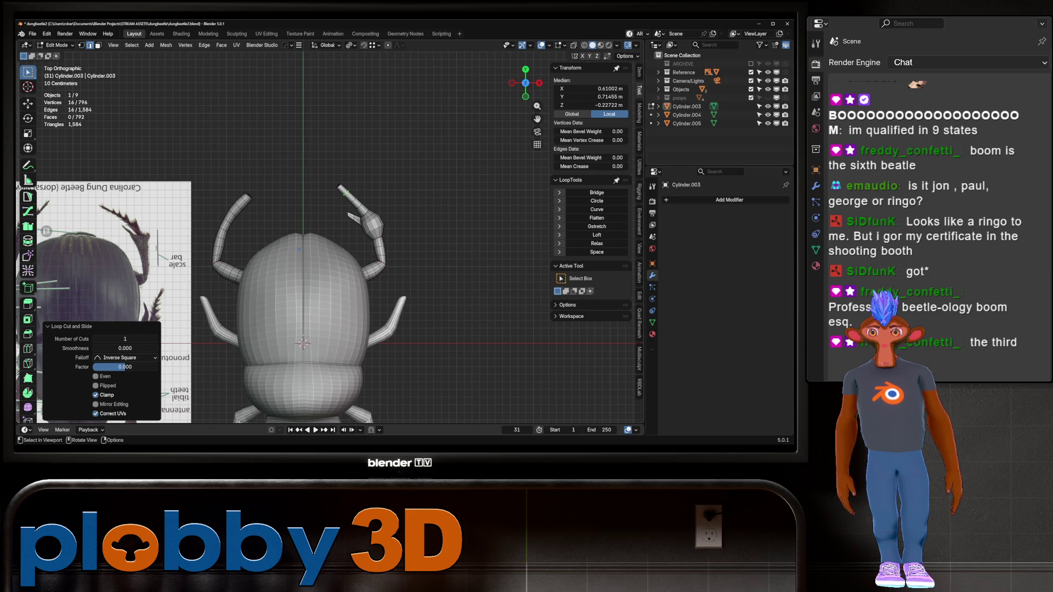
pyautogui.scroll(3, 343, 196)
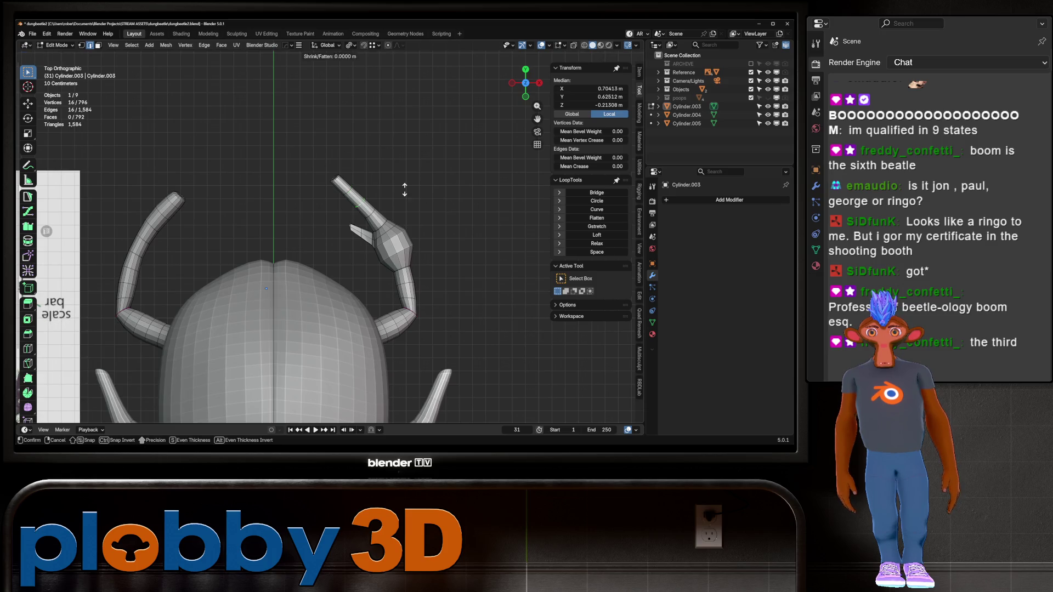
pyautogui.press('Tab')
pyautogui.press('Home')
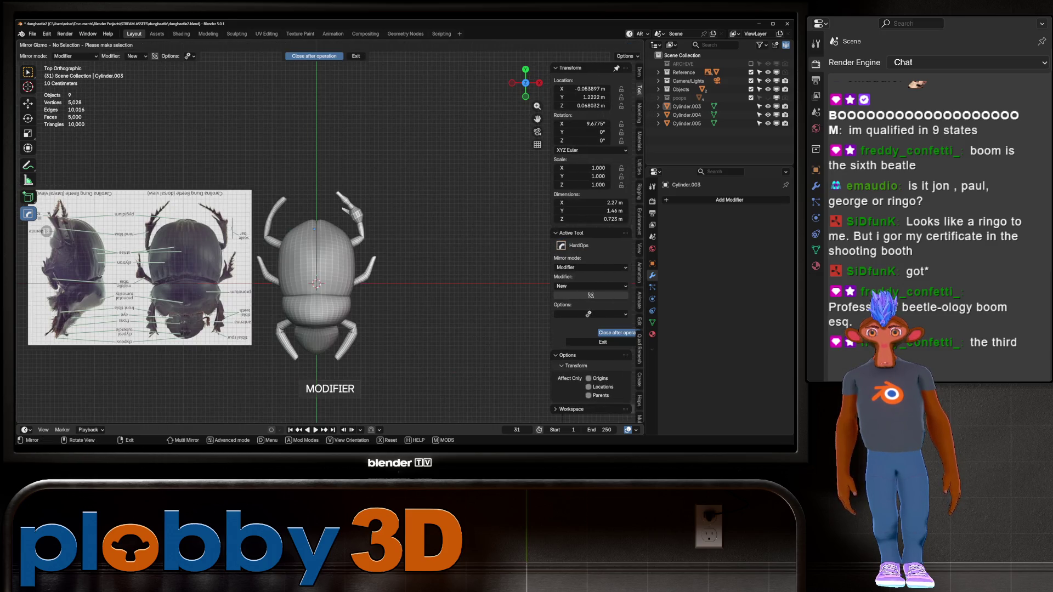
# - Mirror the front legs object across X with HardOps and apply it
pyautogui.click(351, 220)
pyautogui.hotkey('alt', 'x')
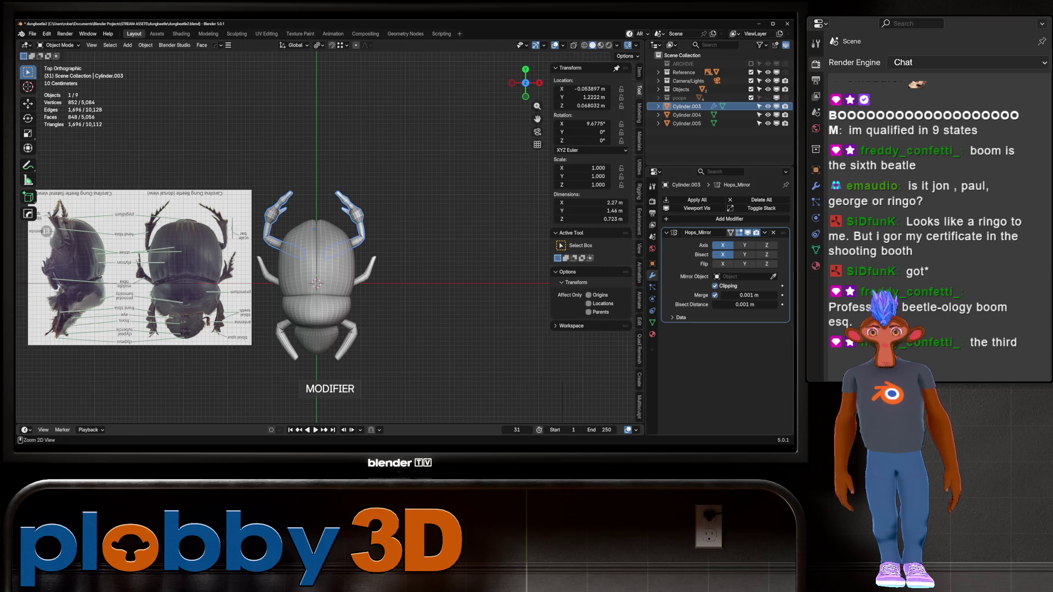
pyautogui.hotkey('ctrl', 'a')
# - In face-select Edit Mode, select the end cap faces of a leg tip
pyautogui.scroll(3, 327, 228)
pyautogui.press('Tab')
pyautogui.scroll(3, 329, 247)
pyautogui.moveTo(330, 247); pyautogui.dragTo(384, 214, button='middle')
pyautogui.press('3')
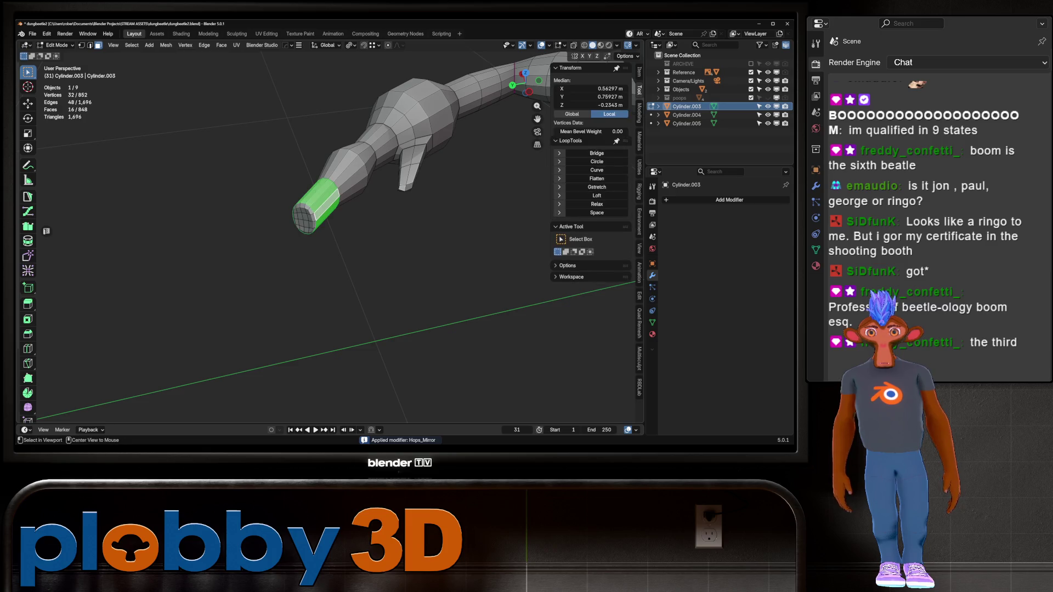
pyautogui.press('ctrl+KP_Add')
pyautogui.press('ctrl+KP_Subtract')
pyautogui.press('ctrl+KP_Subtract')
pyautogui.press('ctrl+KP_Subtract')
pyautogui.press('ctrl+KP_Subtract')
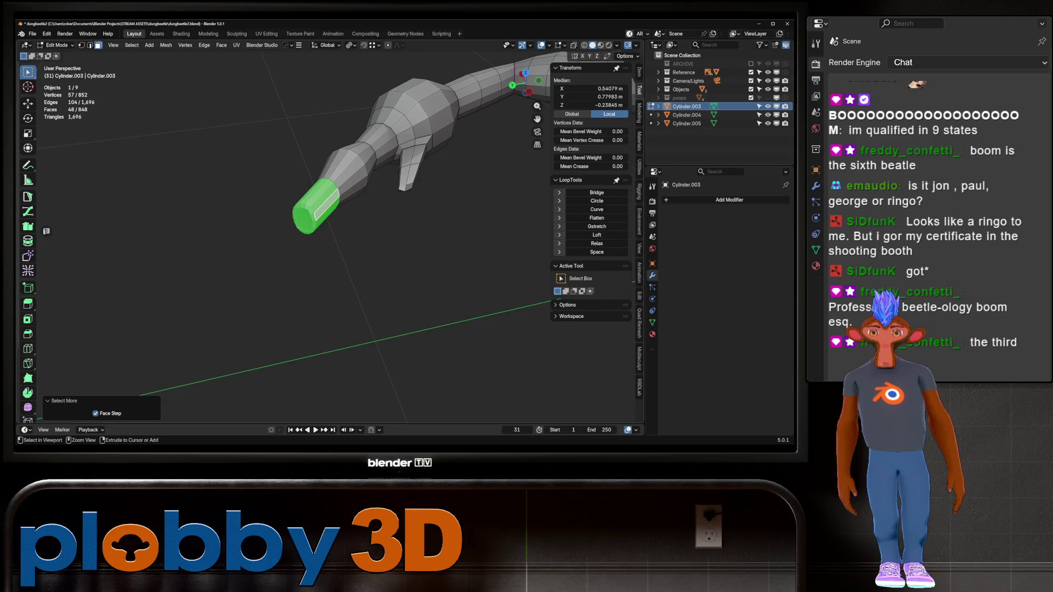
# - Run Smooth Vertices three times on the tip's end cap, then return to Object Mode
pyautogui.press('q')
pyautogui.press('Down')
pyautogui.press('Return')
pyautogui.press('q')
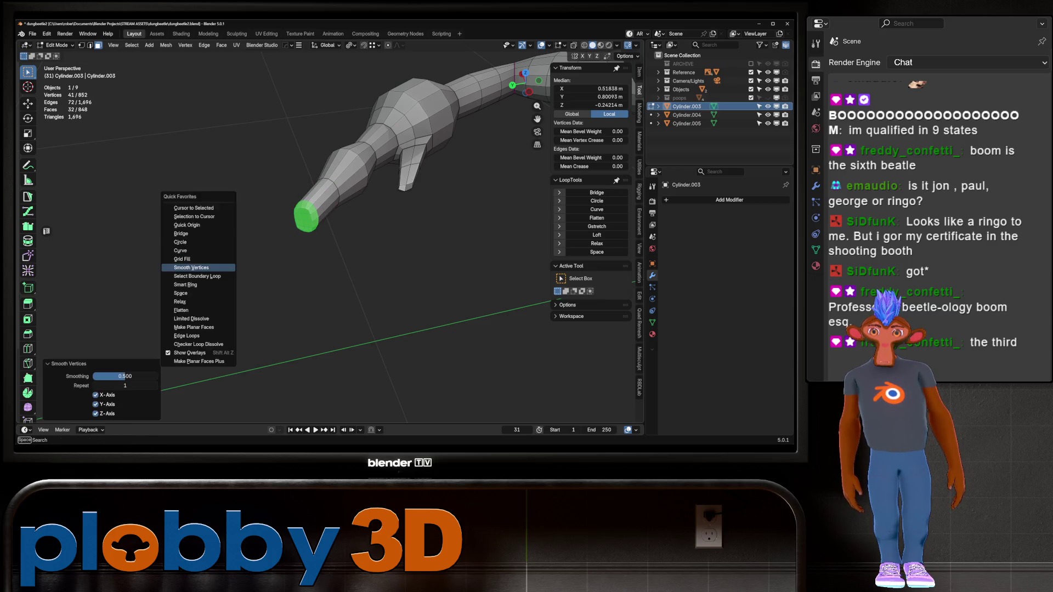
pyautogui.press('Return')
pyautogui.press('q')
pyautogui.press('Return')
pyautogui.press('Tab')
pyautogui.moveTo(384, 247)
pyautogui.mouseDown(button='middle')
pyautogui.moveTo(462, 295)
pyautogui.moveTo(400, 186)
pyautogui.moveTo(377, 231)
pyautogui.mouseUp(button='middle')
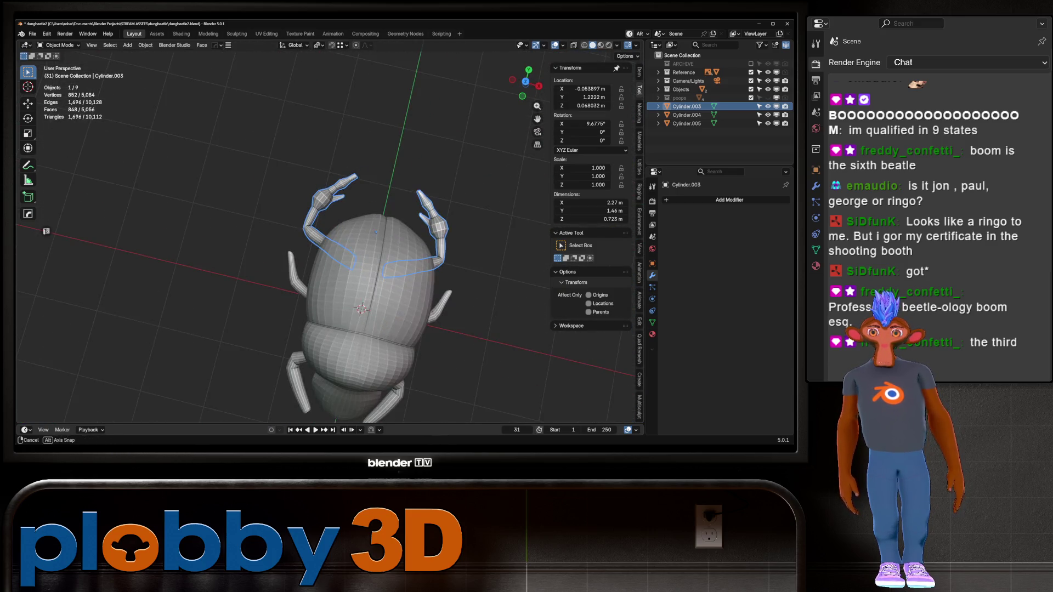
pyautogui.scroll(3, 466, 307)
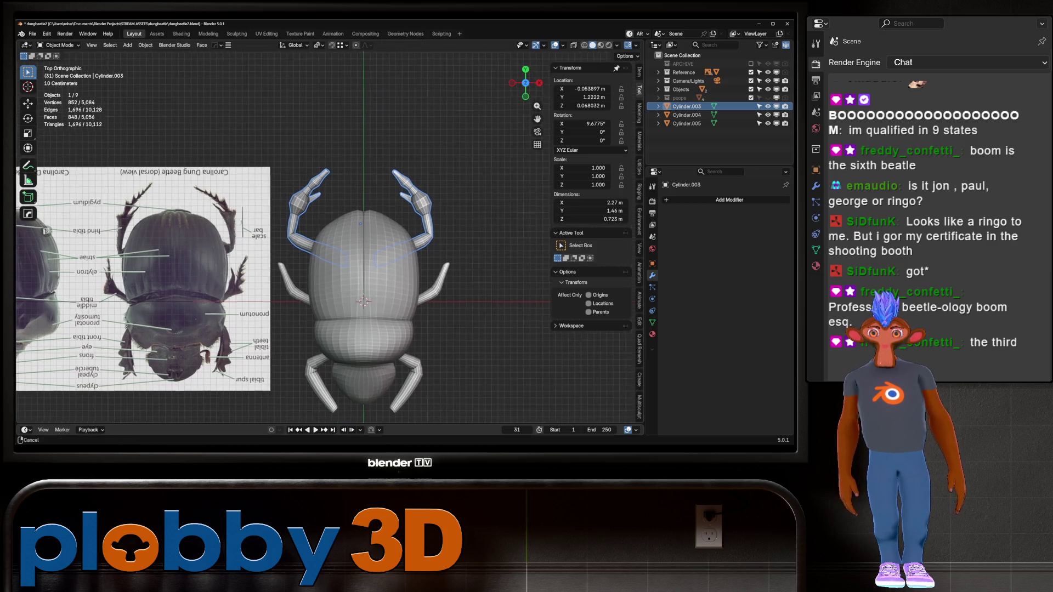
# - In edit mode on the middle legs, thin several face loops on the right middle leg
pyautogui.click(169, 263)
pyautogui.scroll(-2, 458, 289)
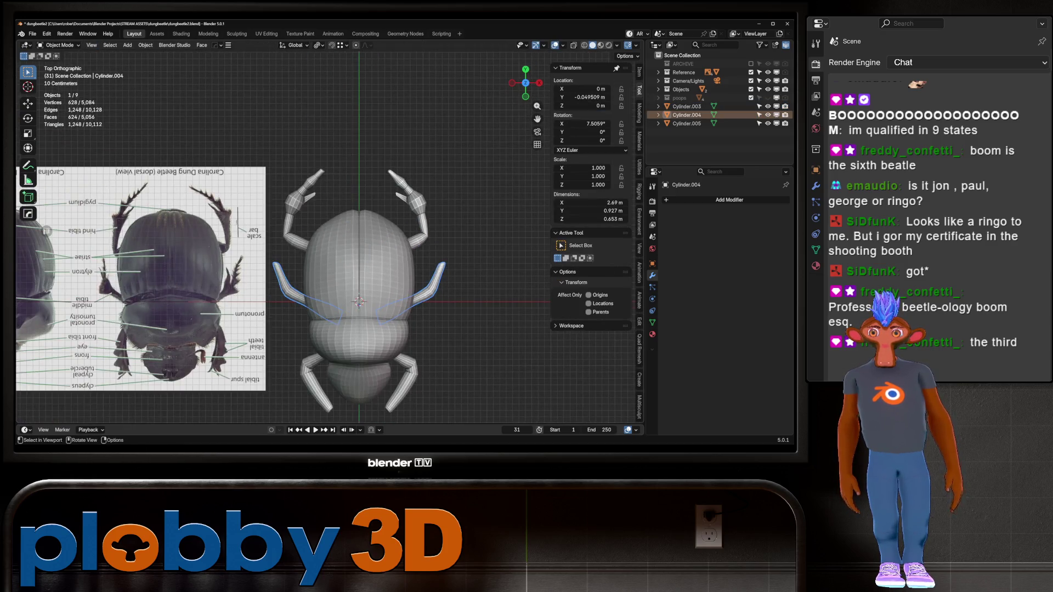
pyautogui.scroll(-1, 478, 275)
pyautogui.press('Tab')
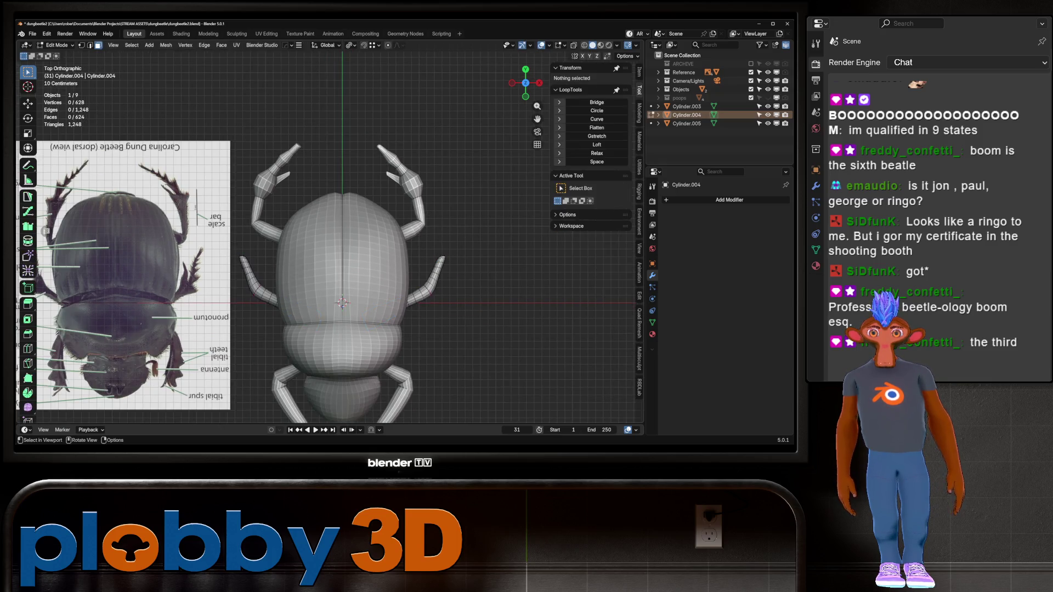
pyautogui.keyDown('alt'); pyautogui.click(434, 274); pyautogui.keyUp('alt')
pyautogui.keyDown('alt'); pyautogui.click(435, 284); pyautogui.keyUp('alt')
pyautogui.hotkey('alt', 's')
pyautogui.click(436, 294)
pyautogui.keyDown('alt'); pyautogui.click(425, 293); pyautogui.keyUp('alt')
pyautogui.keyDown('alt'); pyautogui.keyDown('shift'); pyautogui.click(428, 286); pyautogui.keyUp('shift'); pyautogui.keyUp('alt')
pyautogui.hotkey('alt', 's')
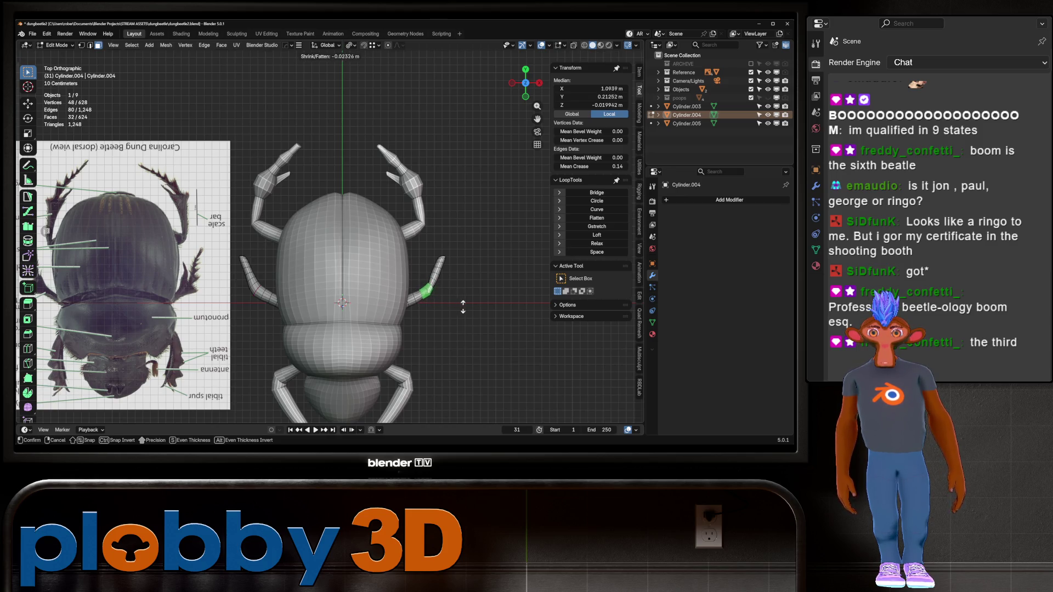
pyautogui.click(459, 284)
# - Inset a small patch of faces on the middle leg
pyautogui.moveTo(46, 231)
pyautogui.mouseDown(button='middle')
pyautogui.moveTo(110, 197)
pyautogui.moveTo(47, 231)
pyautogui.mouseUp(button='middle')
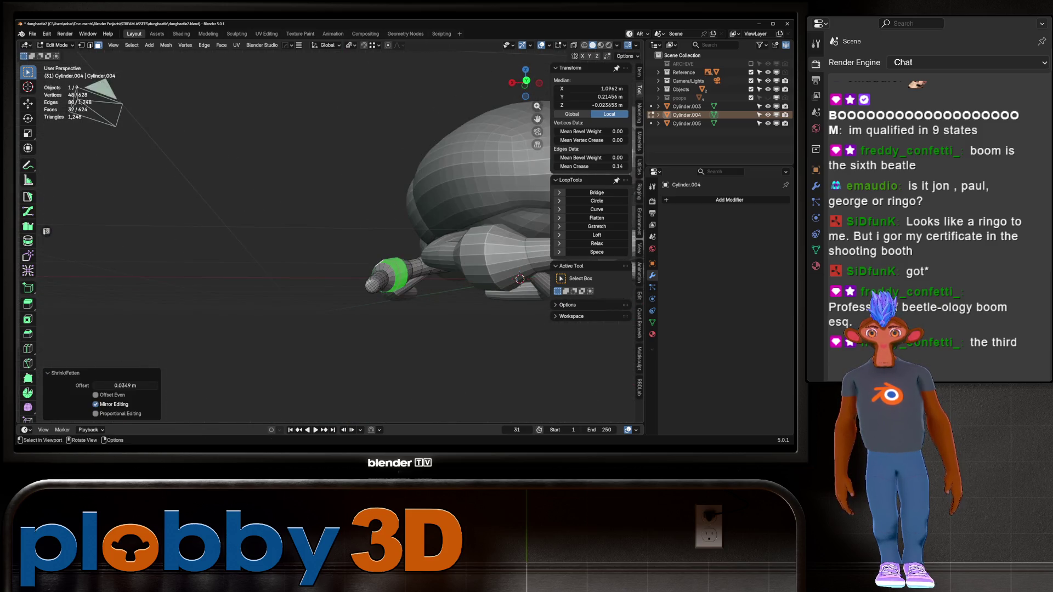
pyautogui.moveTo(329, 242); pyautogui.dragTo(356, 220, button='middle')
pyautogui.scroll(2, 356, 219)
pyautogui.click(392, 269)
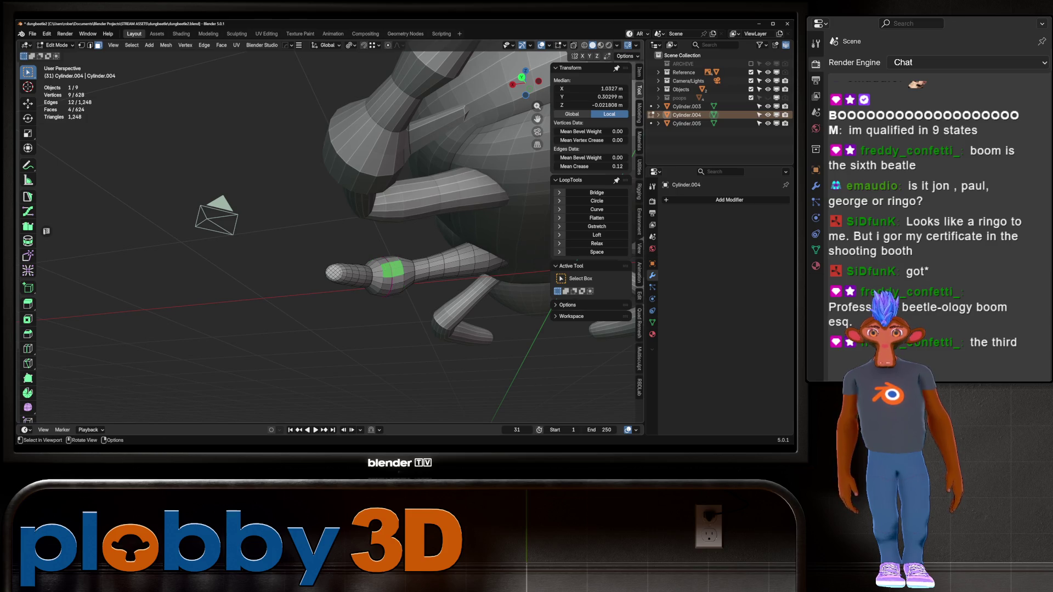
pyautogui.press('i')
pyautogui.press('Return')
# - In isolated top view, extrude the inset faces, then rotate, raise and scale them to 0.44
pyautogui.moveTo(329, 164); pyautogui.dragTo(314, 137, button='middle')
pyautogui.press('KP_7')
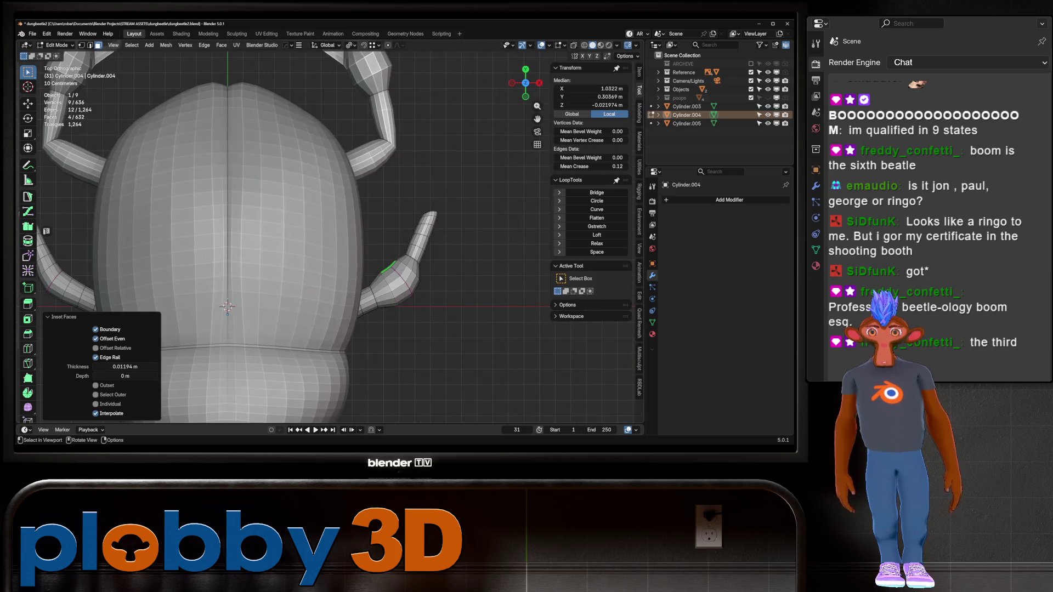
pyautogui.press('KP_Divide')
pyautogui.press('KP_Divide')
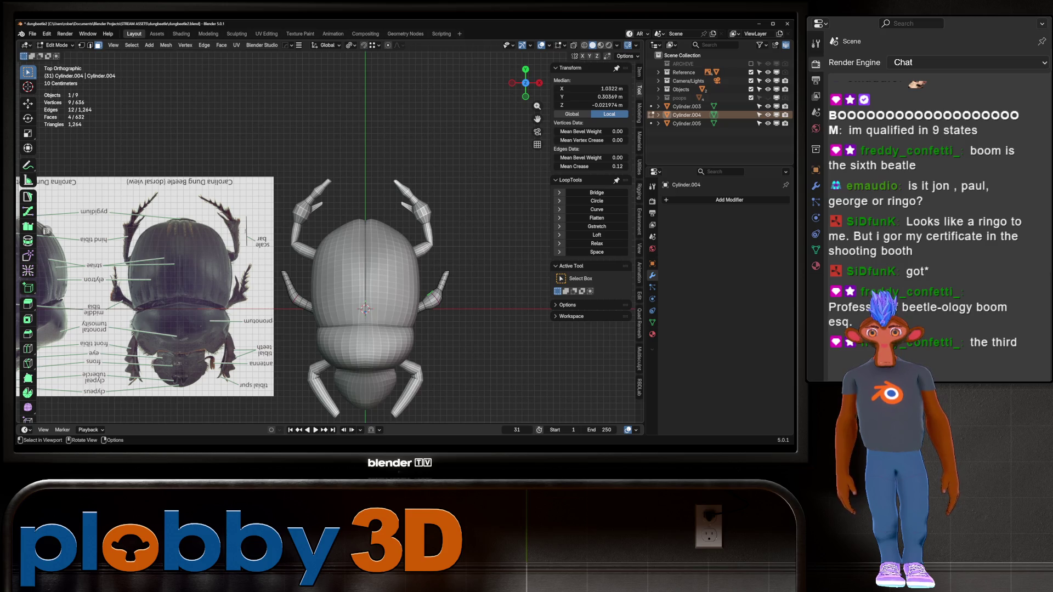
pyautogui.scroll(3, 427, 289)
pyautogui.press('e')
pyautogui.press('Return')
pyautogui.press('g')
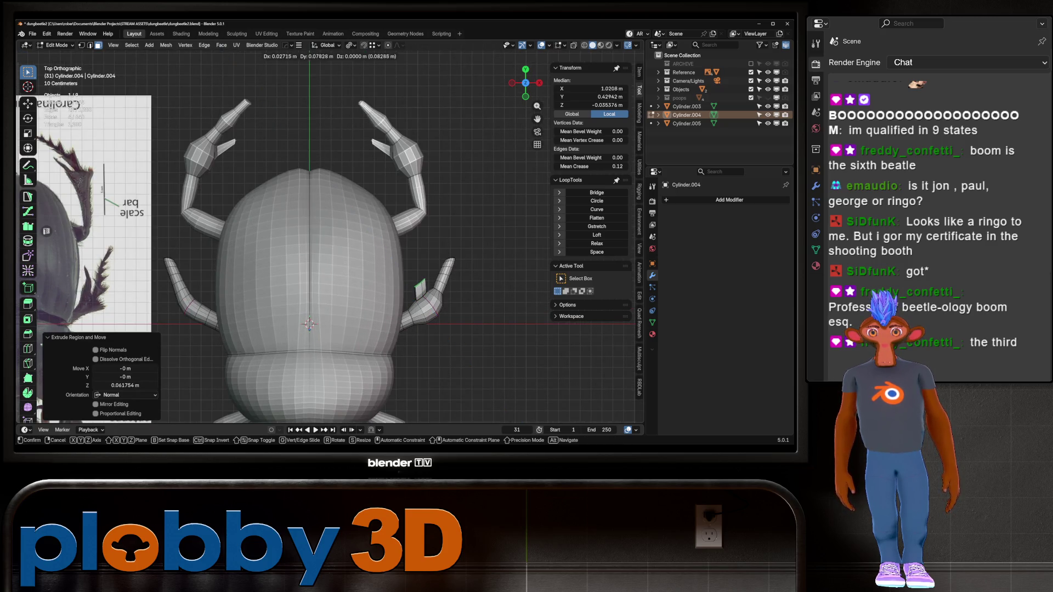
pyautogui.press('r')
pyautogui.press('Return')
pyautogui.press('g')
pyautogui.press('Return')
pyautogui.press('s')
pyautogui.press('Return')
# - Nudge the spike into its final position in edge select mode
pyautogui.scroll(-2, 443, 273)
pyautogui.scroll(2, 444, 274)
pyautogui.press('2')
pyautogui.press('g')
pyautogui.press('Return')
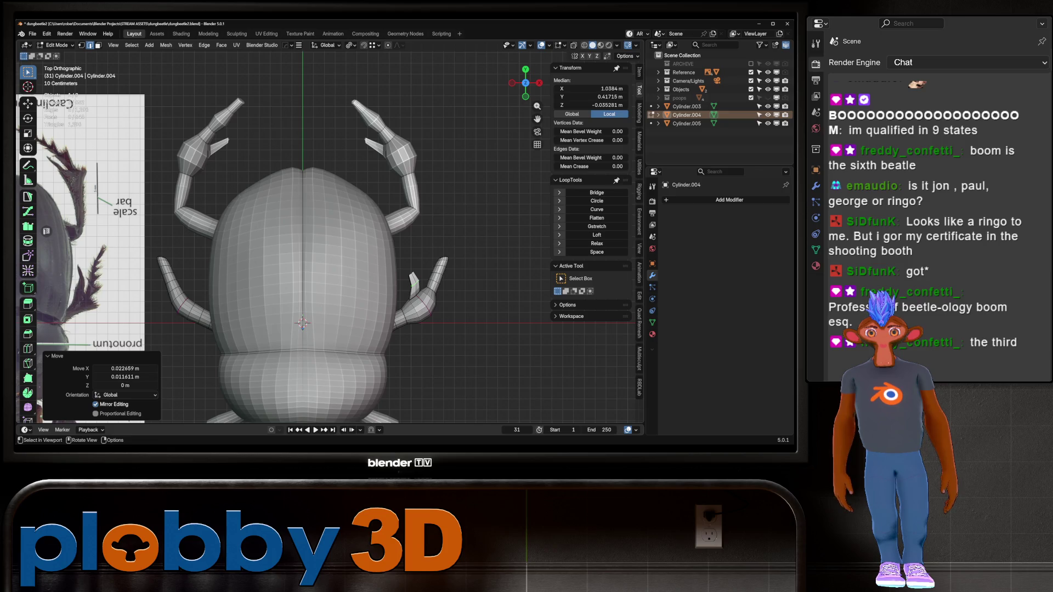
# - Grow the selection around the spike, apply Smooth Vertices, and return to Object Mode
pyautogui.press('ctrl+KP_Add')
pyautogui.press('ctrl+KP_Add')
pyautogui.press('ctrl+KP_Subtract')
pyautogui.press('ctrl+KP_Subtract')
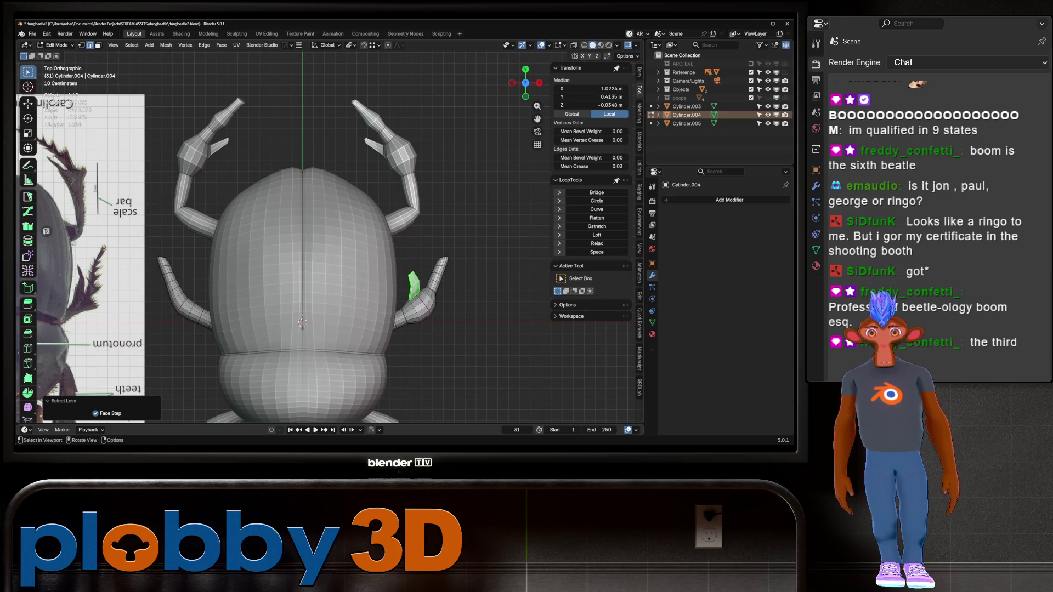
pyautogui.press('KP_Decimal')
pyautogui.press('ctrl+KP_Add')
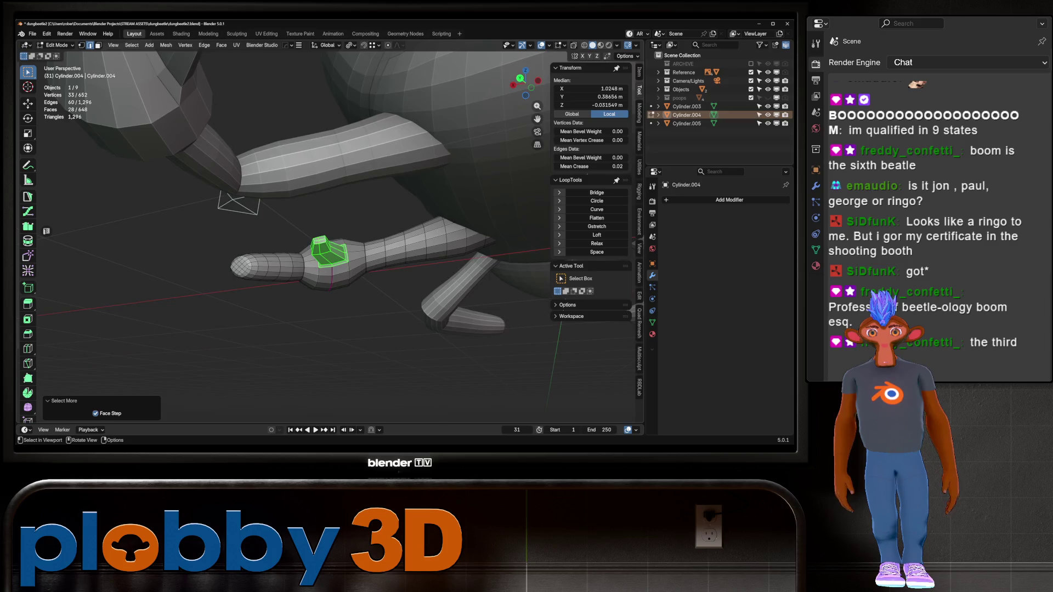
pyautogui.moveTo(351, 246); pyautogui.dragTo(417, 258, button='middle')
pyautogui.rightClick(417, 258)
pyautogui.click(417, 267)
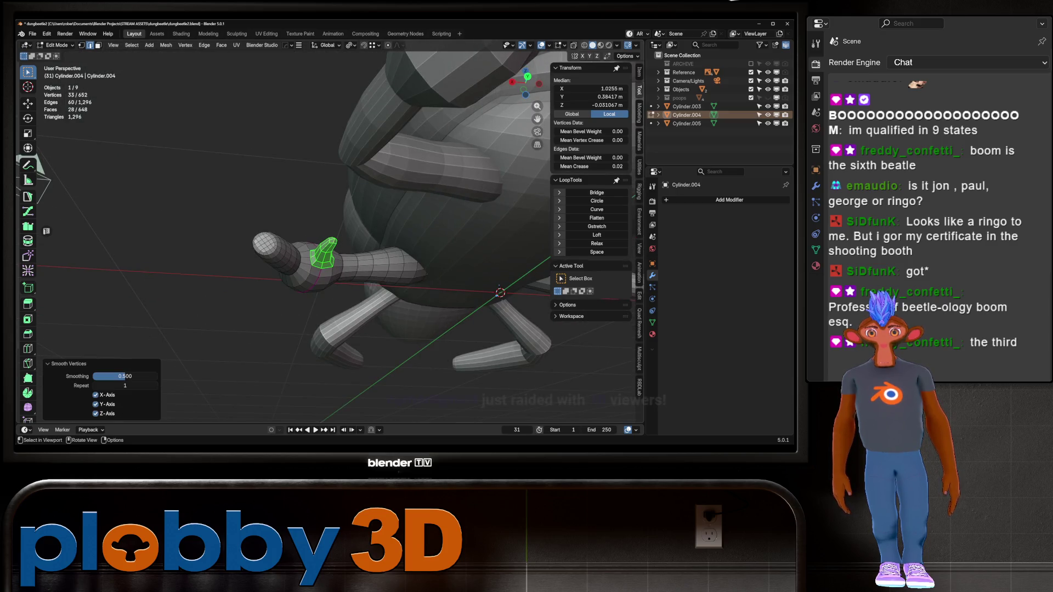
pyautogui.press('Tab')
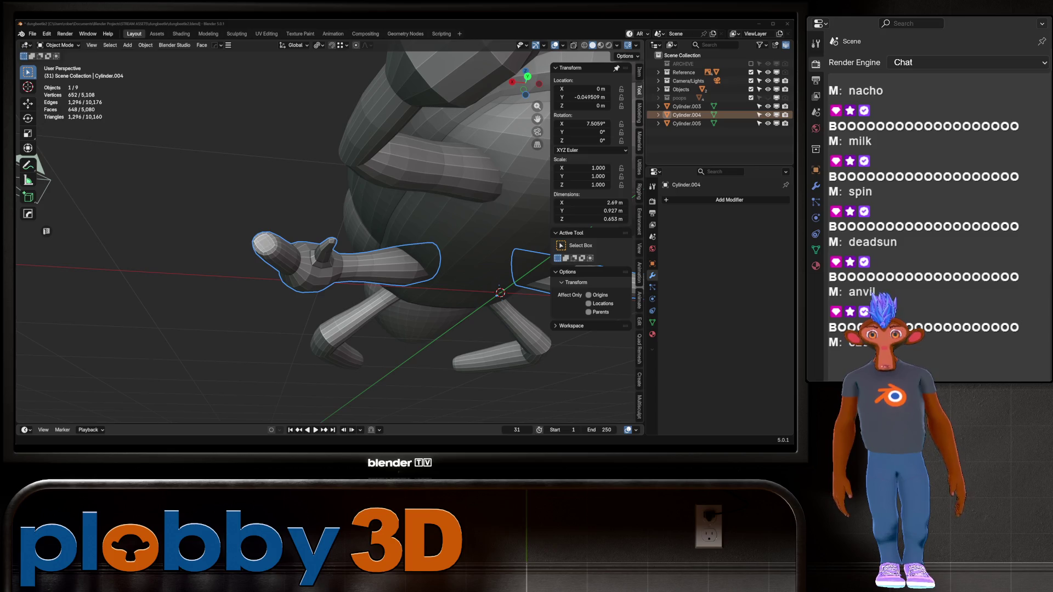
# - Switch to Top Orthographic view, frame the selected leg mesh, and enter Edit Mode
pyautogui.moveTo(329, 219); pyautogui.dragTo(351, 296, button='middle')
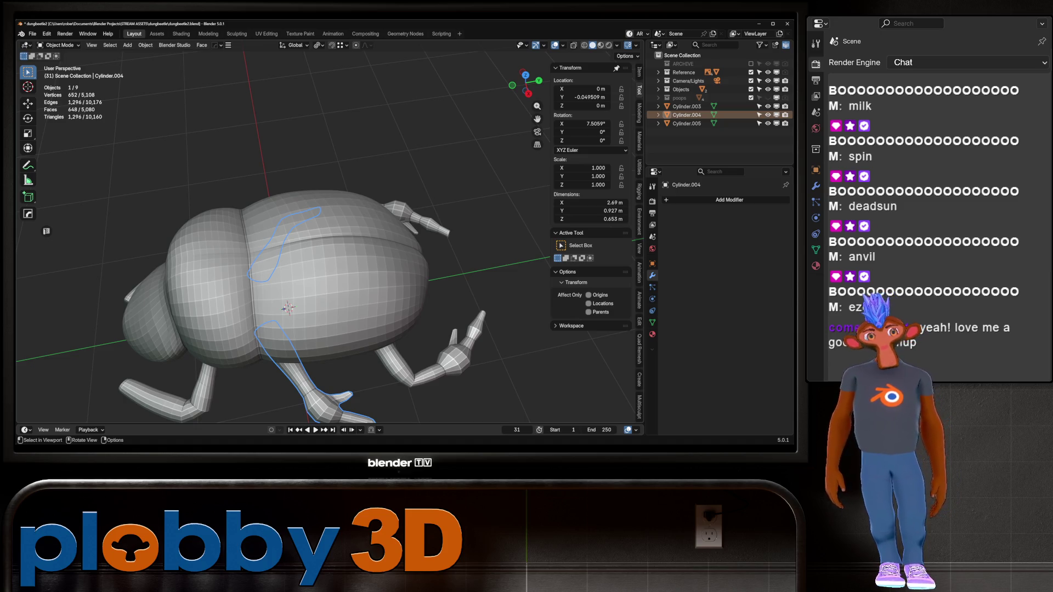
pyautogui.scroll(-4, 288, 307)
pyautogui.moveTo(288, 307)
pyautogui.mouseDown(button='middle')
pyautogui.moveTo(329, 299)
pyautogui.moveTo(313, 288)
pyautogui.moveTo(340, 277)
pyautogui.moveTo(286, 285)
pyautogui.moveTo(291, 329)
pyautogui.mouseUp(button='middle')
pyautogui.scroll(3, 285, 285)
pyautogui.press('KP_7')
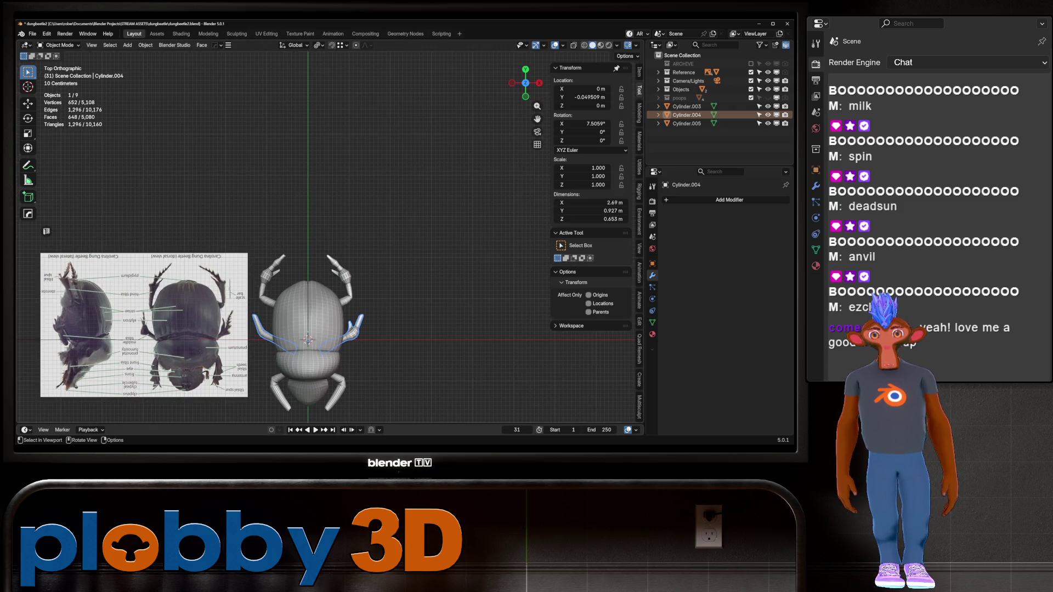
pyautogui.press('KP_Decimal')
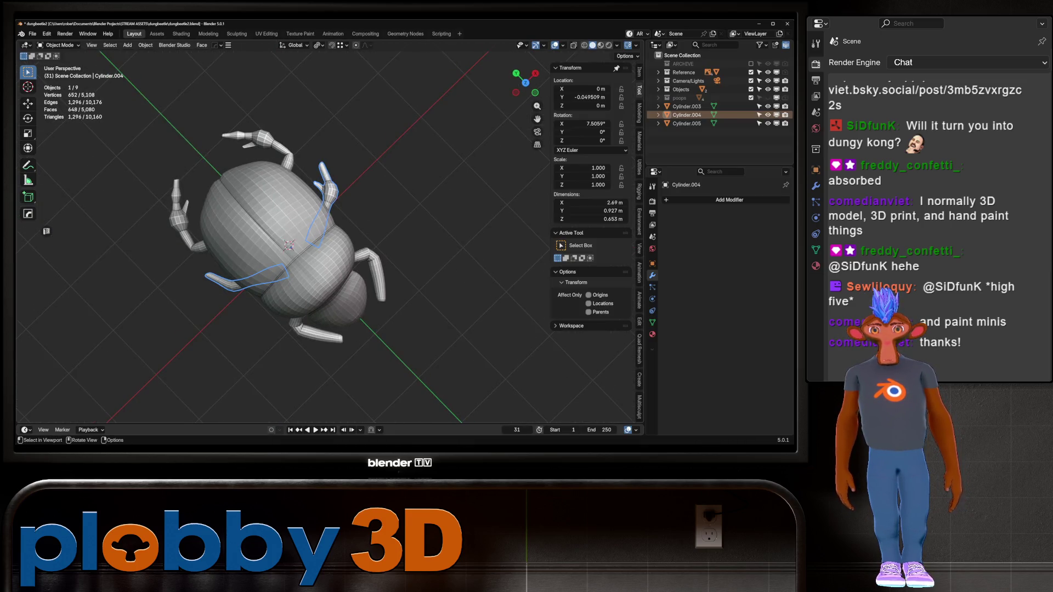
pyautogui.scroll(3, 374, 206)
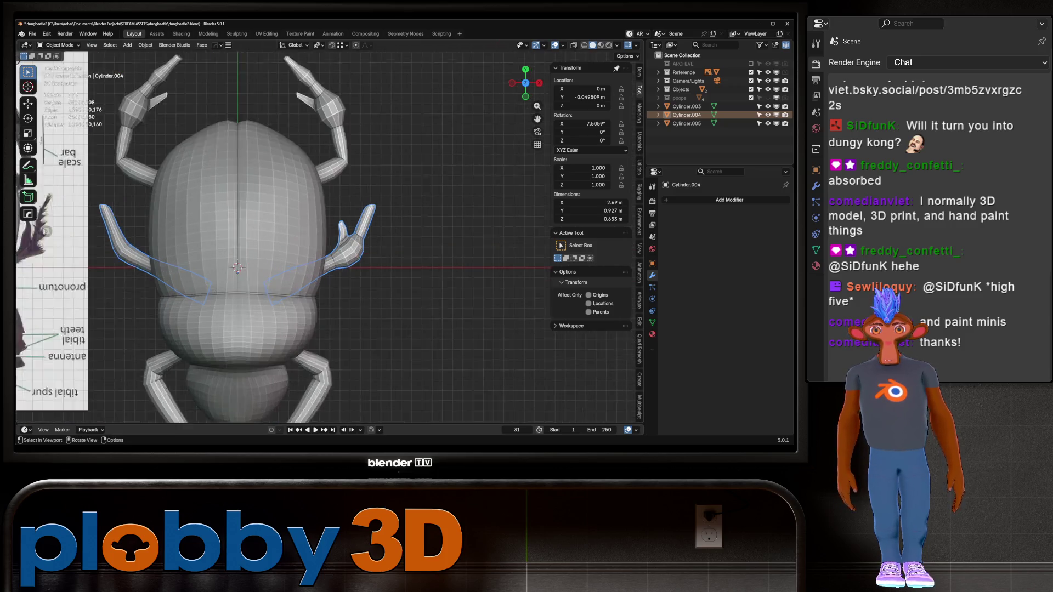
pyautogui.press('Tab')
# - Taper the leg tip by shrinking its face rings (-0.0152 m) and smoothing the vertices
pyautogui.press('l')
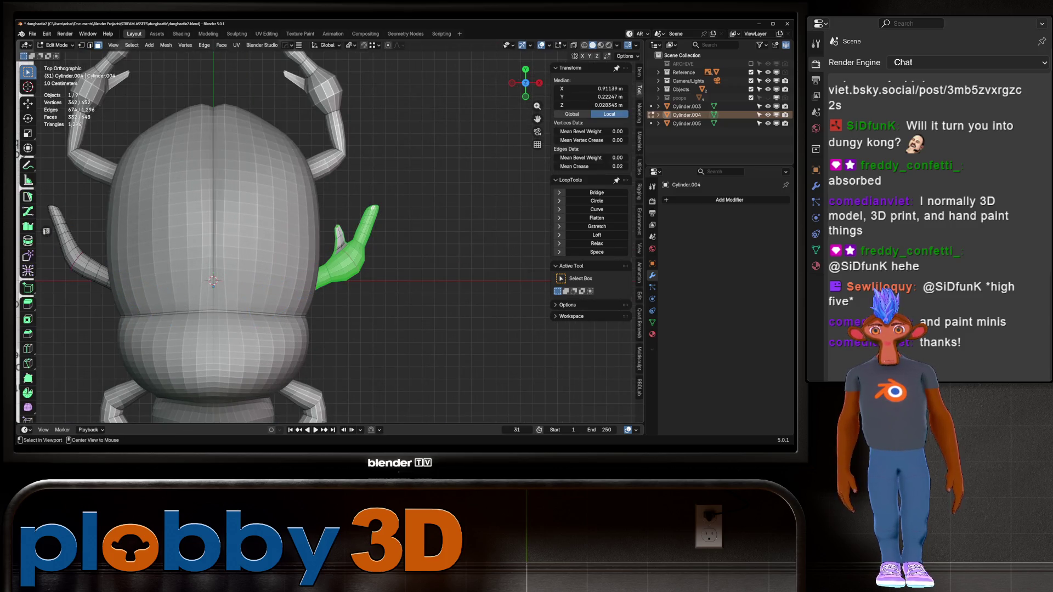
pyautogui.click(372, 210)
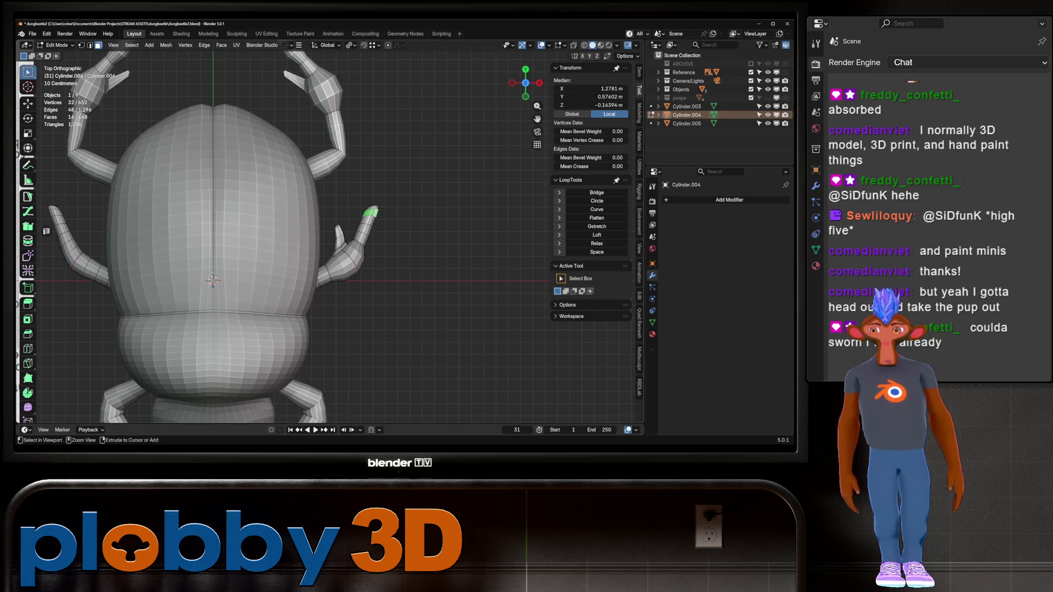
pyautogui.press('ctrl+KP_Add')
pyautogui.press('ctrl+KP_Add')
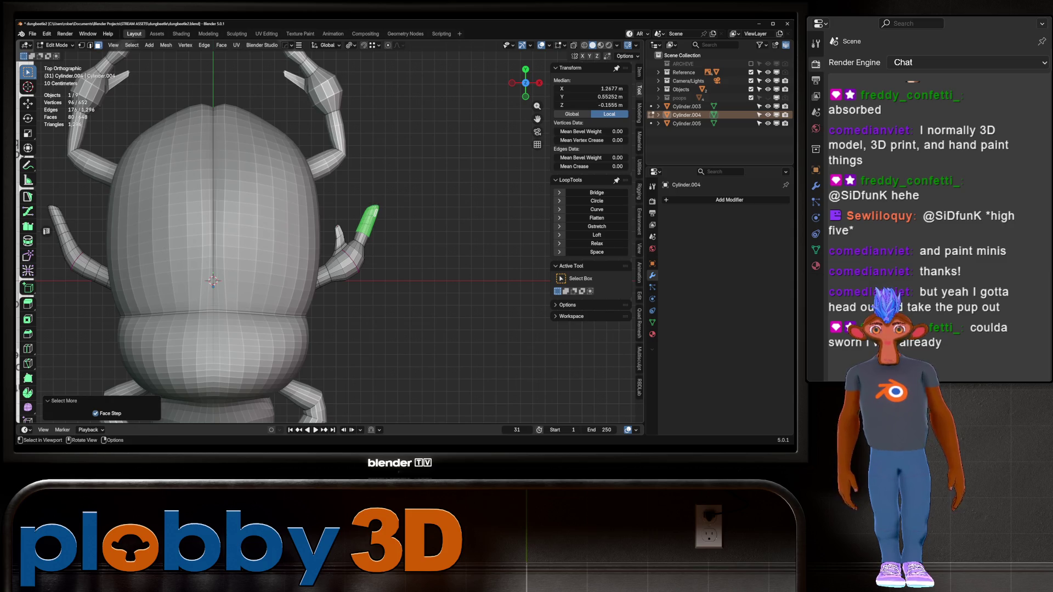
pyautogui.hotkey('alt', 's')
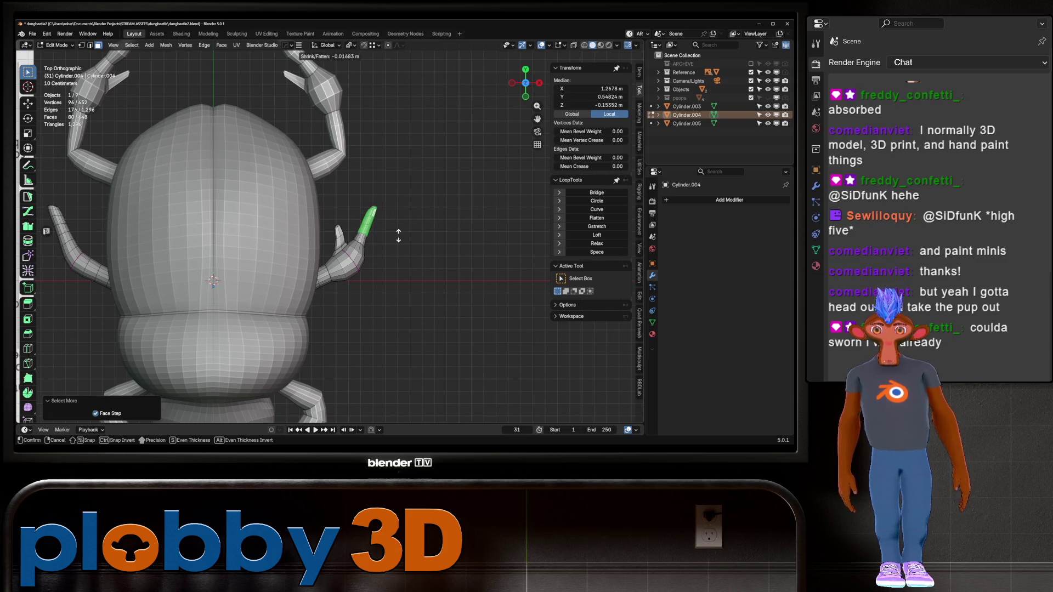
pyautogui.click(399, 236)
pyautogui.press('ctrl+KP_Add')
pyautogui.press('ctrl+KP_Subtract')
pyautogui.hotkey('alt', 's')
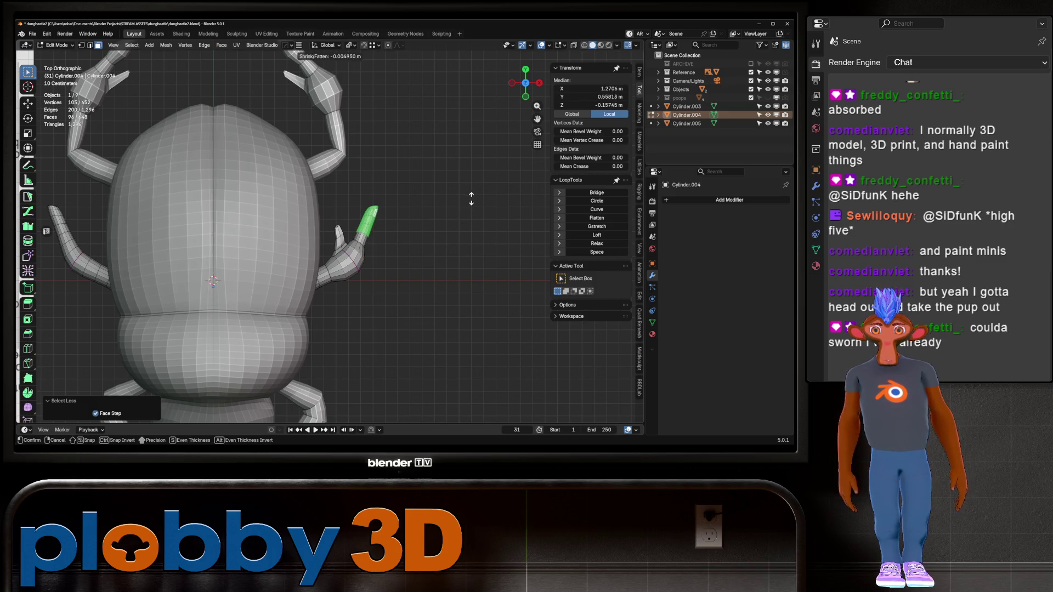
pyautogui.click(473, 219)
pyautogui.press('q')
pyautogui.click(474, 220)
# - In Object Mode, mirror the legs across X and apply it as real geometry
pyautogui.press('Tab')
pyautogui.press('KP_Decimal')
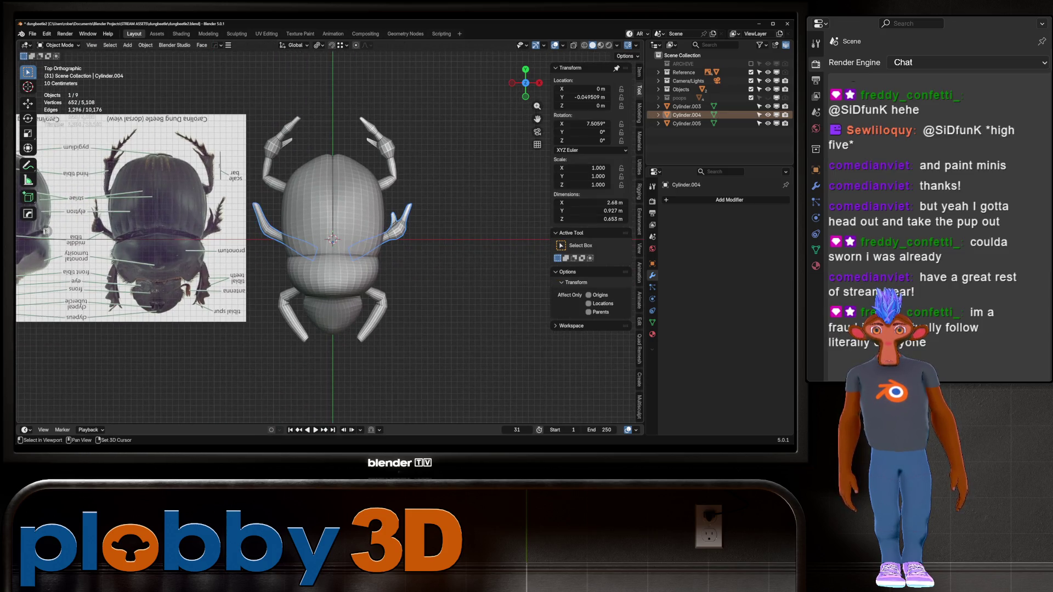
pyautogui.hotkey('alt', 'x')
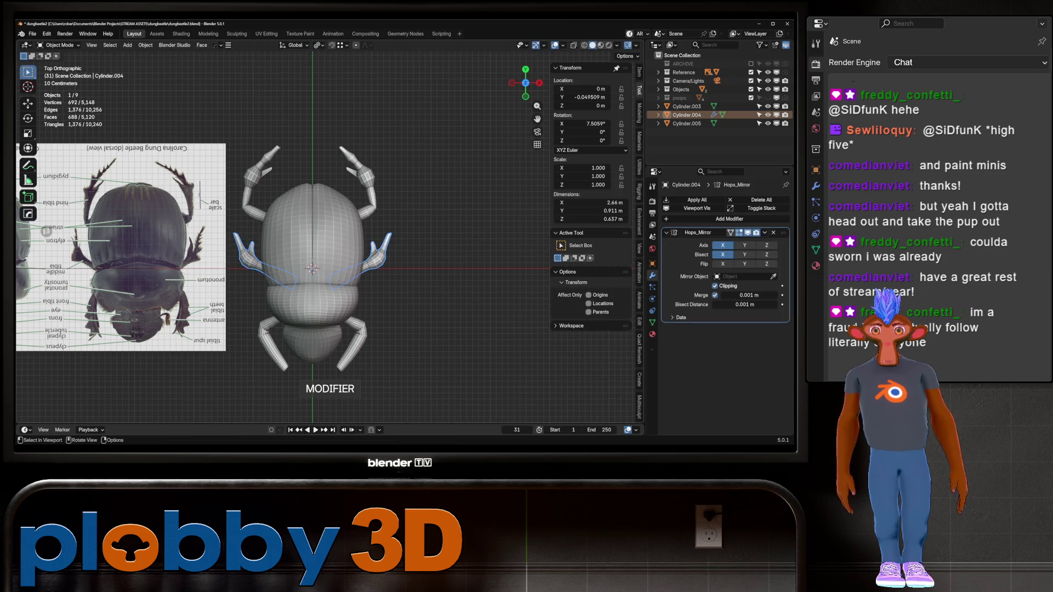
pyautogui.hotkey('ctrl', 'a')
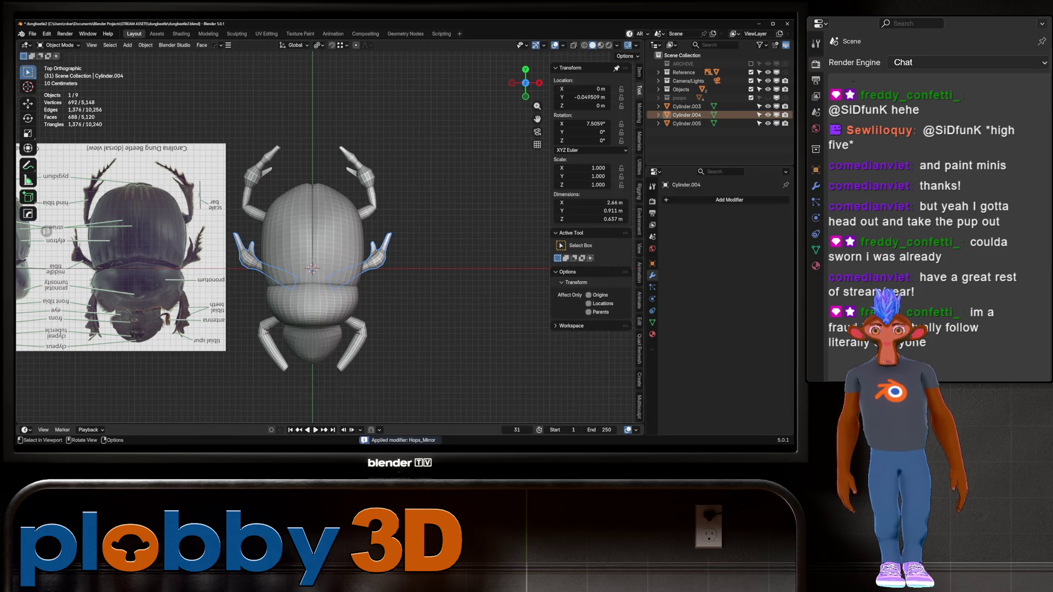
# - Move the leg tips, rotate them around Z, and scale them to 0.867
pyautogui.press('Tab')
pyautogui.scroll(3, 402, 228)
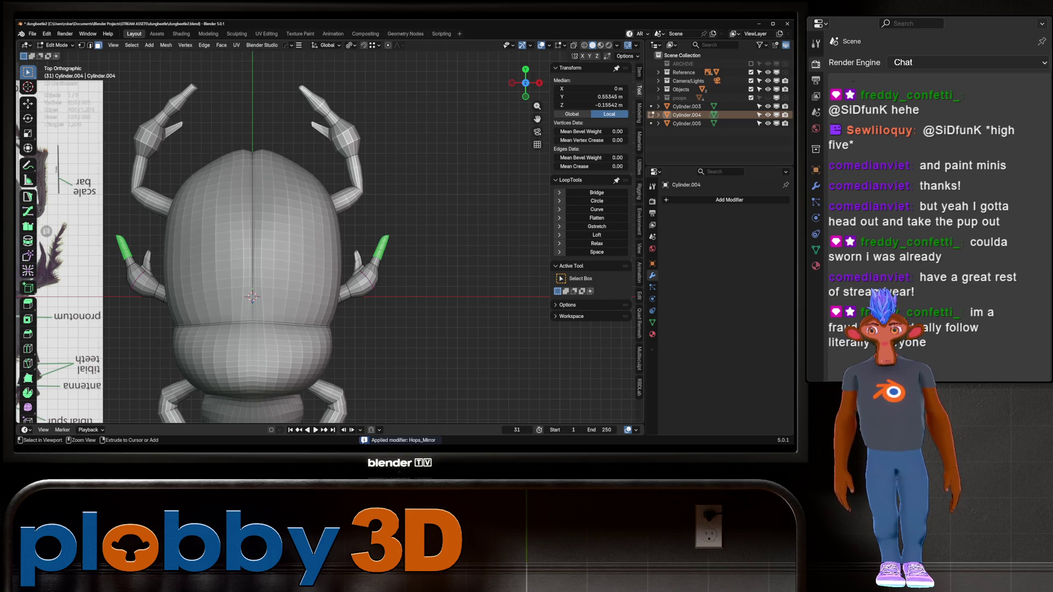
pyautogui.press('ctrl+KP_Subtract')
pyautogui.press('ctrl+KP_Subtract')
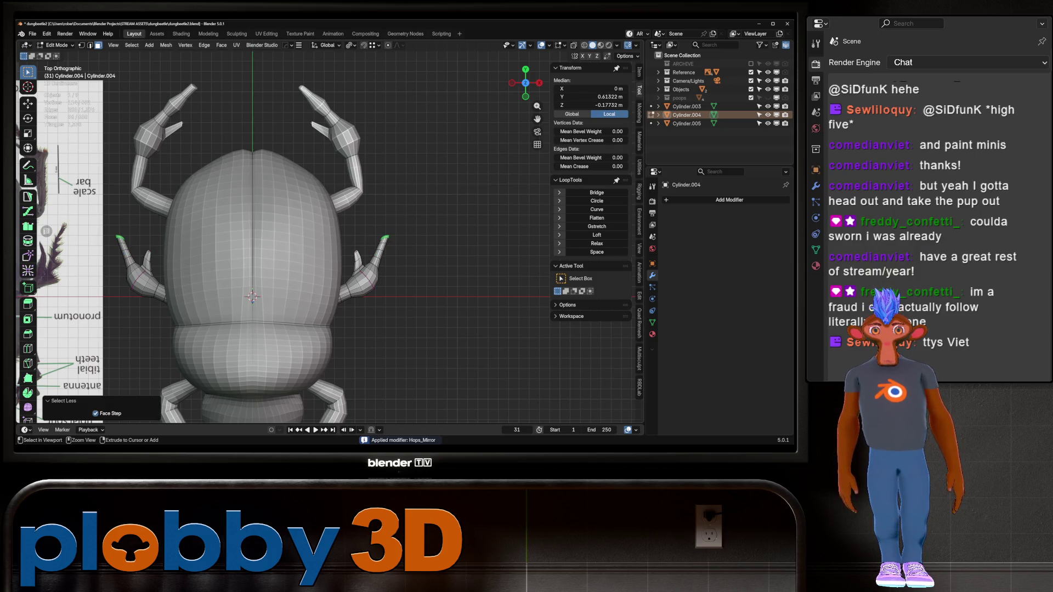
pyautogui.press('g')
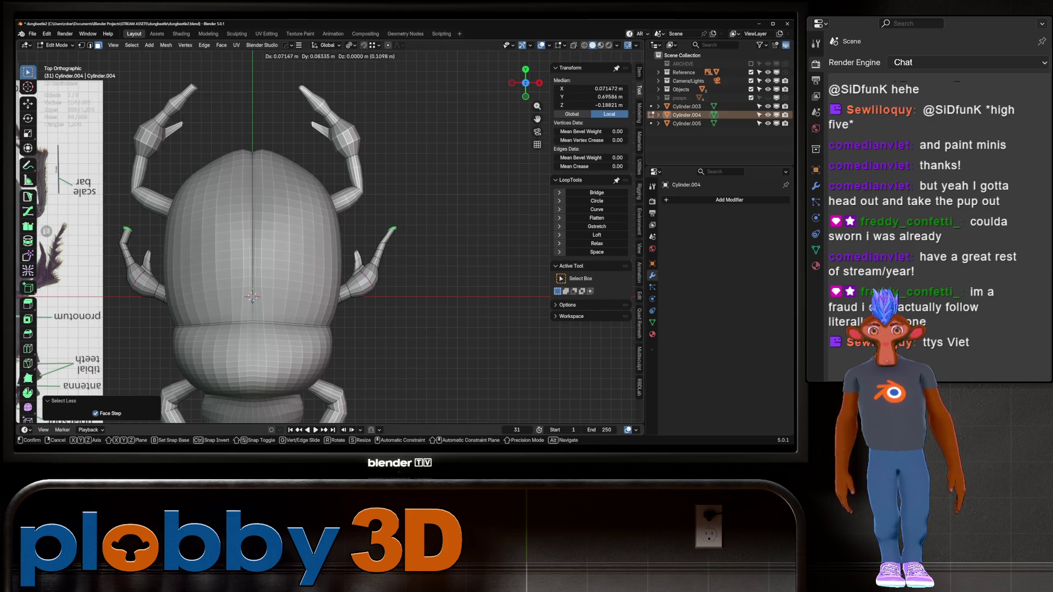
pyautogui.press('Return')
pyautogui.press('r')
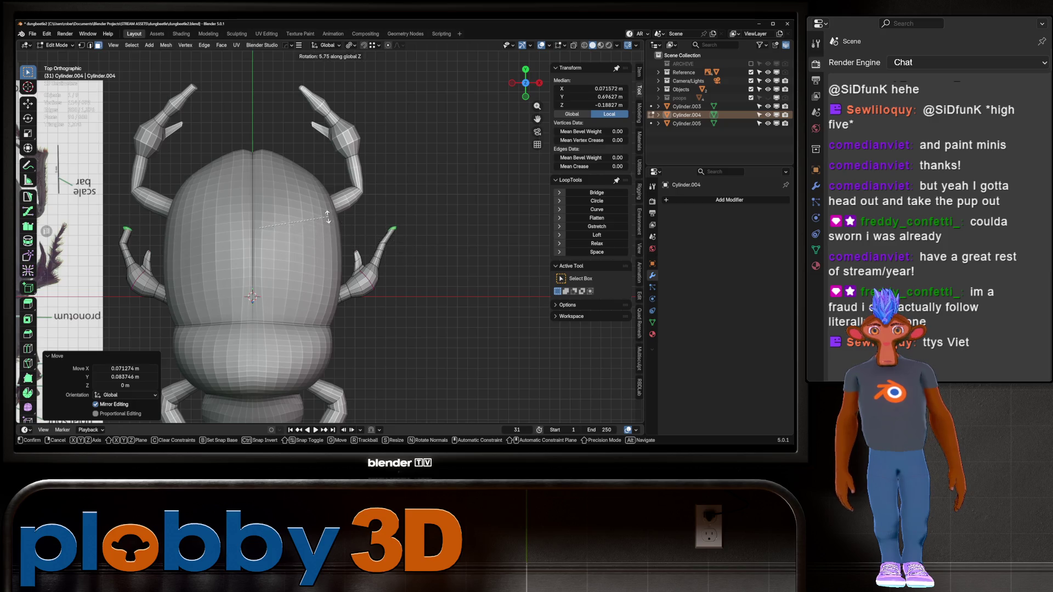
pyautogui.press('Return')
pyautogui.press('s')
pyautogui.press('Return')
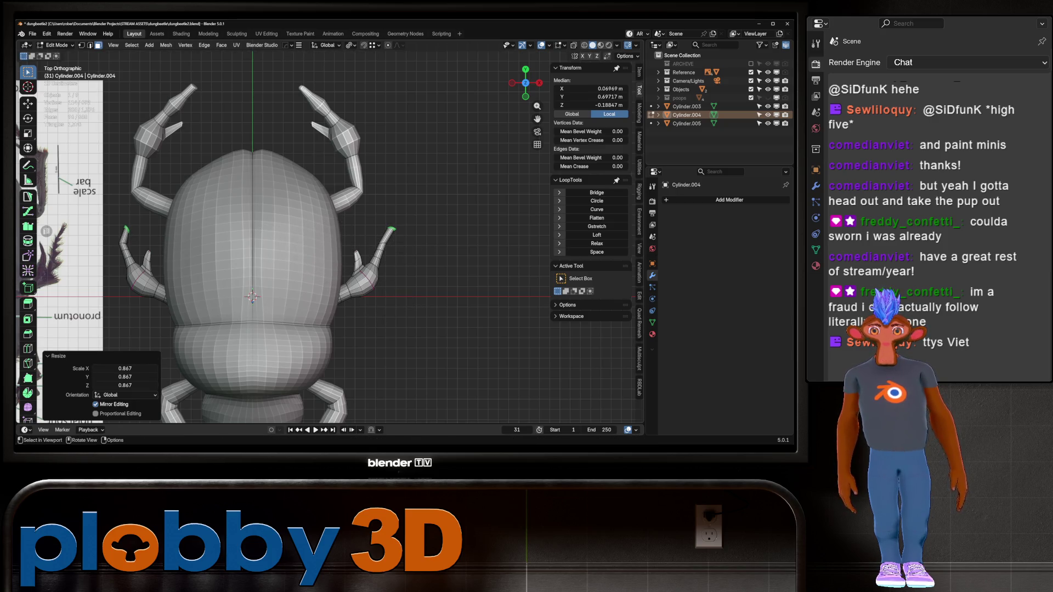
# - Adjust the thickness of an edge loop along the right leg
pyautogui.scroll(2, 384, 272)
pyautogui.keyDown('alt'); pyautogui.click(376, 266); pyautogui.keyUp('alt')
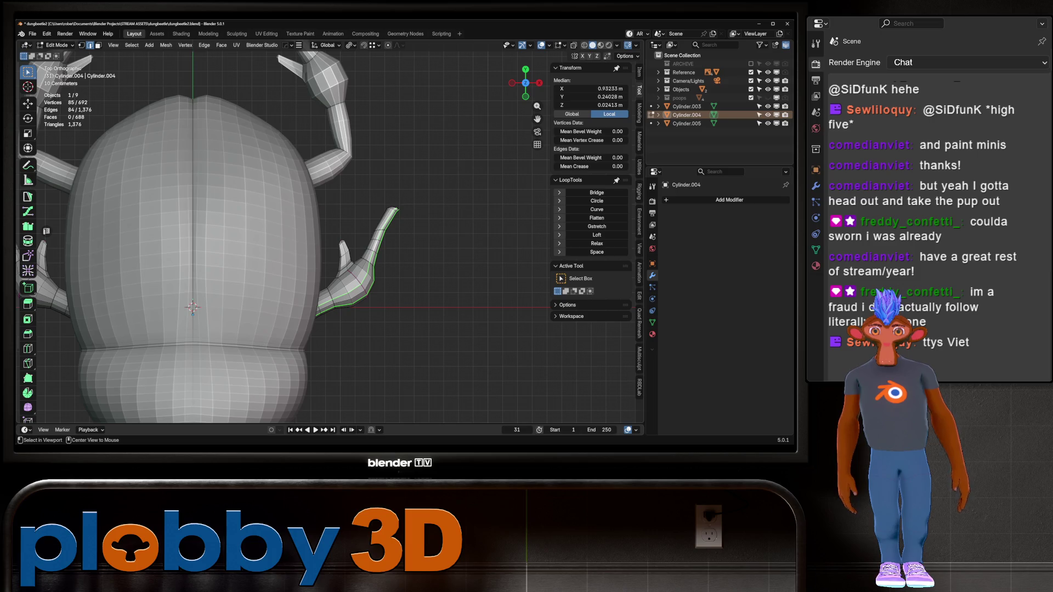
pyautogui.scroll(-3, 439, 231)
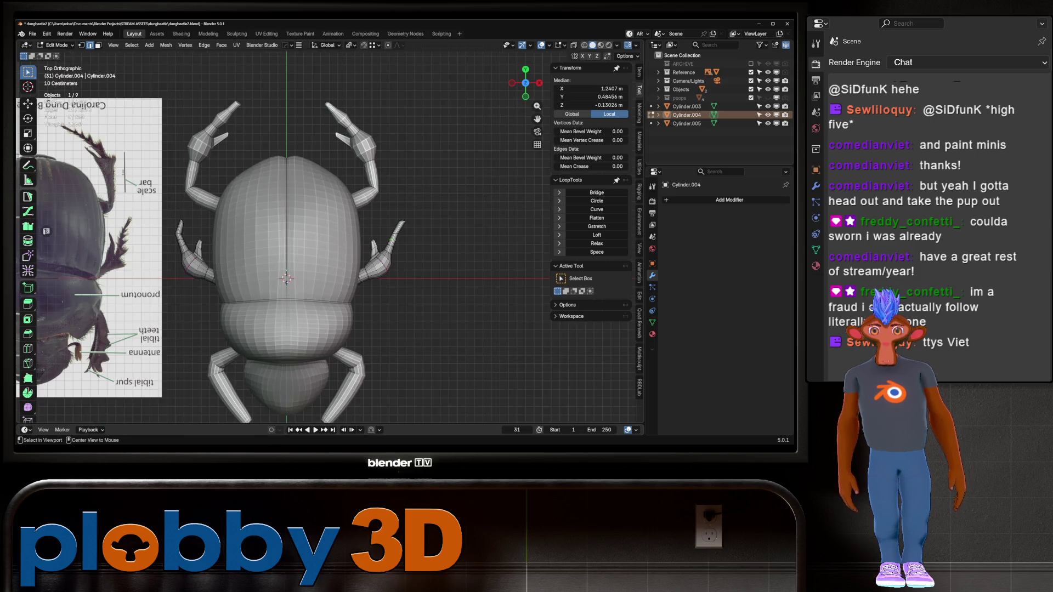
pyautogui.hotkey('alt', 's')
pyautogui.press('Return')
# - Apply the HardOps X mirror to the middle legs in Object Mode
pyautogui.press('Tab')
pyautogui.scroll(-3, 480, 225)
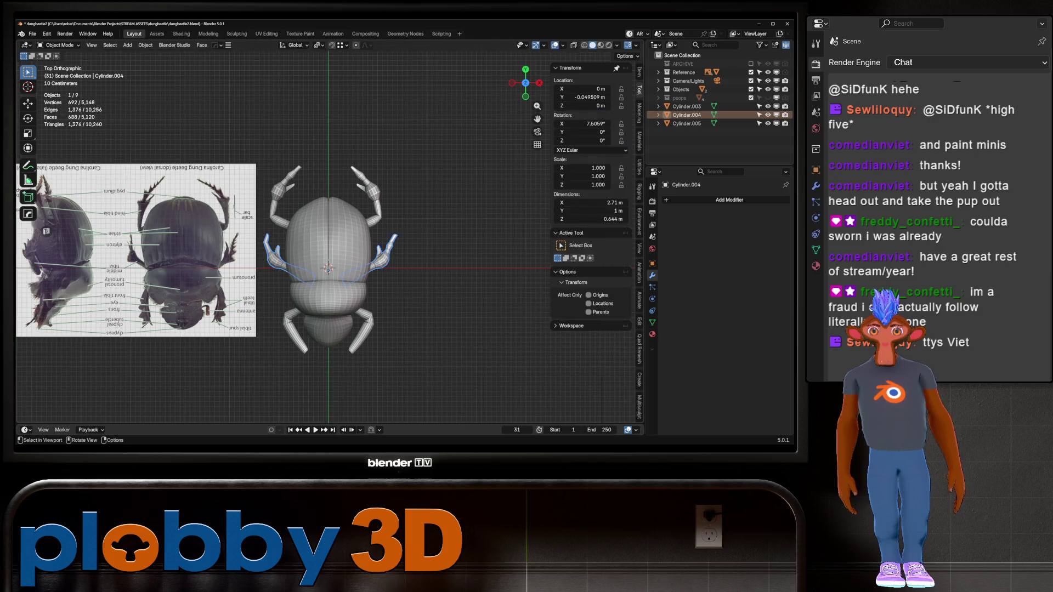
pyautogui.hotkey('alt', 'x')
pyautogui.click(422, 275)
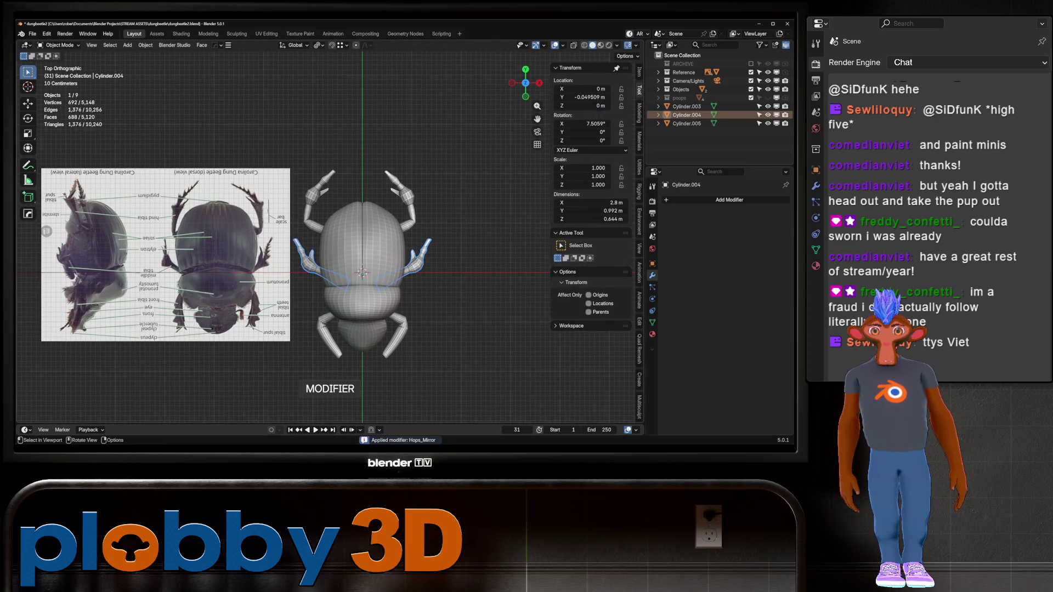
# - Select Cylinder.005, the hind-leg object, and orbit to inspect the beetle
pyautogui.click(327, 330)
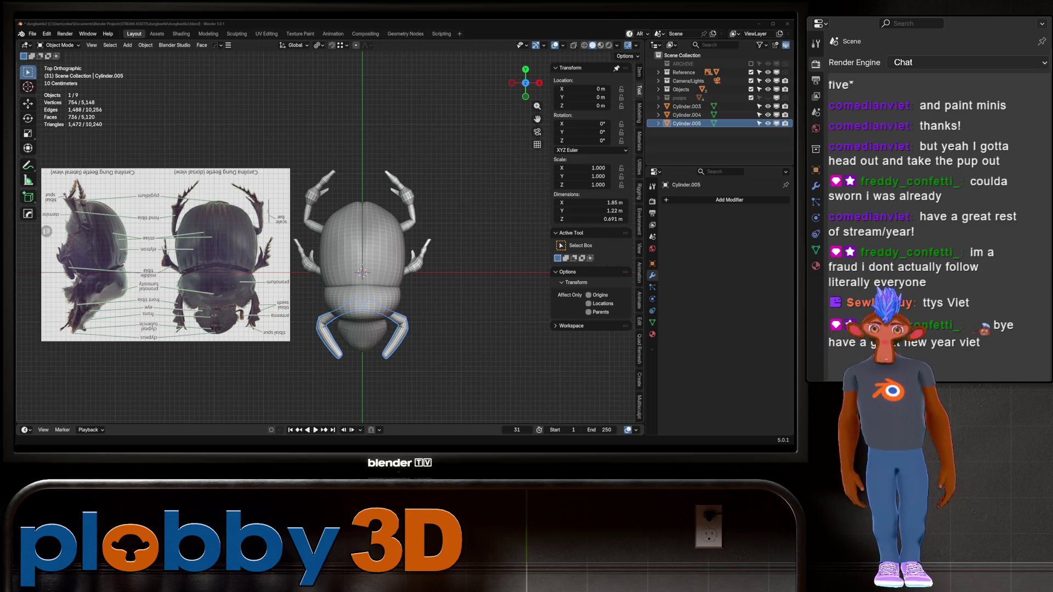
pyautogui.moveTo(384, 275)
pyautogui.mouseDown(button='middle')
pyautogui.moveTo(417, 176)
pyautogui.moveTo(351, 197)
pyautogui.moveTo(329, 165)
pyautogui.moveTo(307, 198)
pyautogui.moveTo(346, 181)
pyautogui.mouseUp(button='middle')
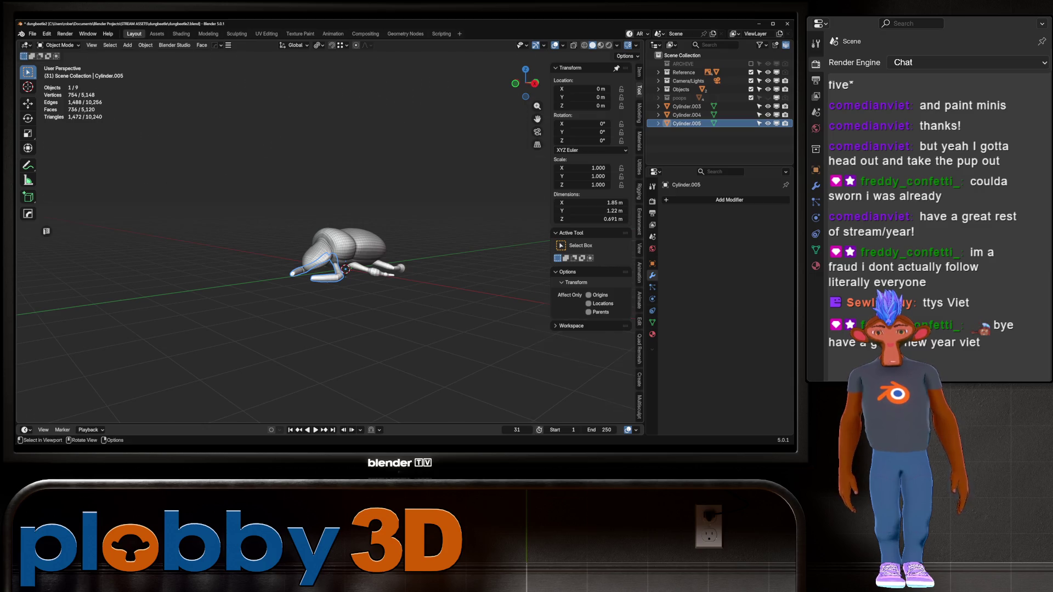
# - From top view, grow a face selection near the right hind leg's top and shrink it slightly
pyautogui.press('KP_7')
pyautogui.scroll(4, 311, 170)
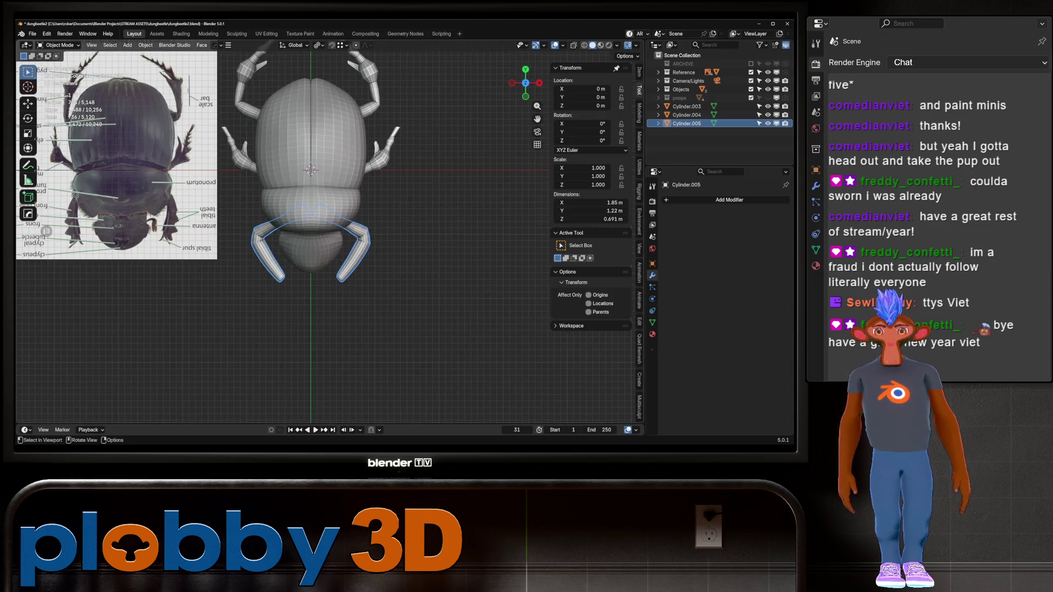
pyautogui.press('Tab')
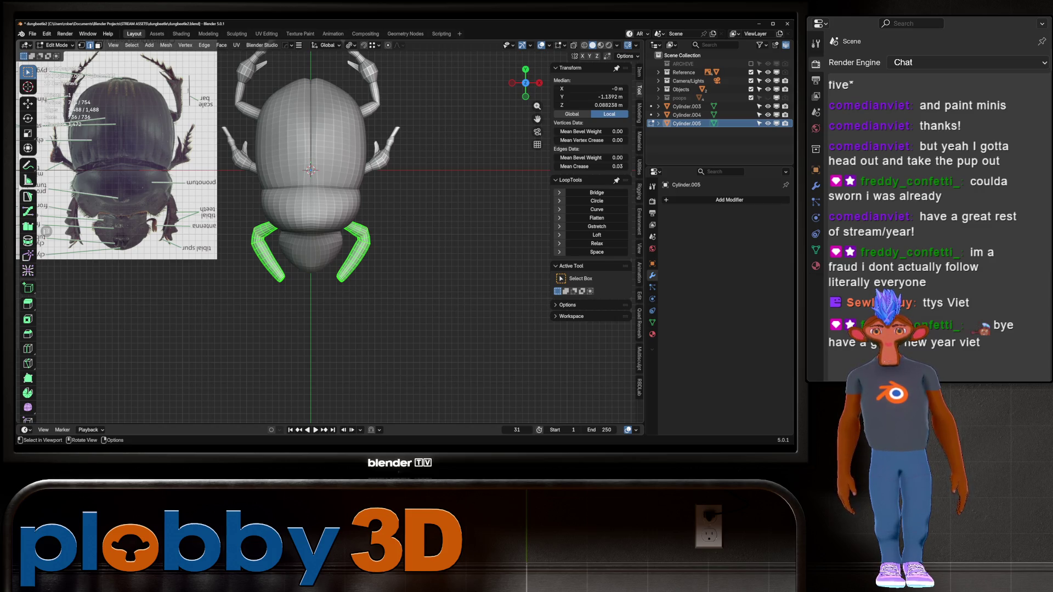
pyautogui.scroll(2, 362, 229)
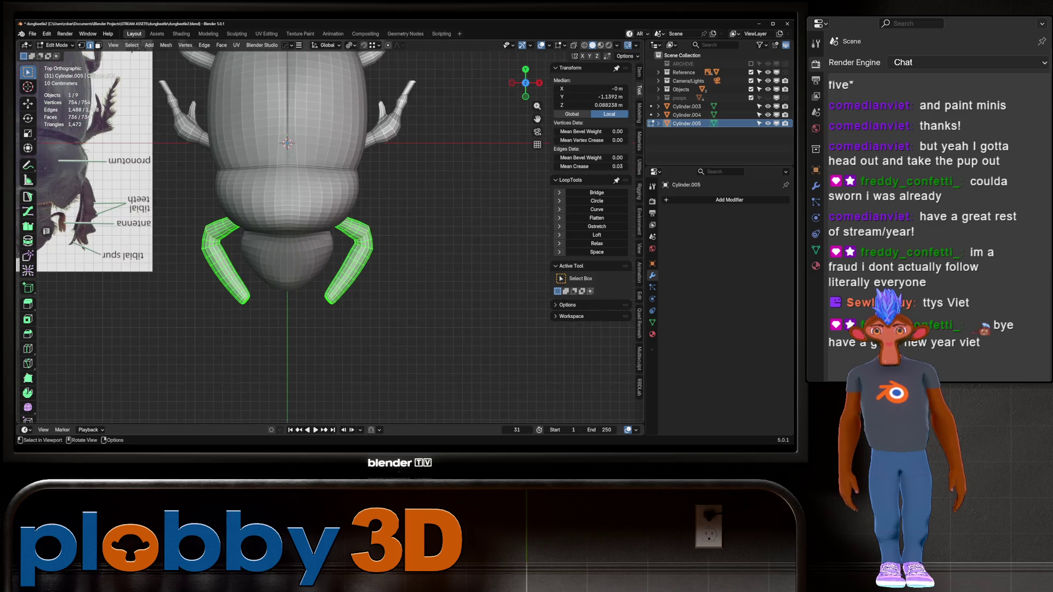
pyautogui.press('3')
pyautogui.click(351, 227)
pyautogui.press('ctrl+KP_Add')
pyautogui.press('ctrl+KP_Add')
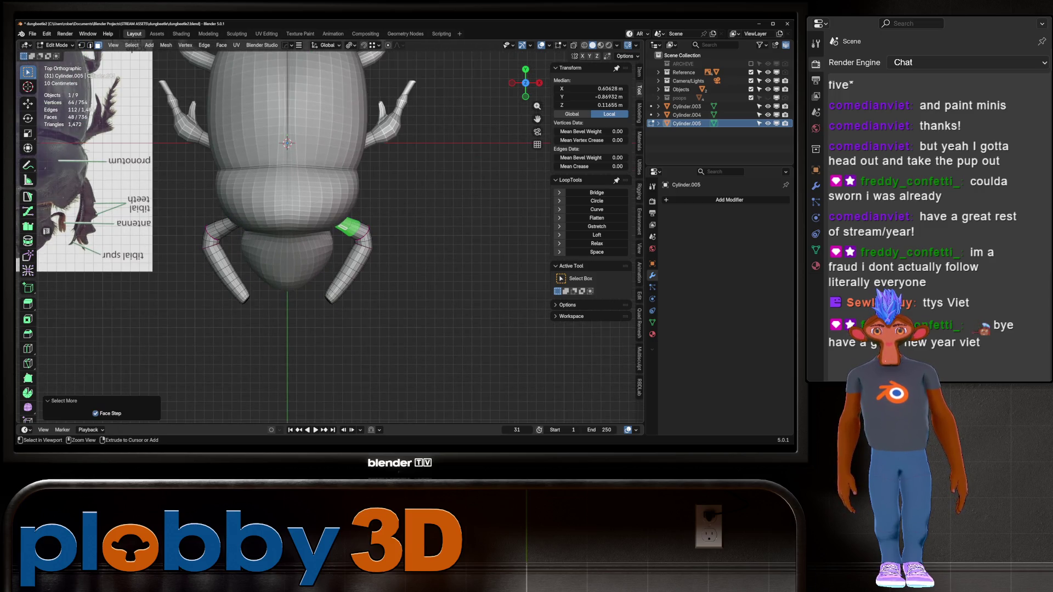
pyautogui.hotkey('alt', 's')
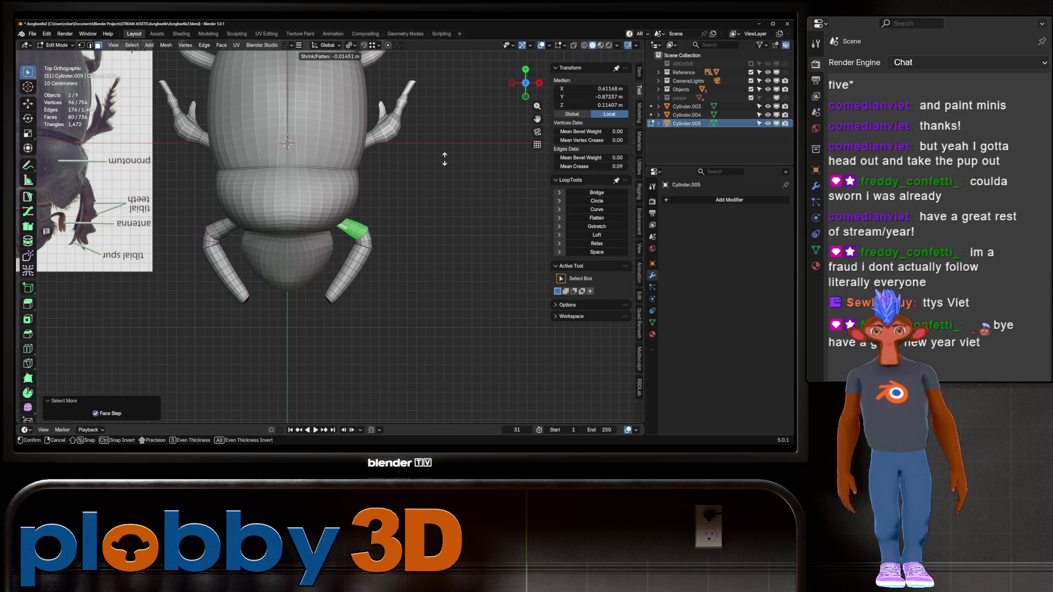
pyautogui.click(445, 159)
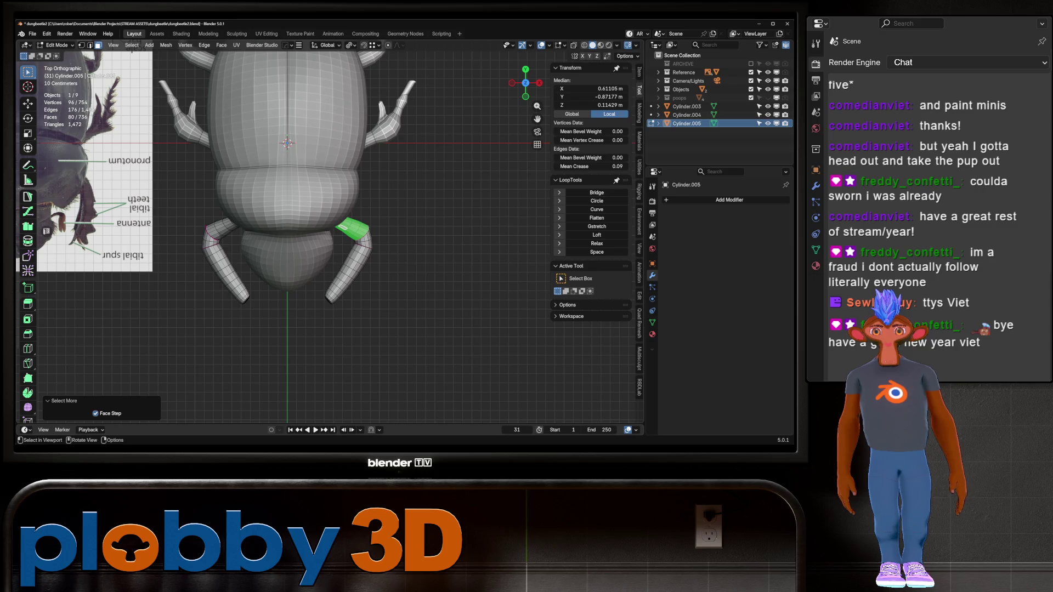
pyautogui.hotkey('alt', 'a')
pyautogui.moveTo(329, 247)
pyautogui.mouseDown(button='middle')
pyautogui.moveTo(352, 170)
pyautogui.moveTo(329, 173)
pyautogui.mouseUp(button='middle')
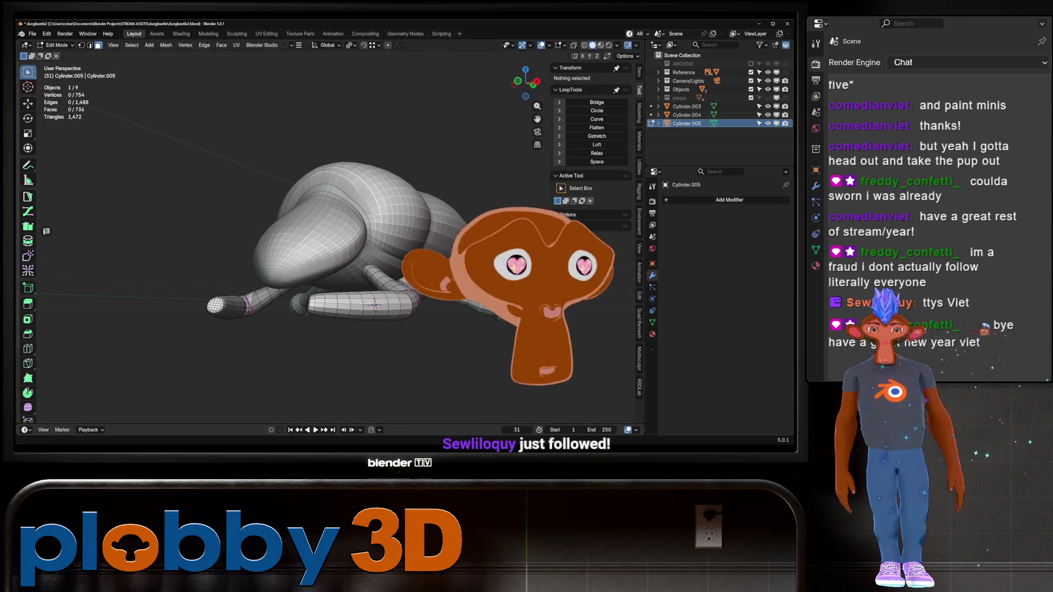
# - Select three blocks of faces along the outer side of the hind leg
pyautogui.scroll(2, 426, 328)
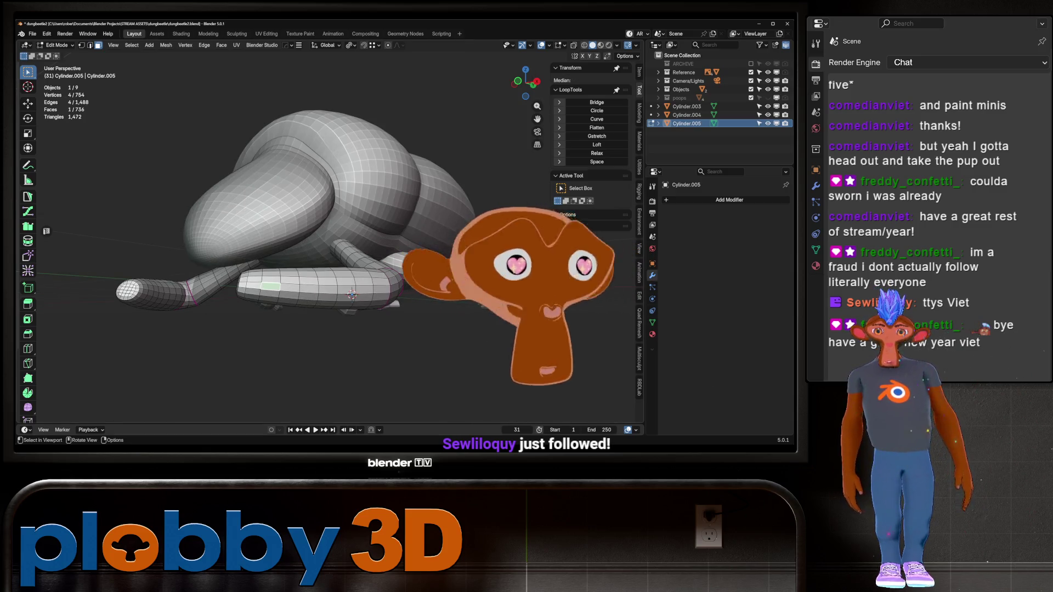
pyautogui.click(270, 286)
pyautogui.keyDown('ctrl'); pyautogui.click(307, 287); pyautogui.keyUp('ctrl')
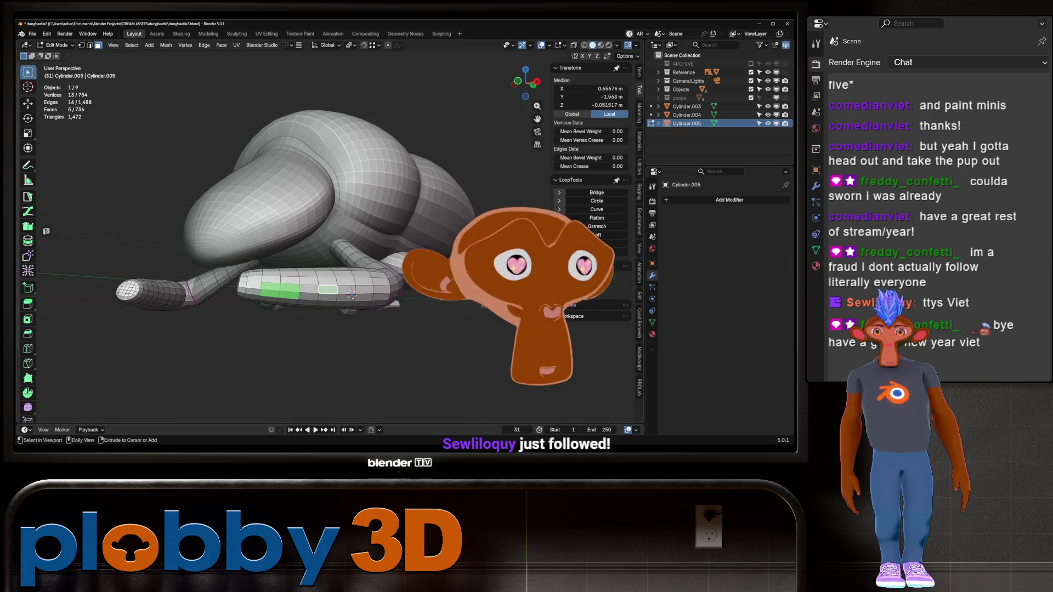
pyautogui.keyDown('ctrl'); pyautogui.keyDown('shift'); pyautogui.click(352, 294); pyautogui.keyUp('shift'); pyautogui.keyUp('ctrl')
pyautogui.scroll(1, 354, 296)
pyautogui.moveTo(353, 296); pyautogui.dragTo(362, 254, button='middle')
pyautogui.hotkey('ctrl', 'z')
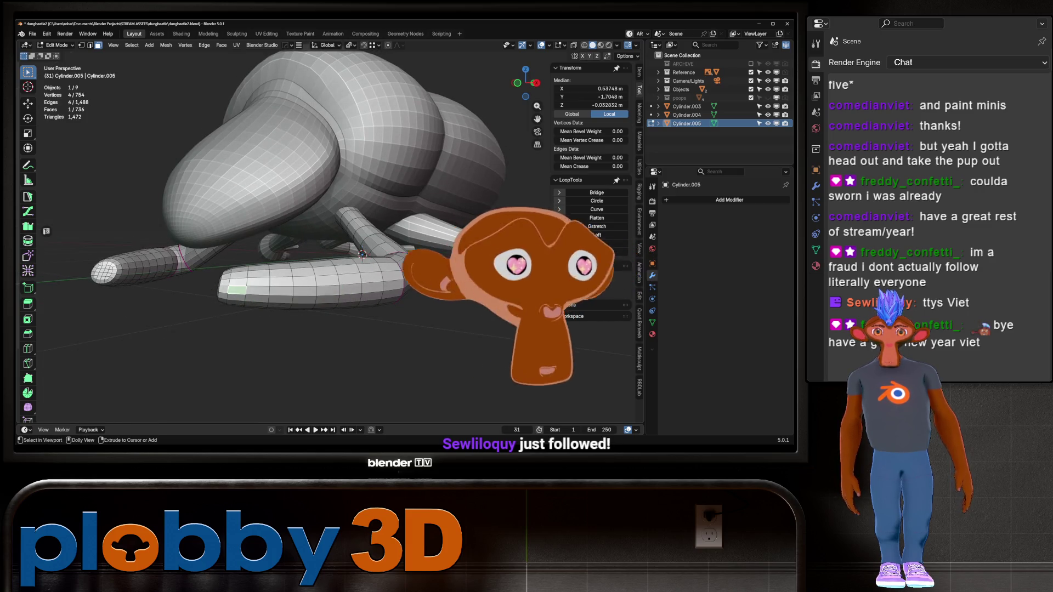
pyautogui.keyDown('shift'); pyautogui.click(305, 290); pyautogui.keyUp('shift')
pyautogui.keyDown('ctrl'); pyautogui.keyDown('shift'); pyautogui.click(327, 298); pyautogui.keyUp('shift'); pyautogui.keyUp('ctrl')
pyautogui.keyDown('shift'); pyautogui.click(372, 288); pyautogui.keyUp('shift')
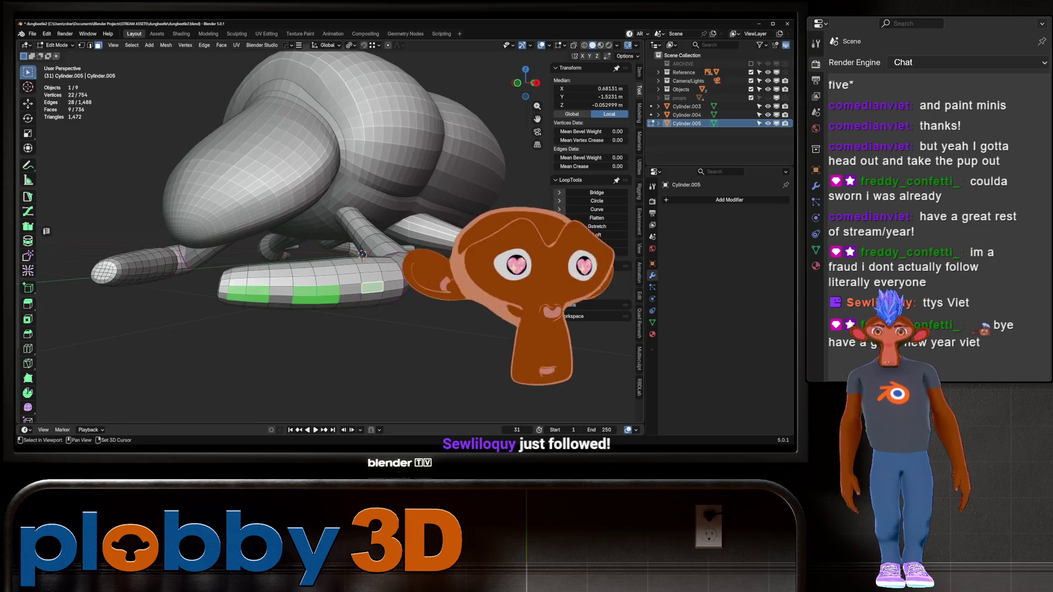
pyautogui.keyDown('ctrl'); pyautogui.click(362, 254); pyautogui.keyUp('ctrl')
pyautogui.press('KP_7')
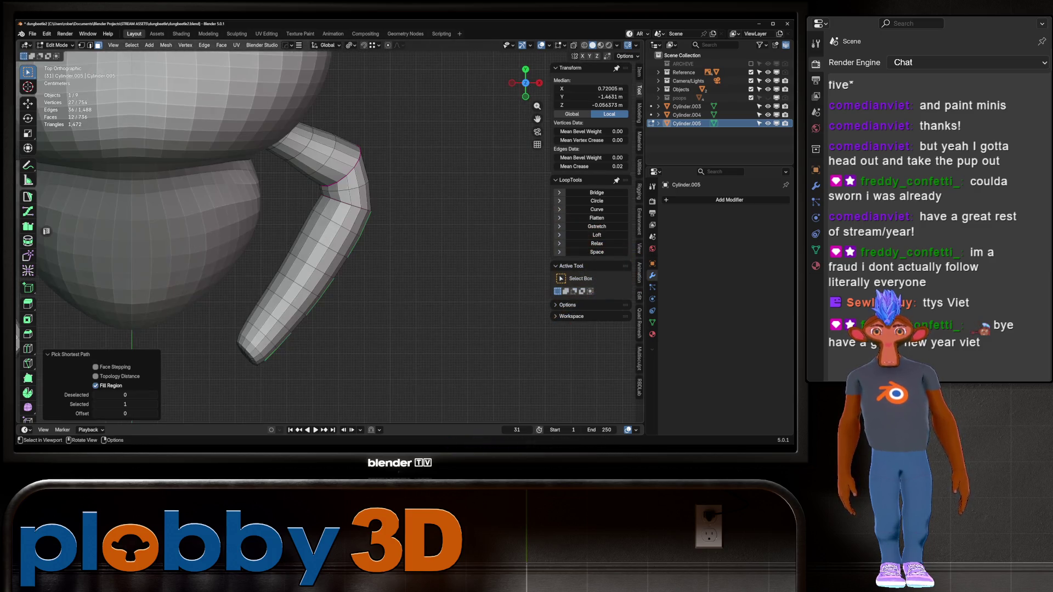
pyautogui.scroll(-8, 227, 308)
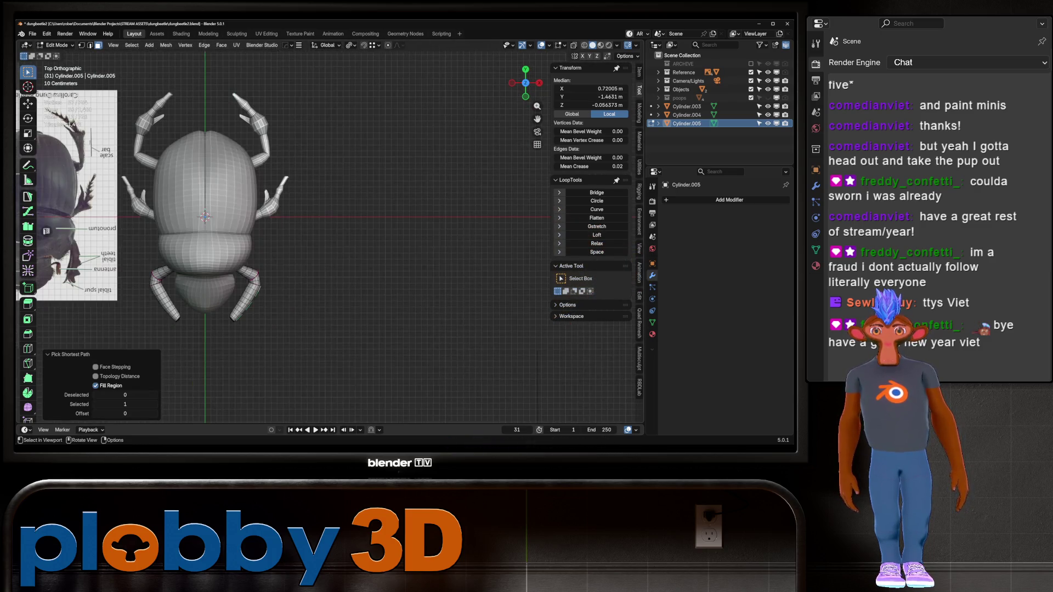
pyautogui.press('KP_Decimal')
pyautogui.moveTo(308, 285); pyautogui.dragTo(369, 300, button='middle')
# - Inset the selected faces and extrude them 0.263 m outward into spines
pyautogui.press('i')
pyautogui.press('Return')
pyautogui.press('KP_Decimal')
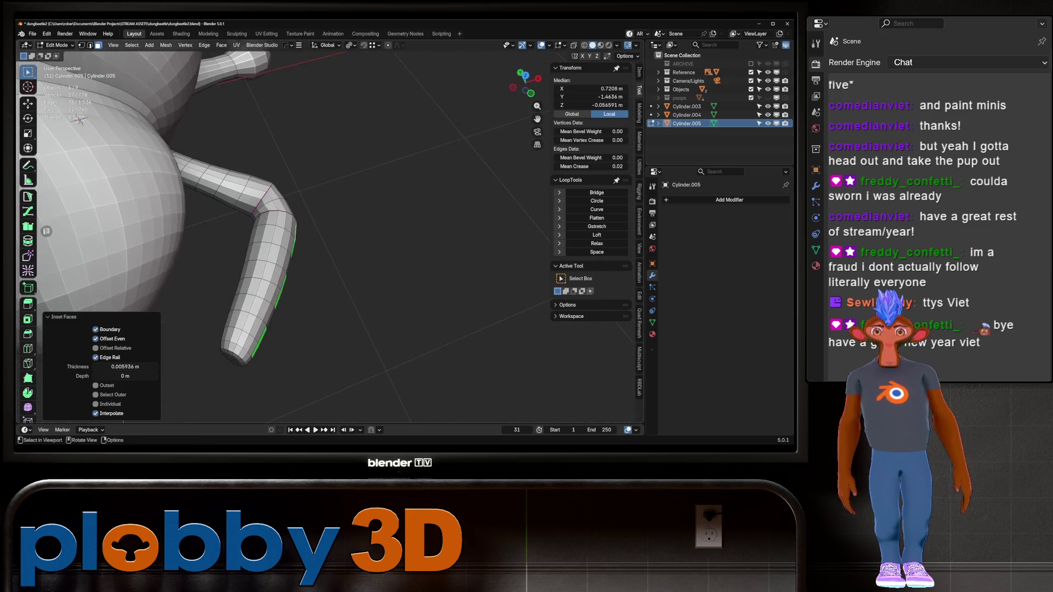
pyautogui.press('e')
pyautogui.press('Return')
pyautogui.press('KP_7')
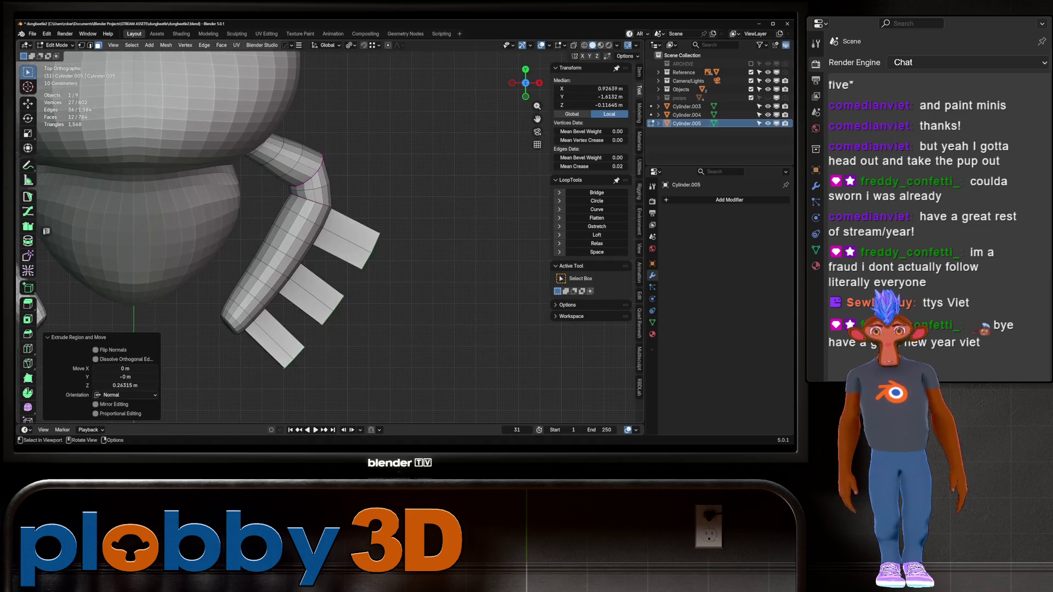
pyautogui.scroll(-5, 254, 219)
pyautogui.scroll(-4, 329, 252)
pyautogui.scroll(8, 279, 295)
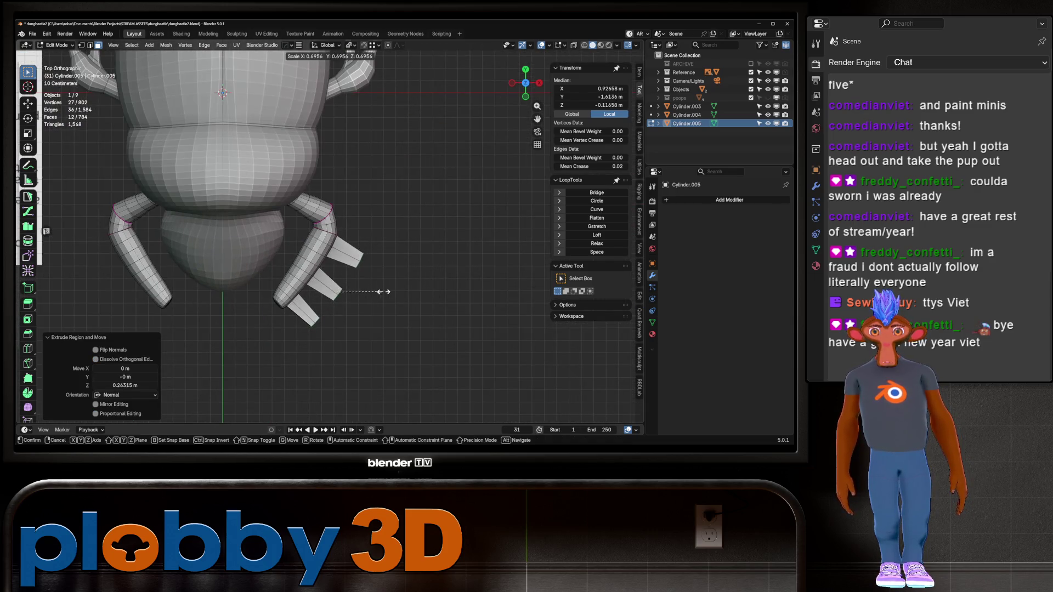
# - Thin the spine ends by -0.0721 m, stretch them to 2.004 along Z, and grow the selection
pyautogui.hotkey('alt', 's')
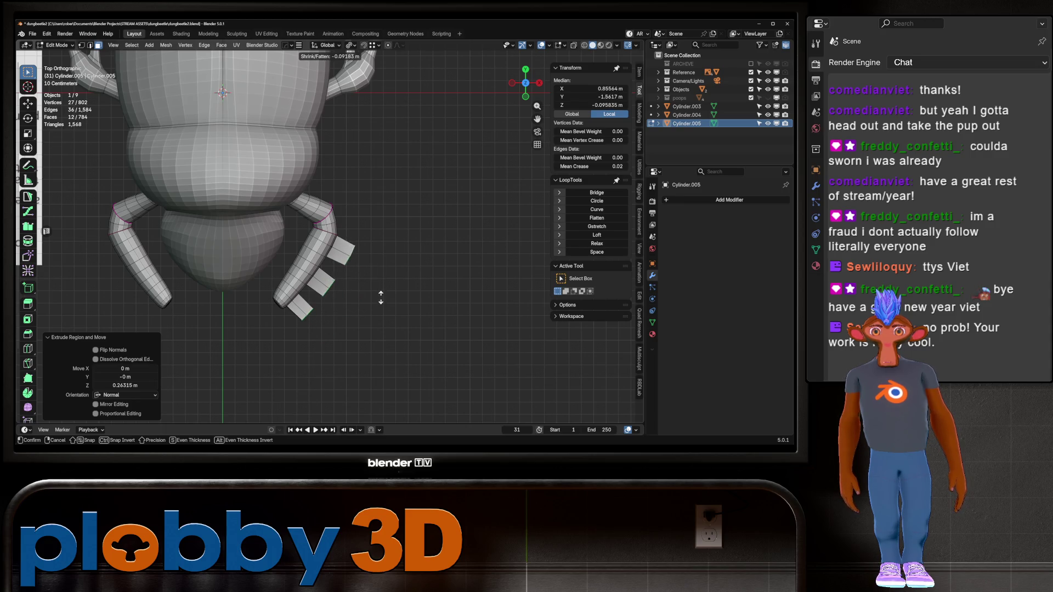
pyautogui.click(381, 296)
pyautogui.moveTo(381, 296); pyautogui.dragTo(449, 258, button='middle')
pyautogui.press('s')
pyautogui.press('z')
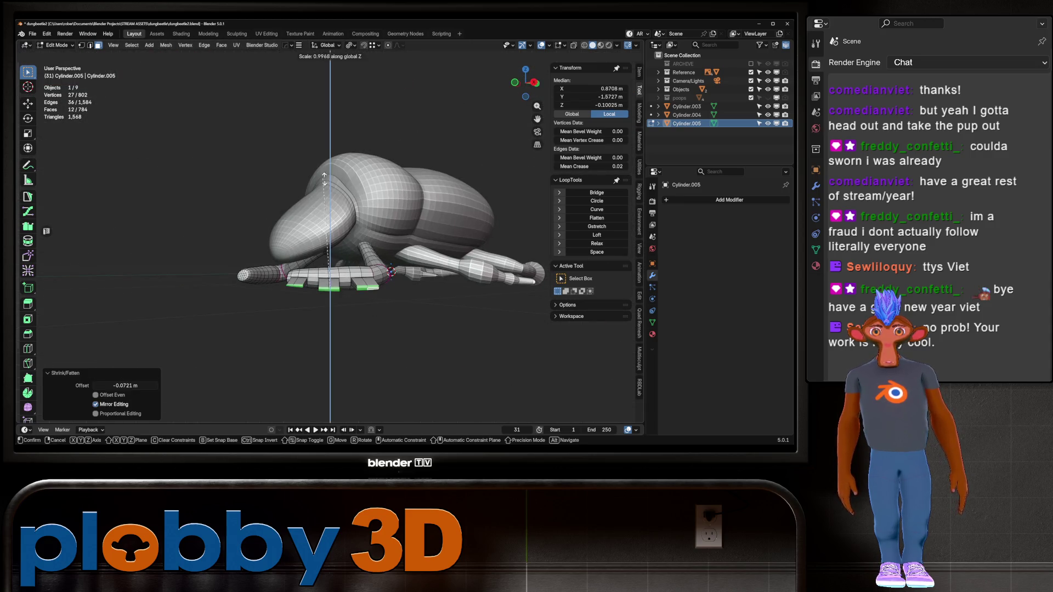
pyautogui.click(534, 209)
pyautogui.moveTo(535, 208); pyautogui.dragTo(466, 230, button='middle')
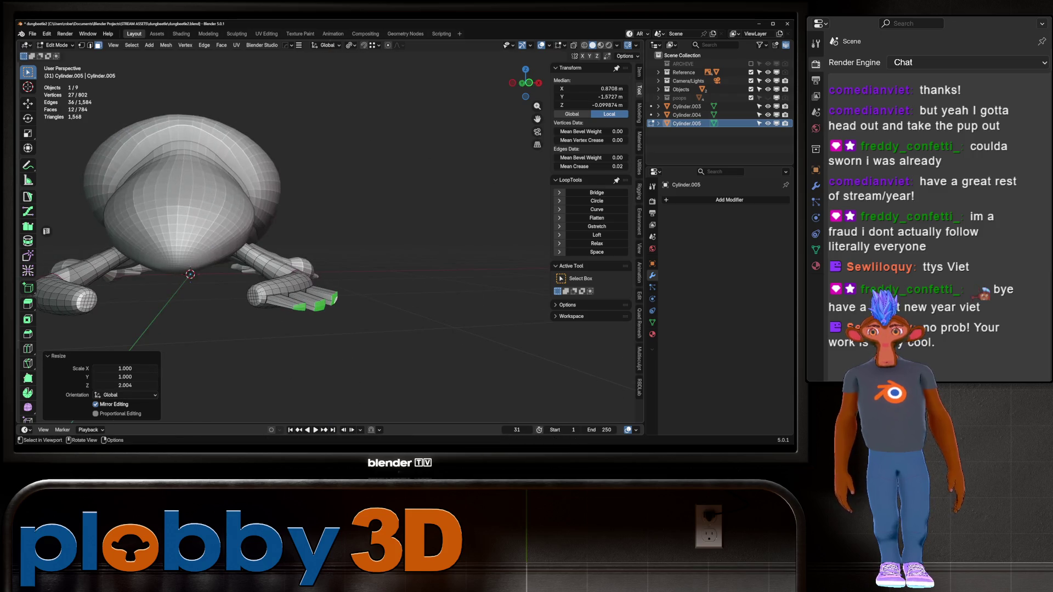
pyautogui.press('ctrl+KP_Add')
pyautogui.press('ctrl+KP_Add')
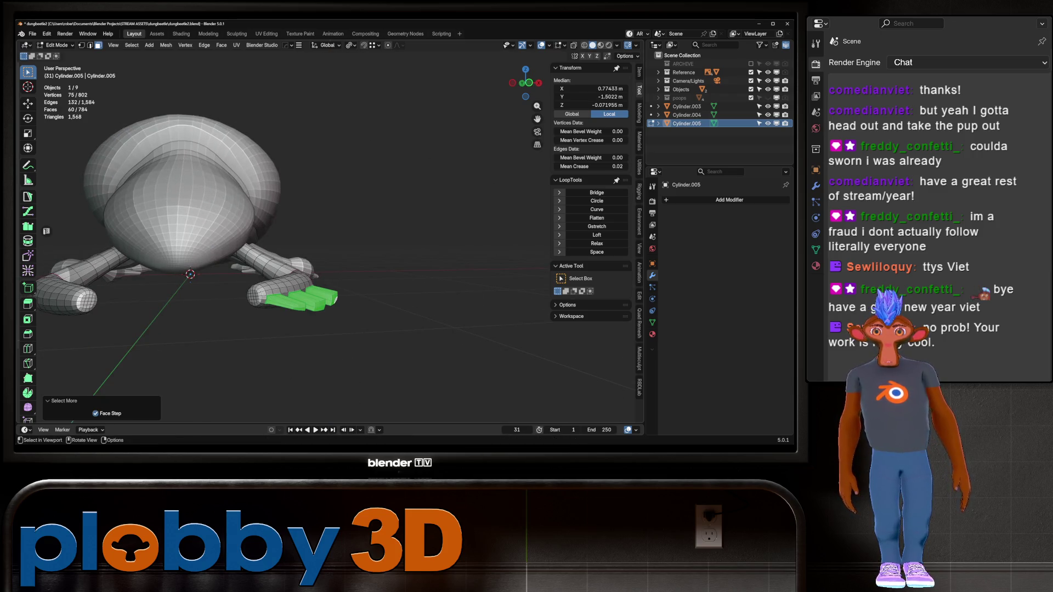